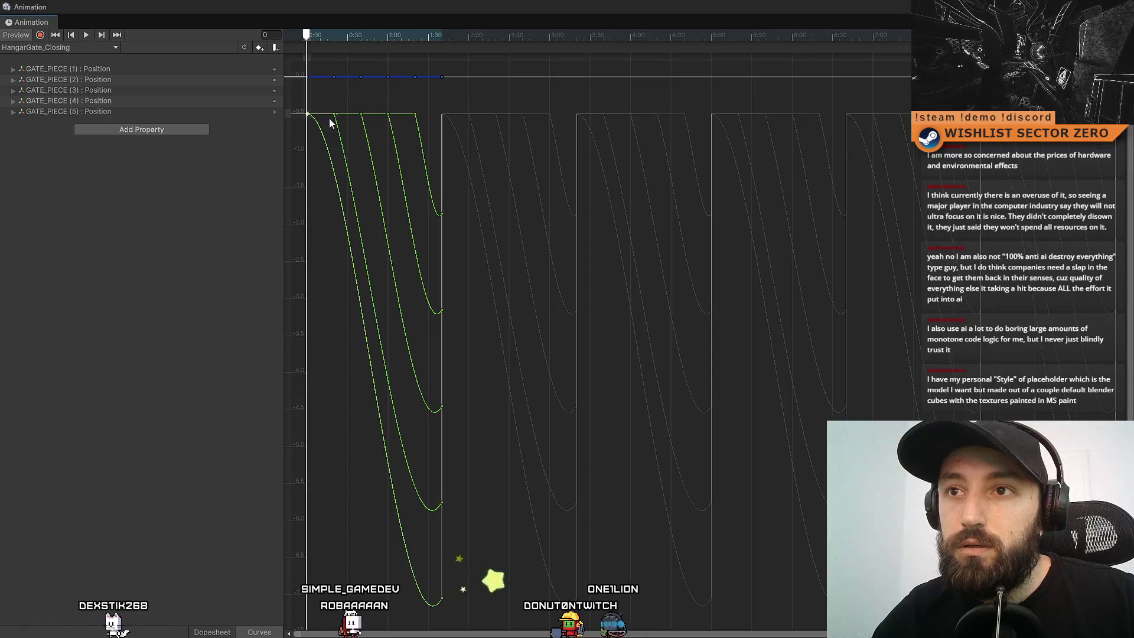
# Make the start keys linear and flatten the end-key dips of the first three gate-piece curves.
pyautogui.hotkey('ctrl', 'z')
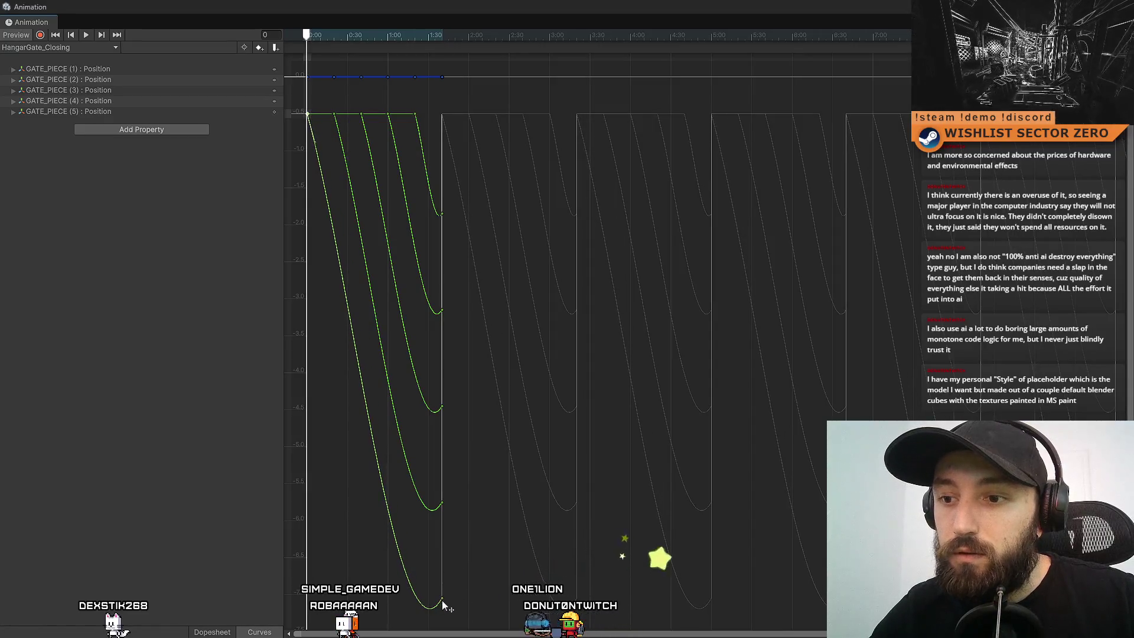
pyautogui.click(443, 214)
pyautogui.moveTo(357, 215)
pyautogui.mouseDown()
pyautogui.moveTo(353, 205)
pyautogui.moveTo(341, 249)
pyautogui.moveTo(358, 302)
pyautogui.mouseUp()
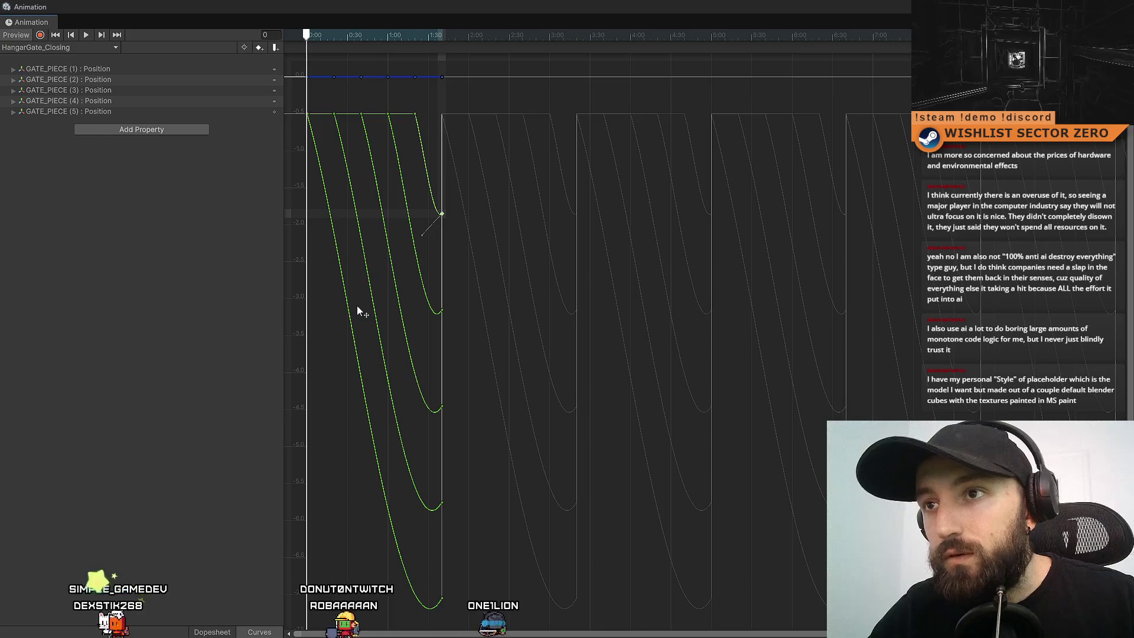
pyautogui.click(442, 310)
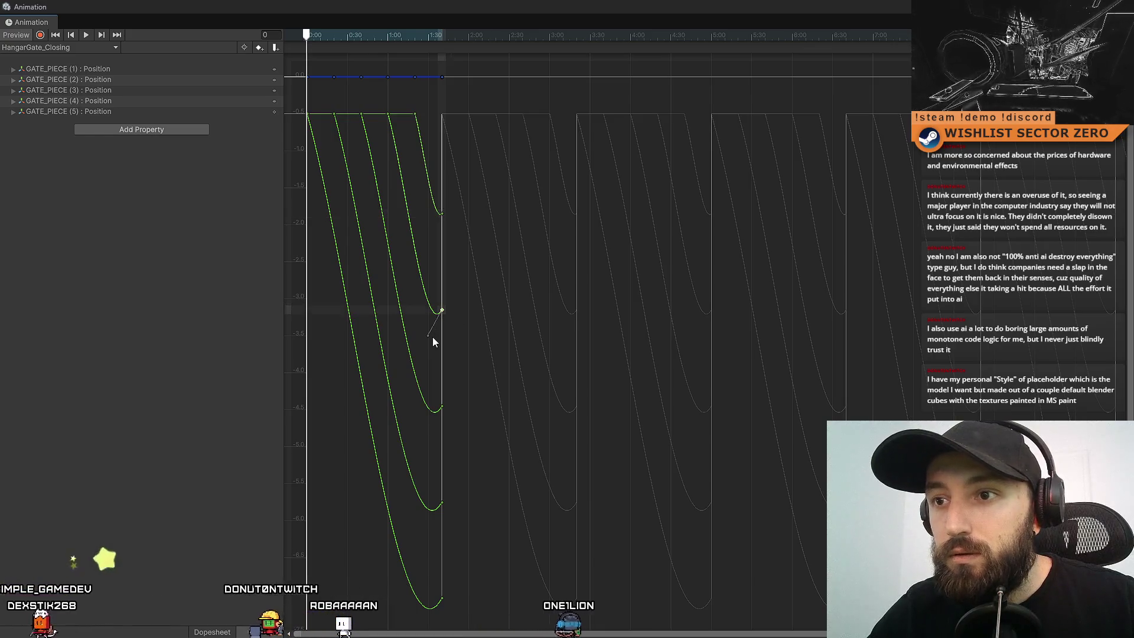
pyautogui.click(442, 409)
pyautogui.moveTo(430, 431)
pyautogui.mouseDown()
pyautogui.moveTo(398, 427)
pyautogui.moveTo(407, 433)
pyautogui.mouseUp()
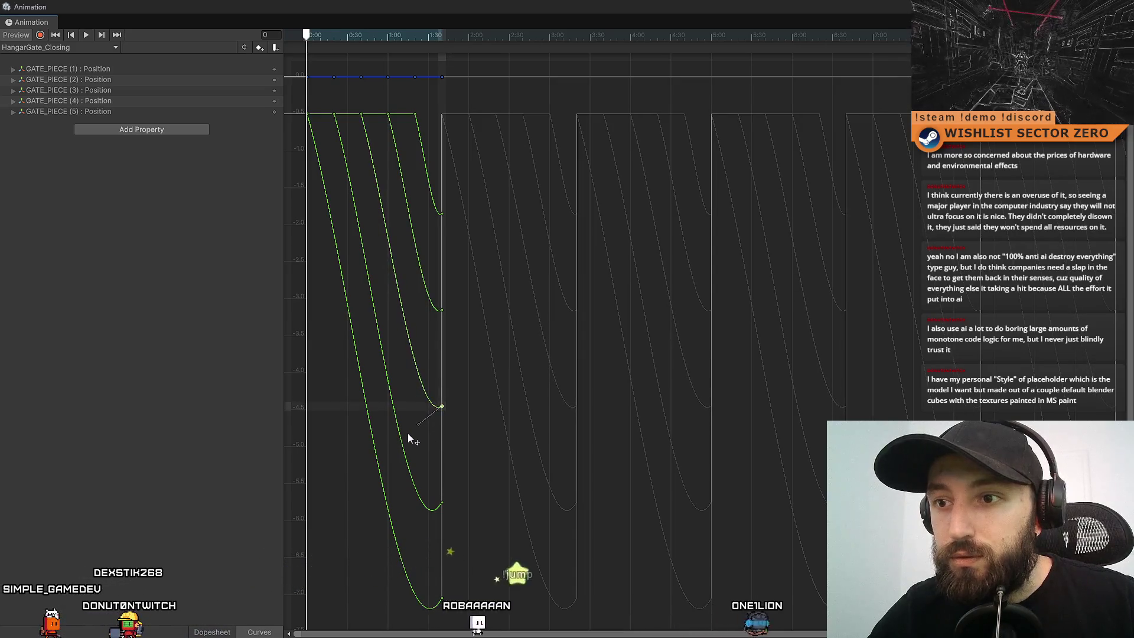
# Flatten the fourth and fifth end-key dips, restore the docked editor, and scrub the preview.
pyautogui.click(443, 503)
pyautogui.moveTo(429, 529); pyautogui.dragTo(405, 520)
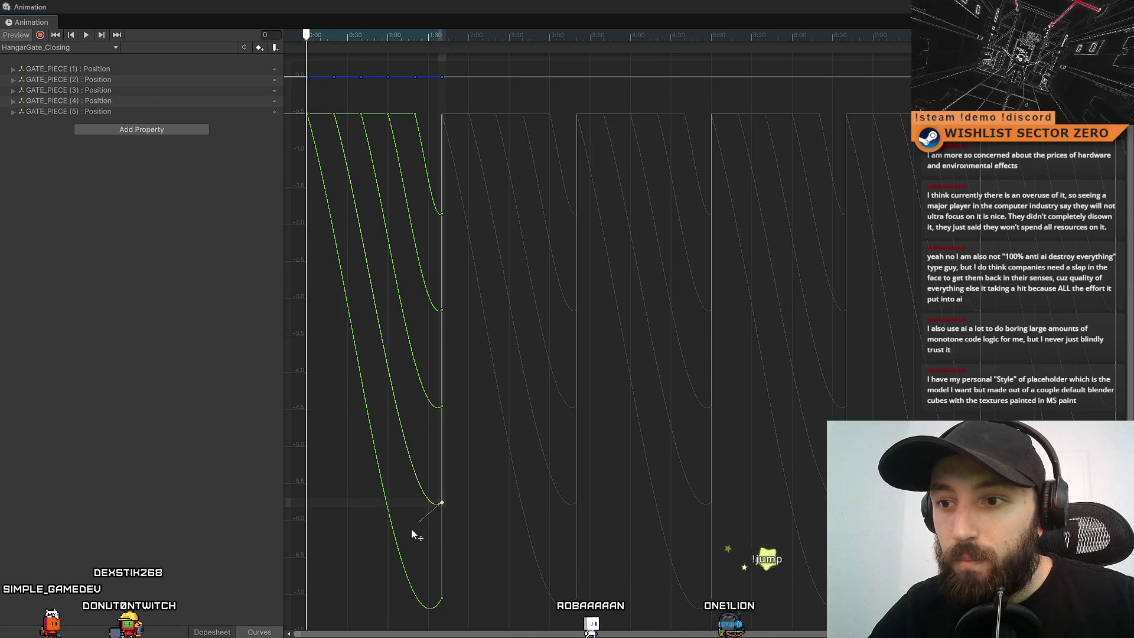
pyautogui.click(443, 597)
pyautogui.moveTo(430, 600)
pyautogui.mouseDown()
pyautogui.moveTo(404, 607)
pyautogui.moveTo(398, 593)
pyautogui.moveTo(411, 630)
pyautogui.mouseUp()
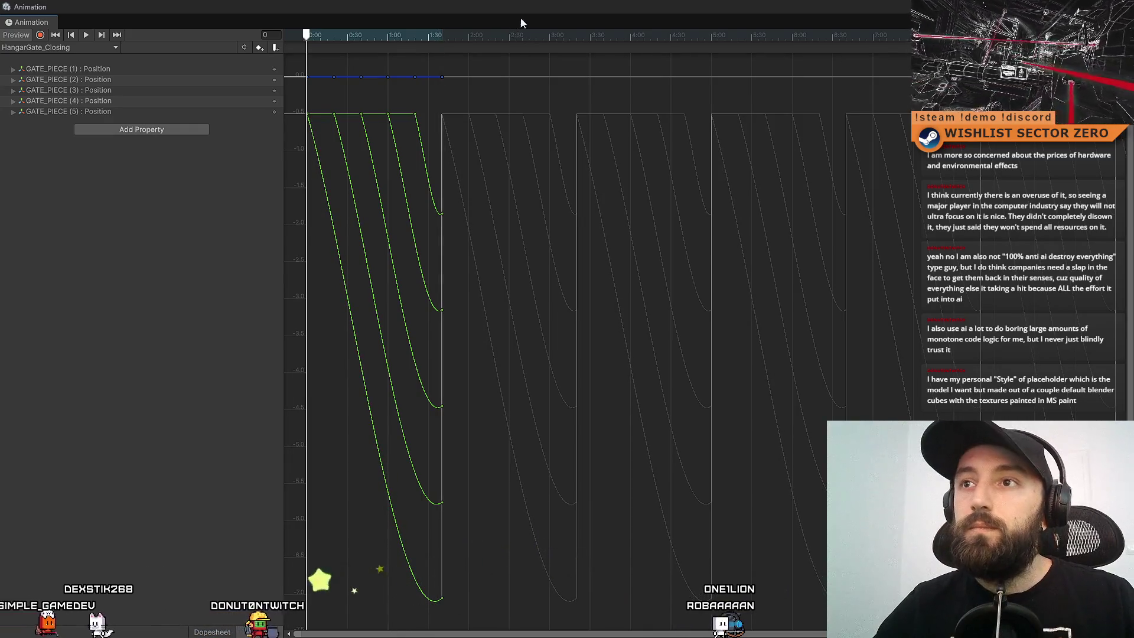
pyautogui.hotkey('shift', 'space')
pyautogui.moveTo(421, 391)
pyautogui.mouseDown()
pyautogui.moveTo(514, 405)
pyautogui.moveTo(406, 410)
pyautogui.moveTo(482, 427)
pyautogui.moveTo(417, 430)
pyautogui.moveTo(479, 435)
pyautogui.moveTo(417, 435)
pyautogui.moveTo(472, 446)
pyautogui.moveTo(416, 444)
pyautogui.moveTo(509, 453)
pyautogui.mouseUp()
# Align the first three gate-piece end tangents into straight linear drops.
pyautogui.moveTo(516, 366)
pyautogui.mouseDown()
pyautogui.moveTo(534, 274)
pyautogui.moveTo(434, 331)
pyautogui.mouseUp()
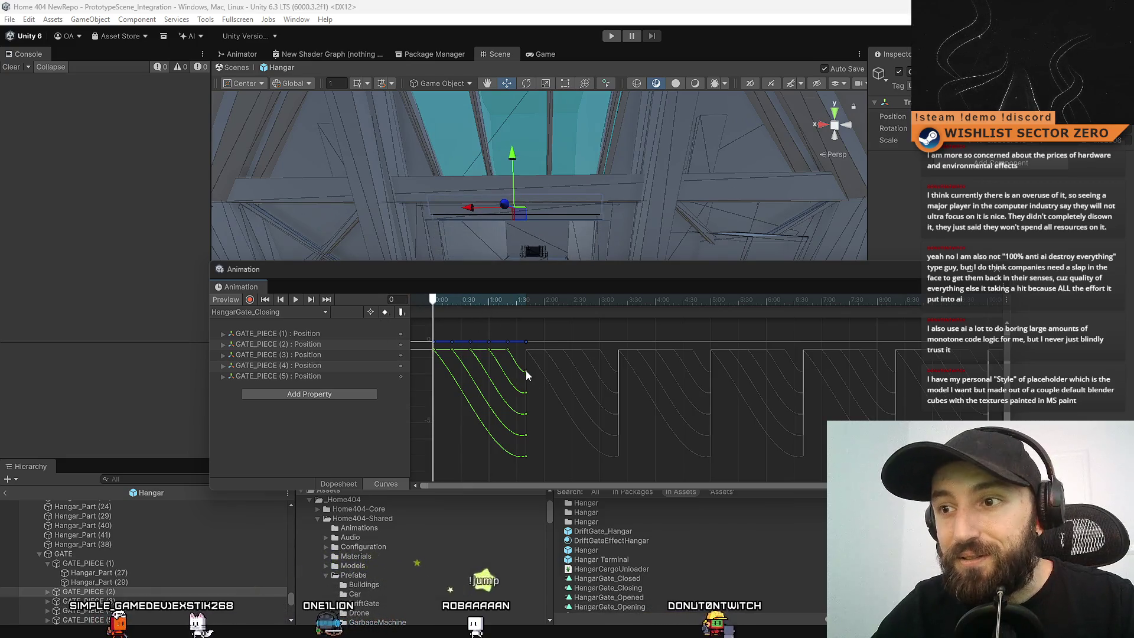
pyautogui.moveTo(501, 380)
pyautogui.mouseDown()
pyautogui.moveTo(490, 361)
pyautogui.moveTo(501, 335)
pyautogui.moveTo(508, 350)
pyautogui.mouseUp()
pyautogui.click(526, 392)
pyautogui.moveTo(509, 392); pyautogui.dragTo(498, 402)
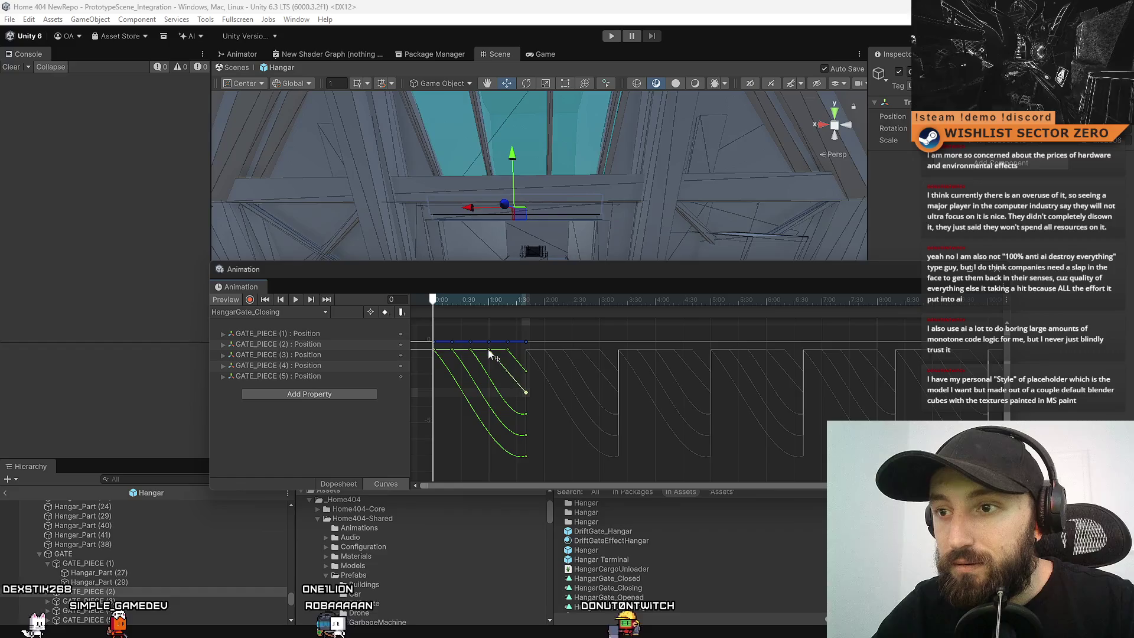
pyautogui.click(526, 413)
pyautogui.moveTo(509, 414); pyautogui.dragTo(499, 426)
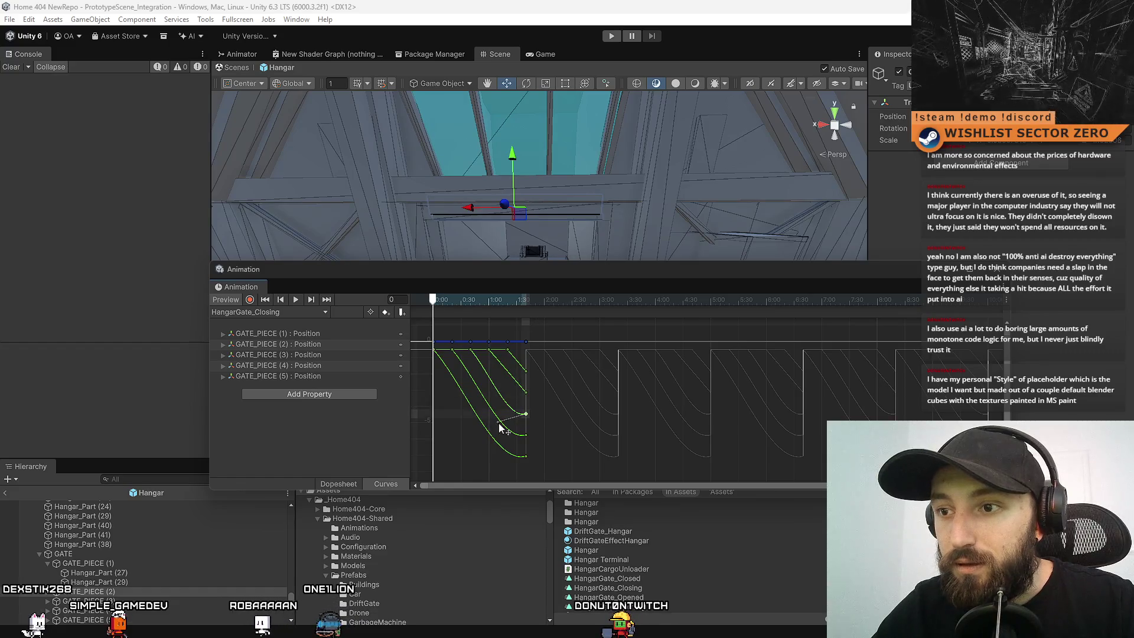
# Straighten the fourth and fifth curves into linear drops and scrub the playhead to preview.
pyautogui.click(526, 435)
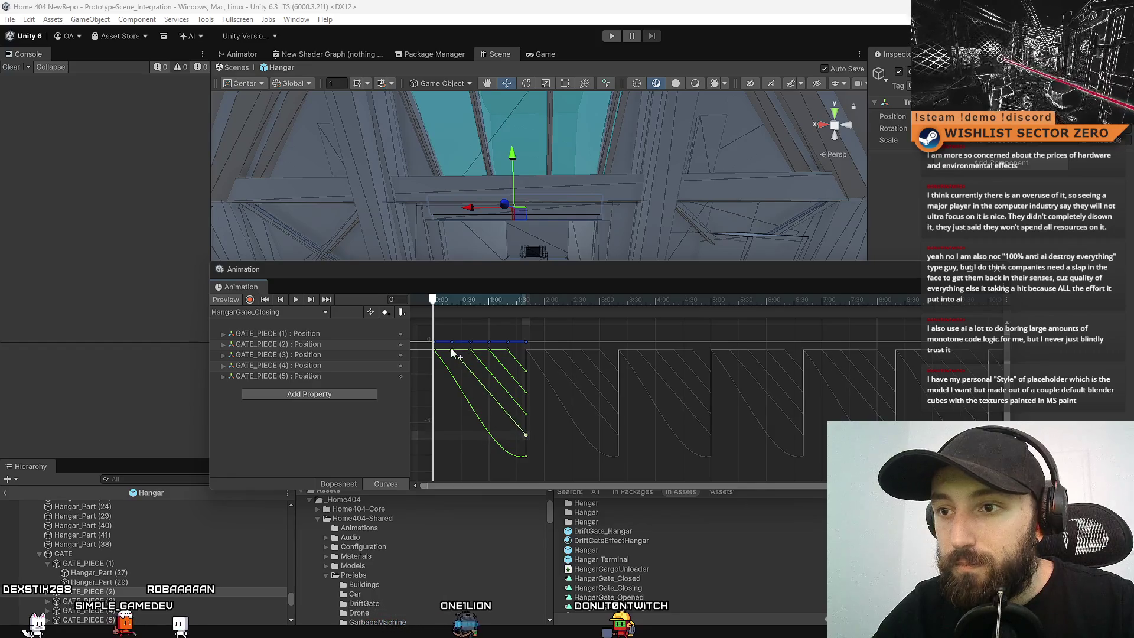
pyautogui.click(525, 456)
pyautogui.moveTo(499, 463); pyautogui.dragTo(435, 352)
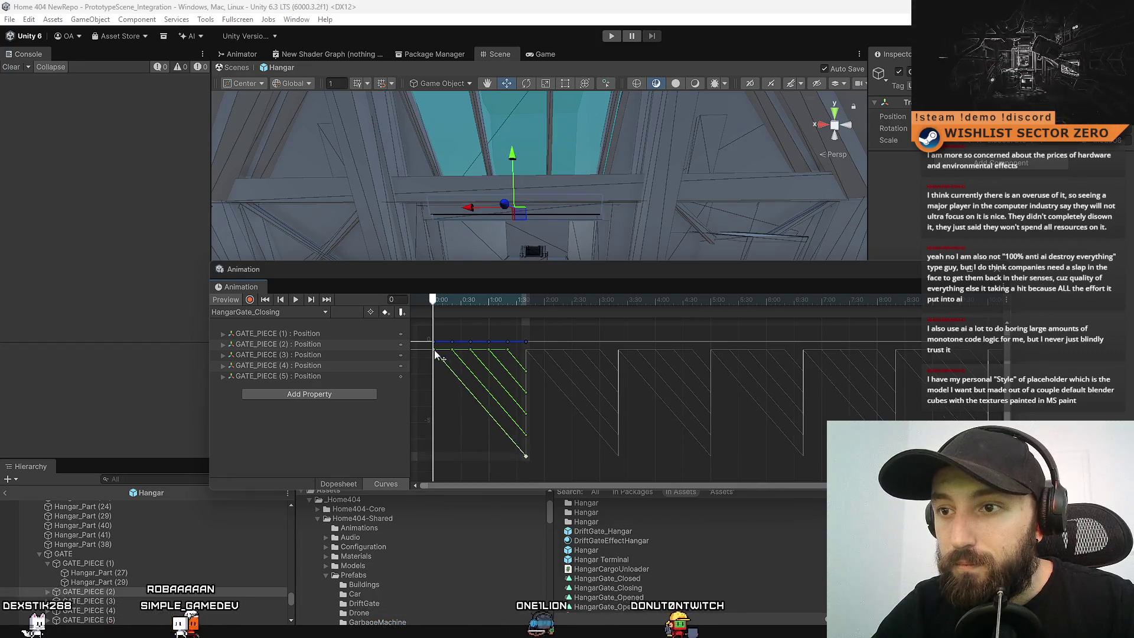
pyautogui.moveTo(435, 289)
pyautogui.mouseDown()
pyautogui.moveTo(527, 318)
pyautogui.moveTo(469, 338)
pyautogui.moveTo(537, 350)
pyautogui.moveTo(387, 353)
pyautogui.mouseUp()
pyautogui.moveTo(490, 273); pyautogui.dragTo(504, 358)
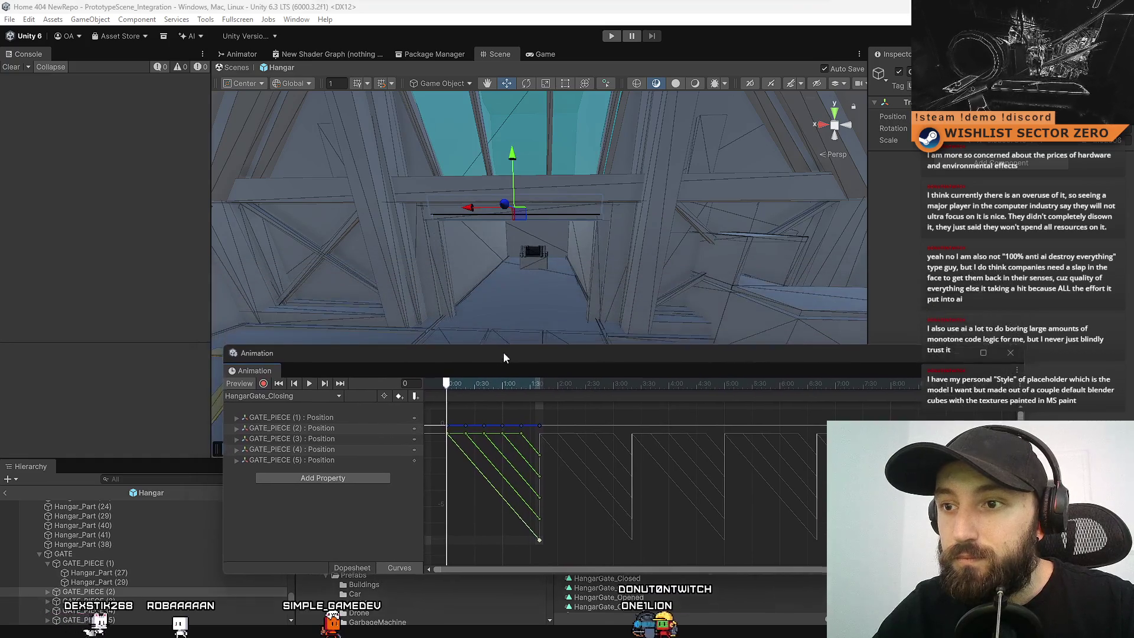
# Play the HangarGate_Closing clip, resize the Animation window, then close it.
pyautogui.click(308, 384)
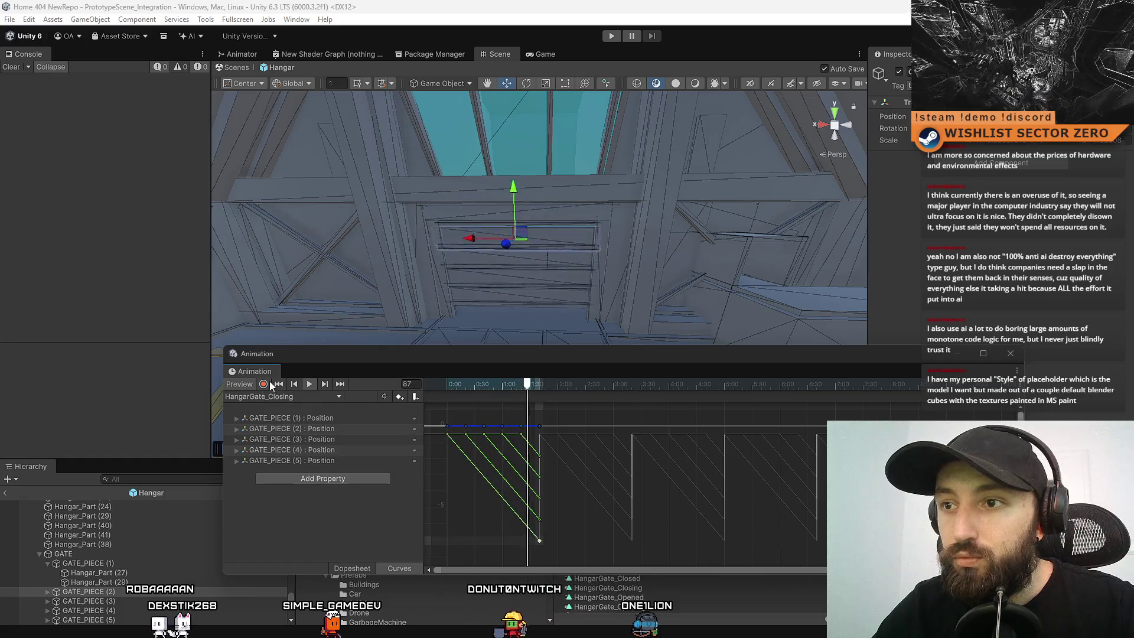
pyautogui.moveTo(523, 358); pyautogui.dragTo(498, 246)
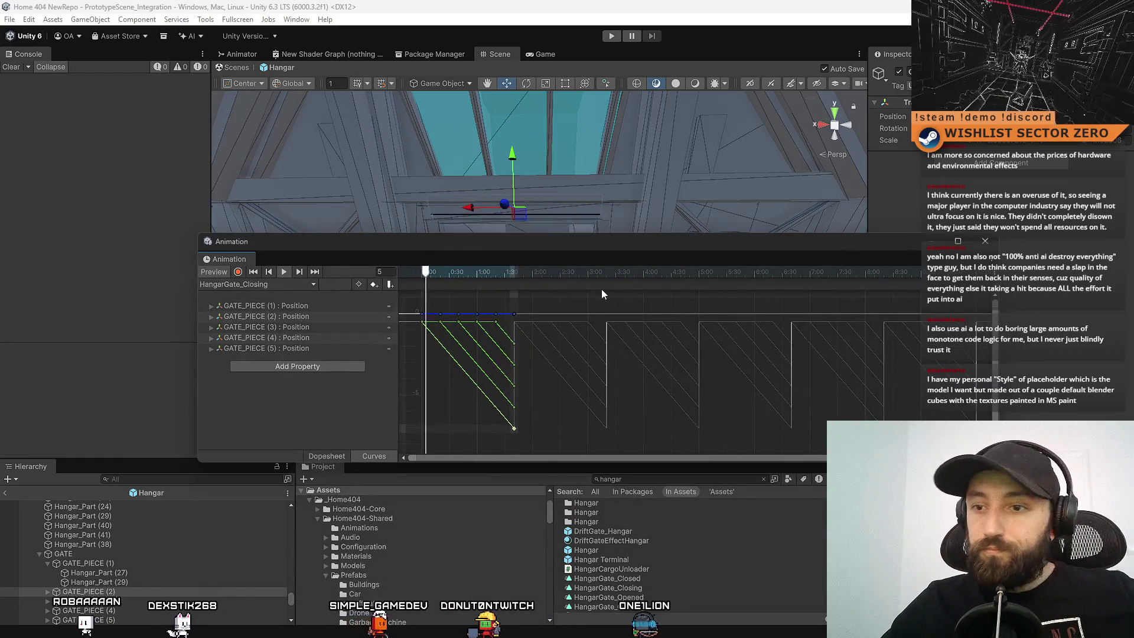
pyautogui.doubleClick(679, 239)
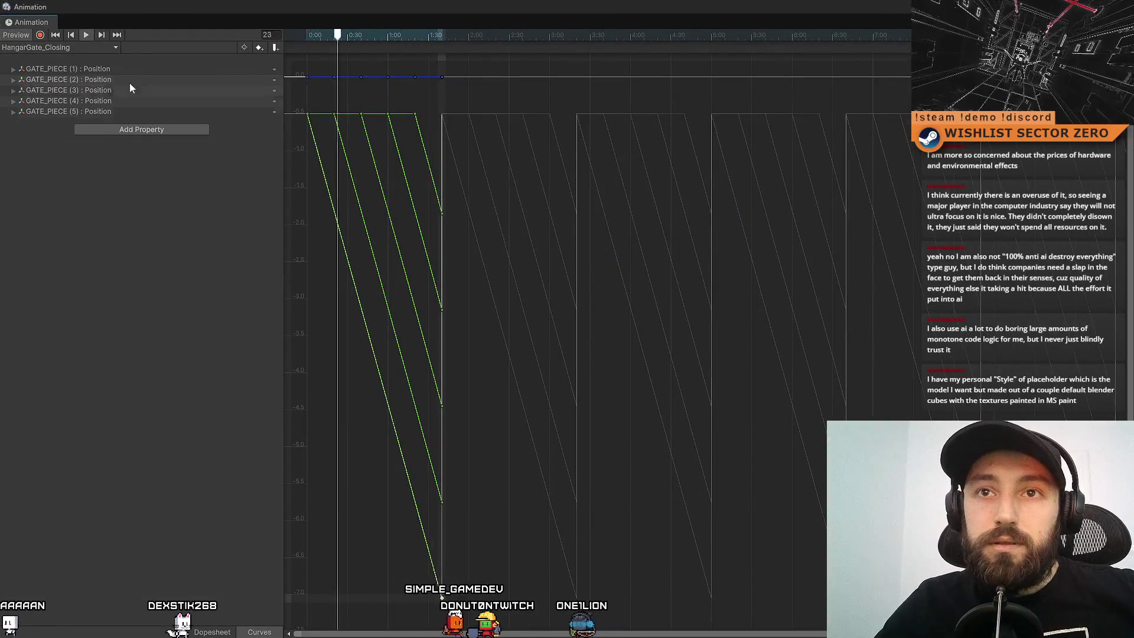
pyautogui.moveTo(437, 7)
pyautogui.mouseDown()
pyautogui.moveTo(441, 59)
pyautogui.moveTo(343, 112)
pyautogui.mouseUp()
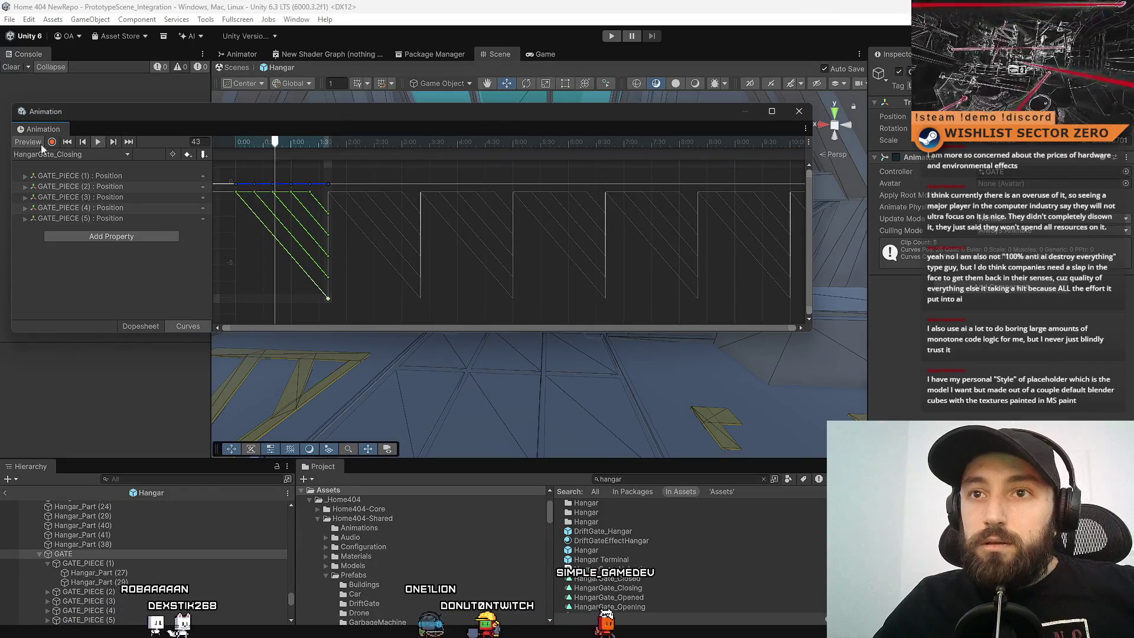
pyautogui.click(799, 111)
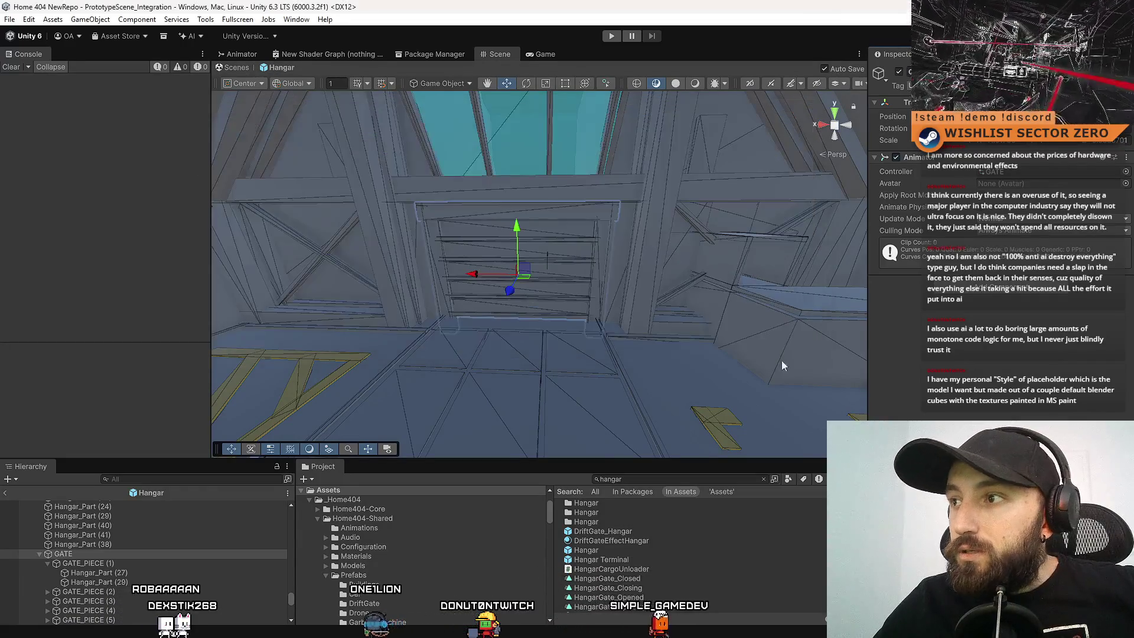
# Open the GATE animator controller and spread out its state nodes.
pyautogui.doubleClick(1000, 175)
pyautogui.moveTo(496, 243); pyautogui.dragTo(680, 216)
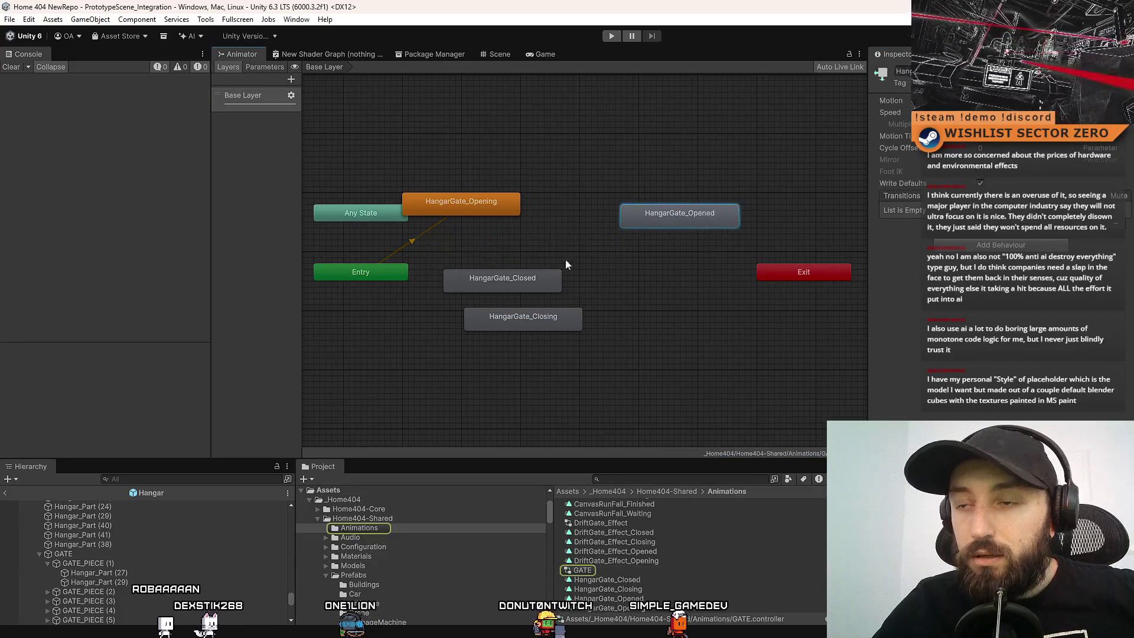
pyautogui.moveTo(502, 277); pyautogui.dragTo(590, 260)
pyautogui.moveTo(523, 319); pyautogui.dragTo(621, 369)
pyautogui.moveTo(611, 257); pyautogui.dragTo(536, 281)
# Set HangarGate_Closed as the state machine's default state from the Entry node.
pyautogui.rightClick(416, 244)
pyautogui.rightClick(374, 274)
pyautogui.click(407, 281)
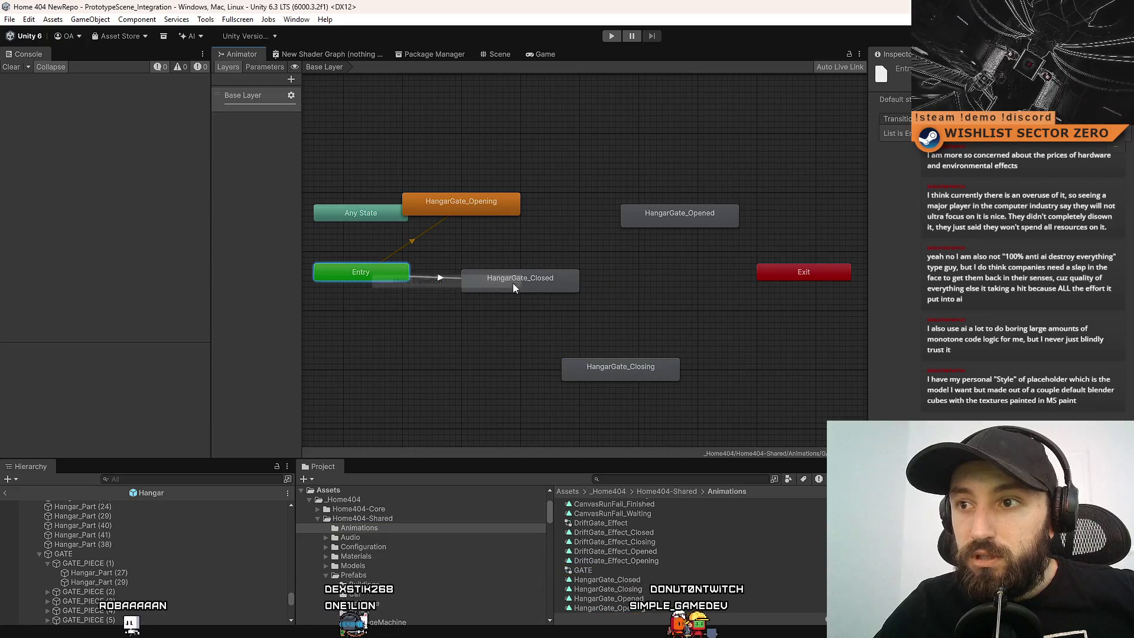
pyautogui.click(520, 285)
pyautogui.rightClick(379, 276)
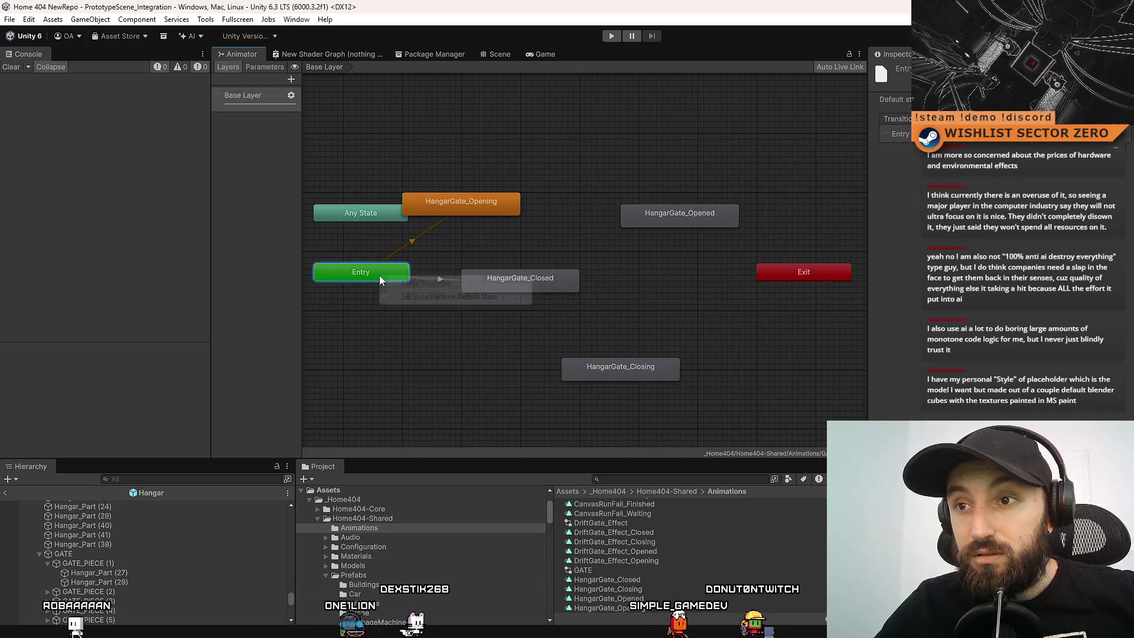
pyautogui.click(455, 296)
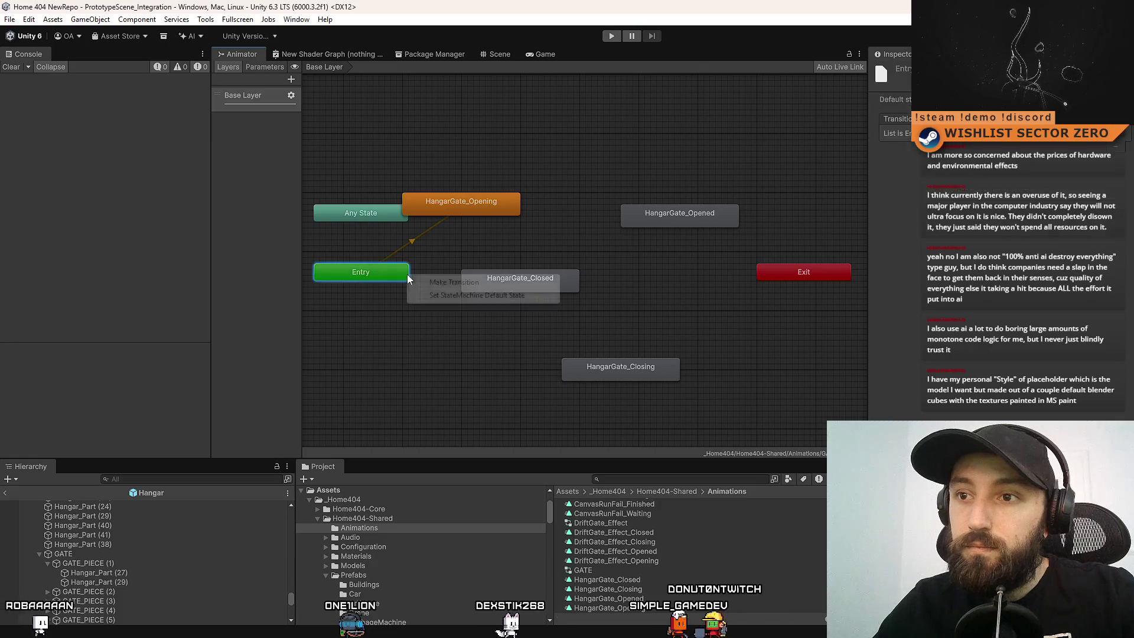
pyautogui.rightClick(407, 278)
pyautogui.click(460, 296)
pyautogui.moveTo(523, 279); pyautogui.dragTo(533, 270)
# Rearrange the states and add a transition from HangarGate_Closing to HangarGate_Closed.
pyautogui.moveTo(619, 364)
pyautogui.mouseDown()
pyautogui.moveTo(518, 334)
pyautogui.moveTo(538, 325)
pyautogui.moveTo(534, 336)
pyautogui.moveTo(533, 312)
pyautogui.mouseUp()
pyautogui.moveTo(539, 270)
pyautogui.mouseDown()
pyautogui.moveTo(530, 174)
pyautogui.moveTo(537, 217)
pyautogui.mouseUp()
pyautogui.moveTo(473, 199); pyautogui.dragTo(661, 214)
pyautogui.moveTo(732, 211)
pyautogui.mouseDown()
pyautogui.moveTo(697, 282)
pyautogui.moveTo(730, 270)
pyautogui.mouseUp()
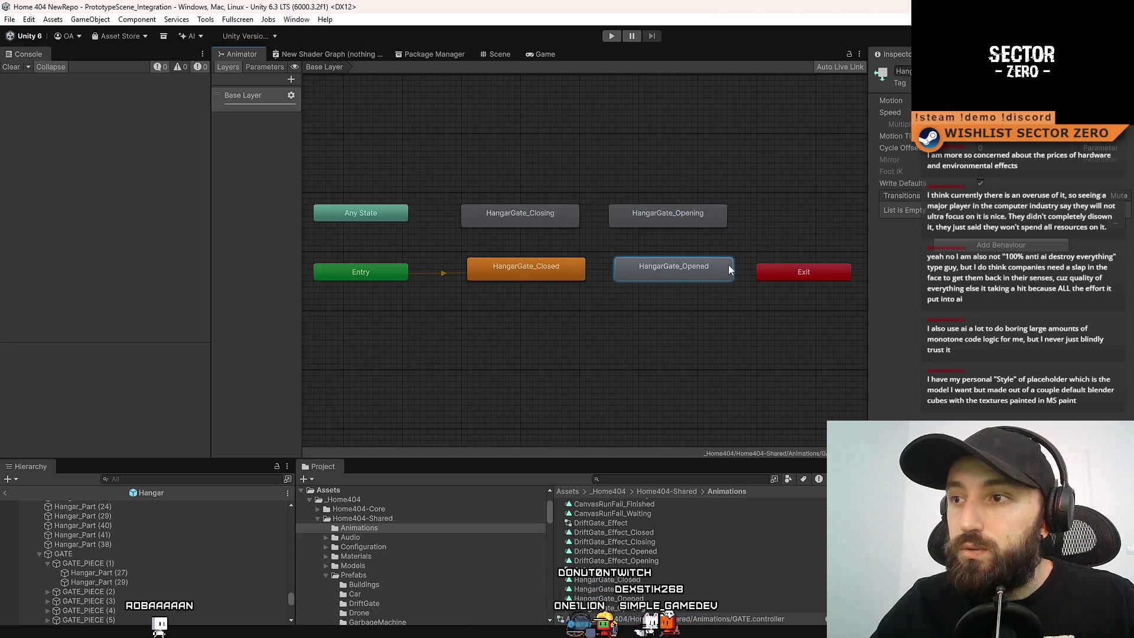
pyautogui.rightClick(544, 220)
pyautogui.click(567, 226)
pyautogui.click(529, 265)
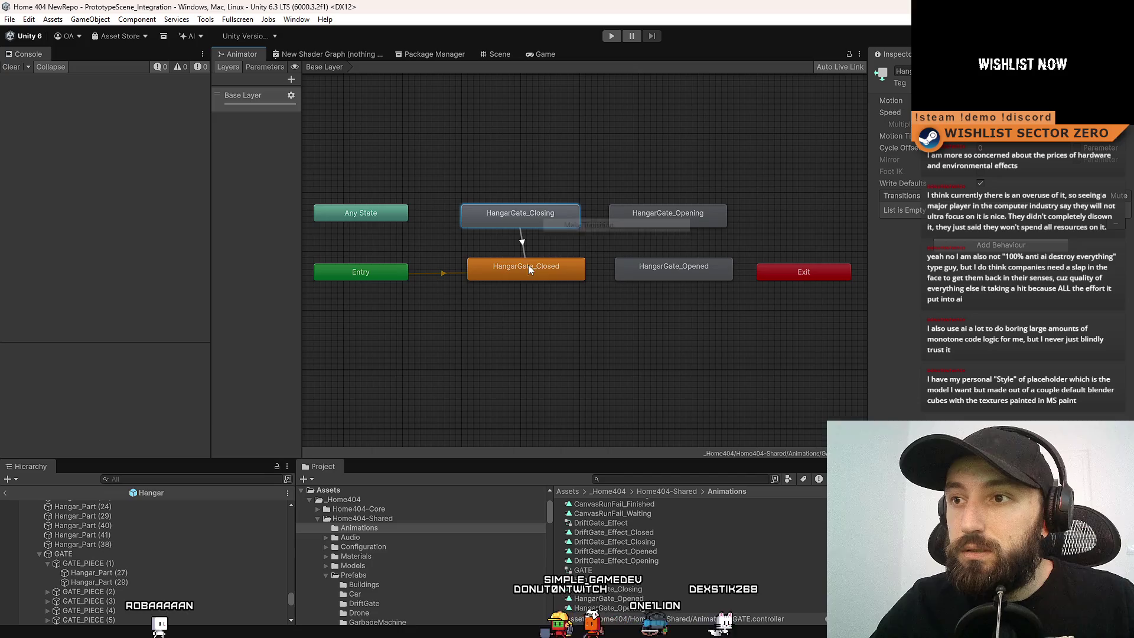
# Add a HangarGate_Opening to HangarGate_Opened transition and inspect the Closing→Closed transition.
pyautogui.click(654, 219)
pyautogui.rightClick(653, 222)
pyautogui.click(699, 229)
pyautogui.click(672, 267)
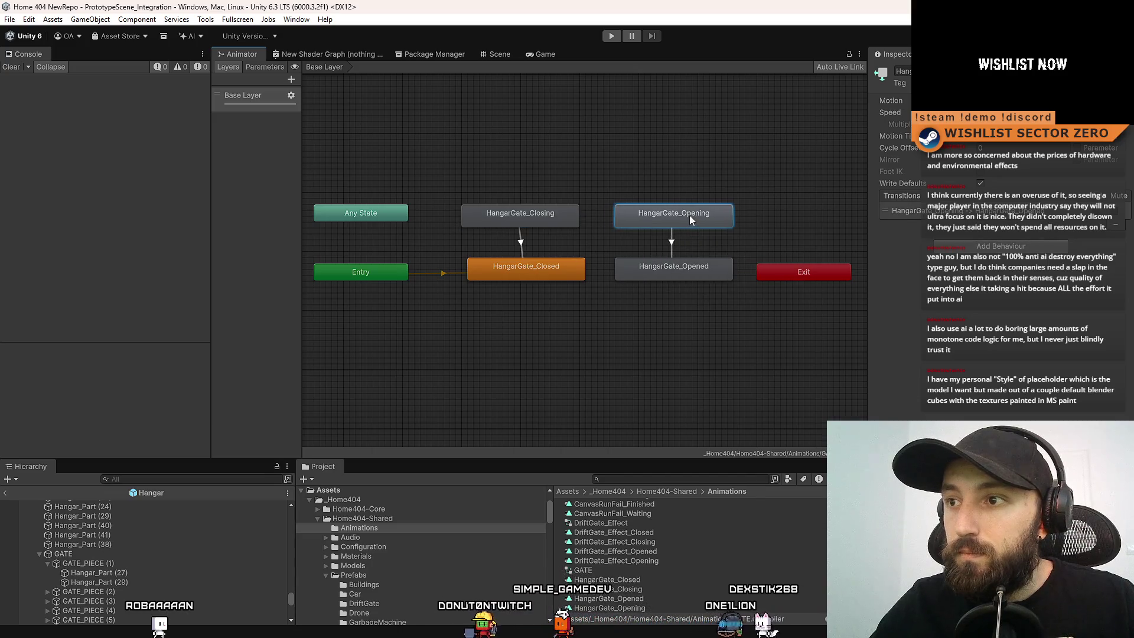
pyautogui.click(516, 214)
pyautogui.click(523, 241)
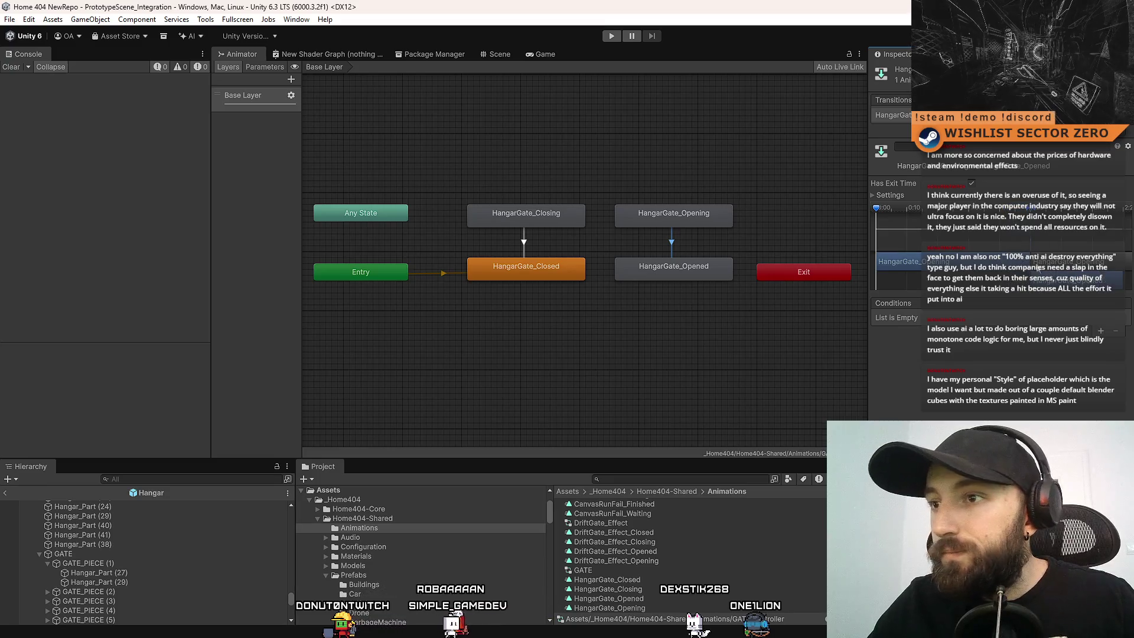
pyautogui.click(702, 333)
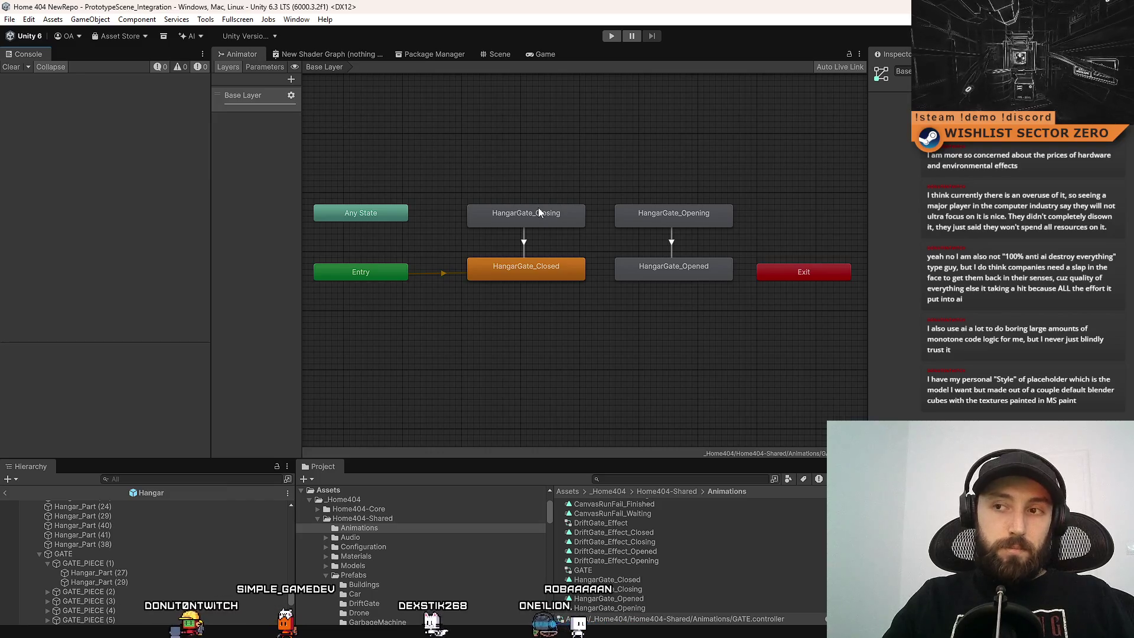
pyautogui.click(537, 267)
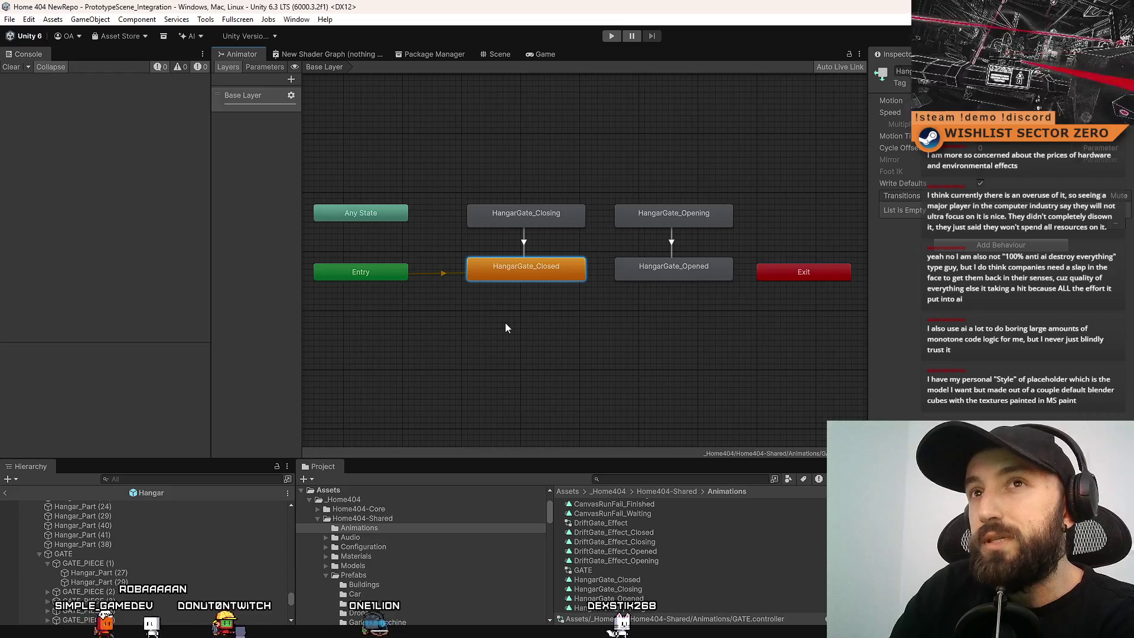
# Make HangarGate_Opened the layer default state, tidy the graph, and switch to the Game view.
pyautogui.click(449, 276)
pyautogui.rightClick(449, 277)
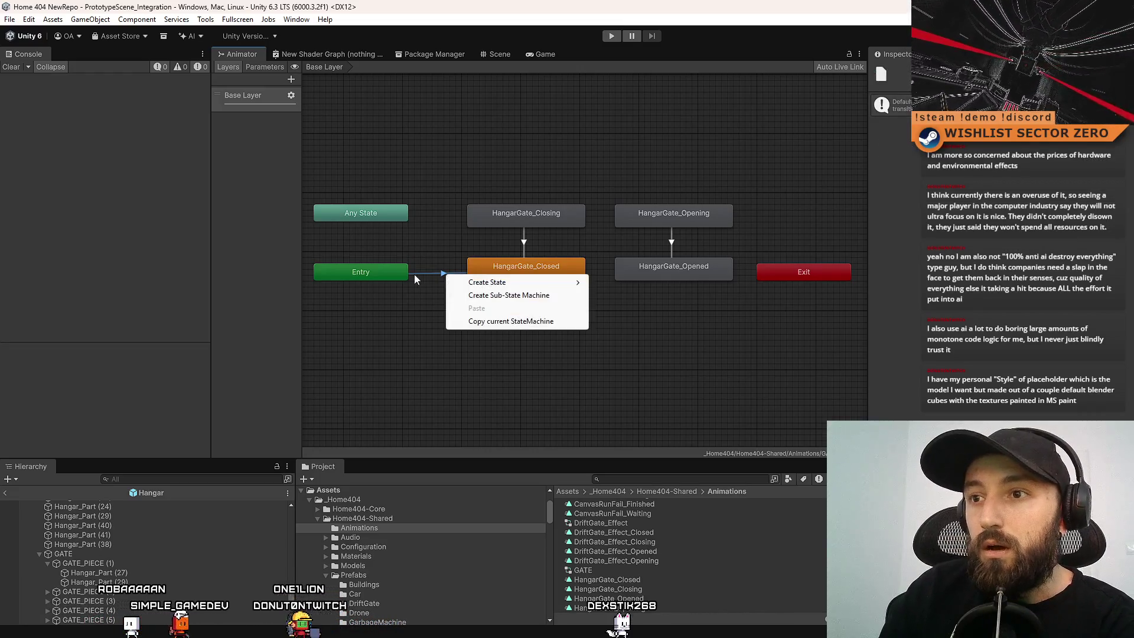
pyautogui.rightClick(690, 270)
pyautogui.click(770, 292)
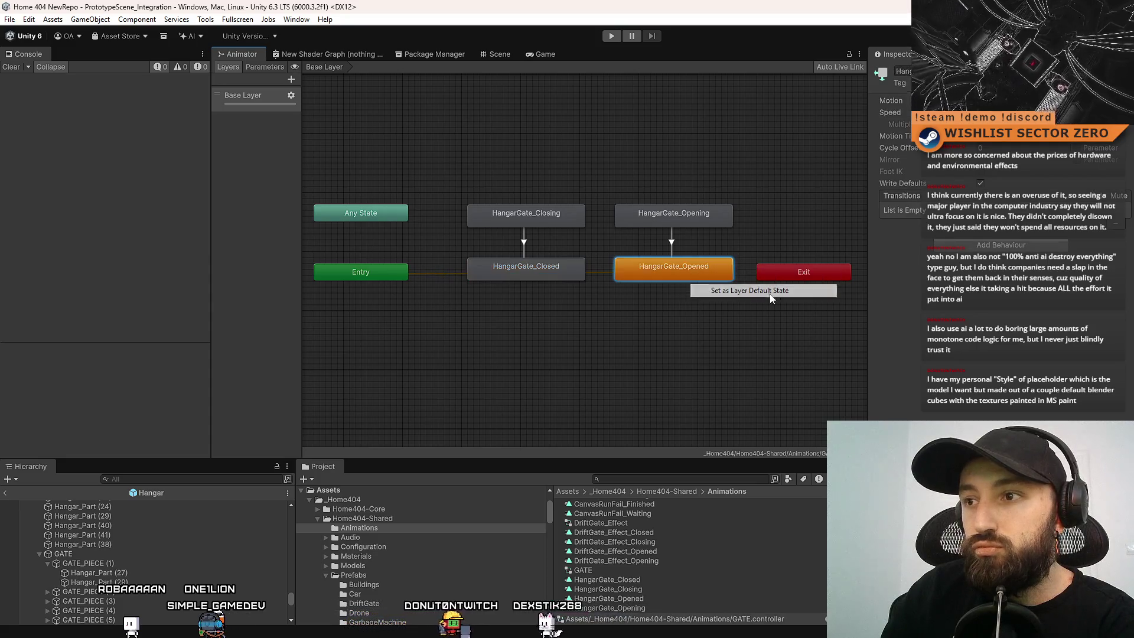
pyautogui.moveTo(446, 156)
pyautogui.mouseDown()
pyautogui.moveTo(554, 311)
pyautogui.moveTo(559, 251)
pyautogui.mouseUp()
pyautogui.click(603, 368)
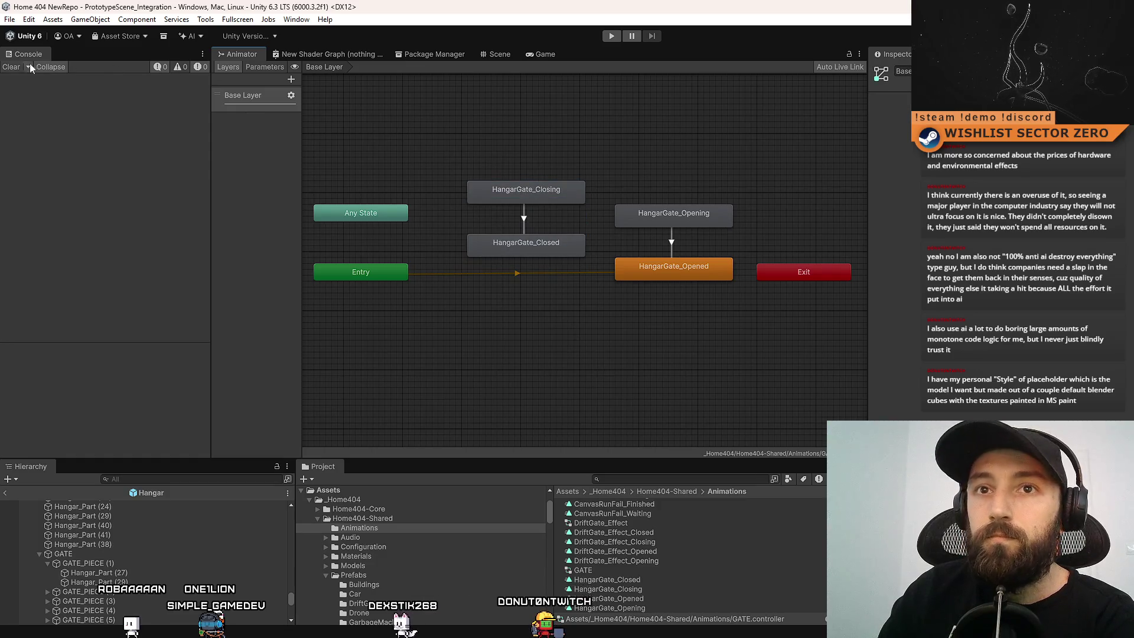
pyautogui.click(543, 54)
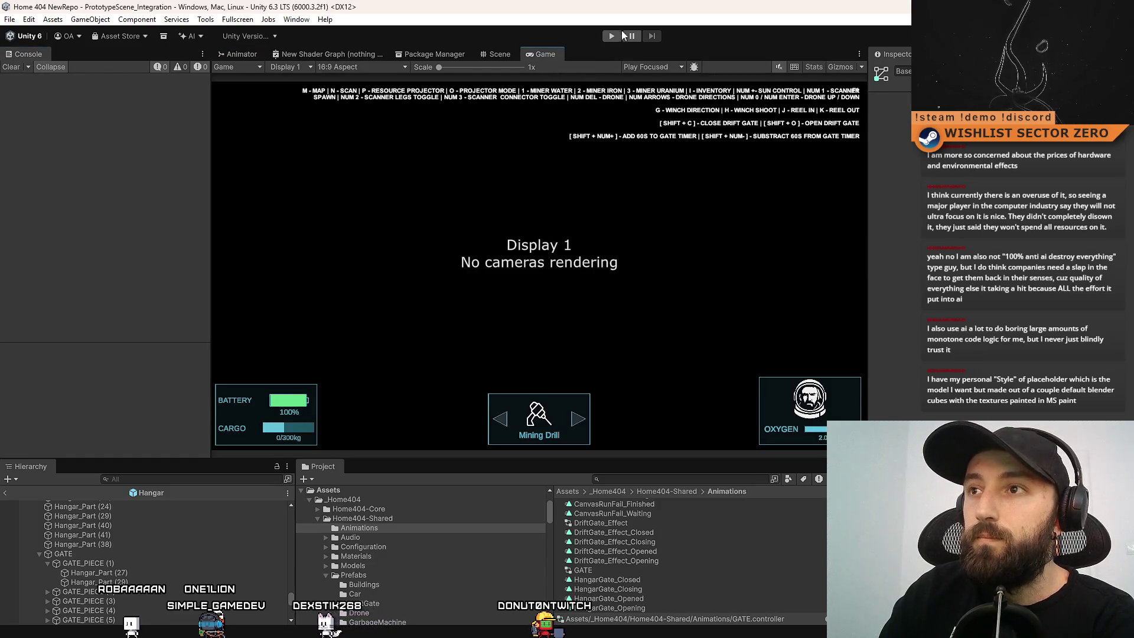
# Enter Play mode and clear the Console log once the scene loads.
pyautogui.click(615, 38)
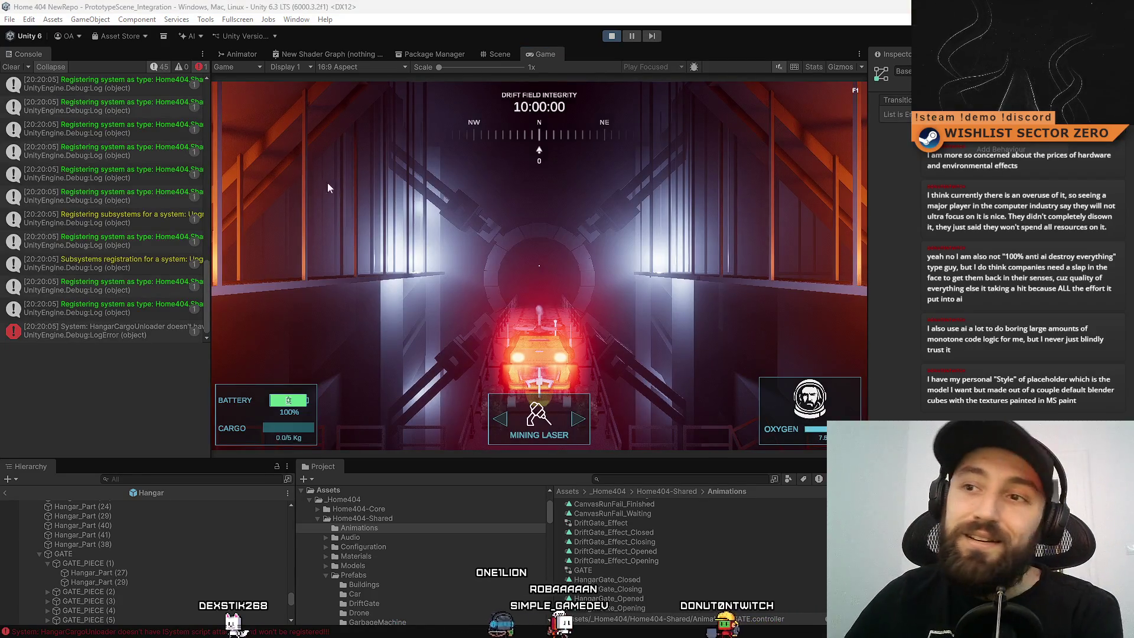
pyautogui.click(14, 69)
# Go fullscreen and drive the rover down the corridor toward the glowing portal.
pyautogui.press('F10')
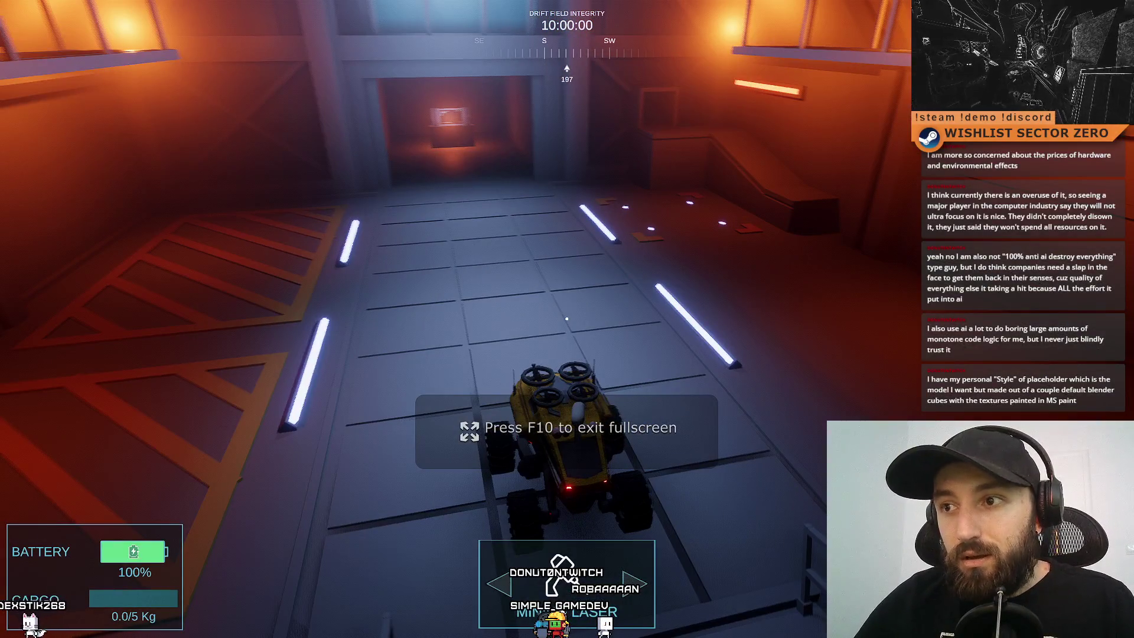
pyautogui.press('a')
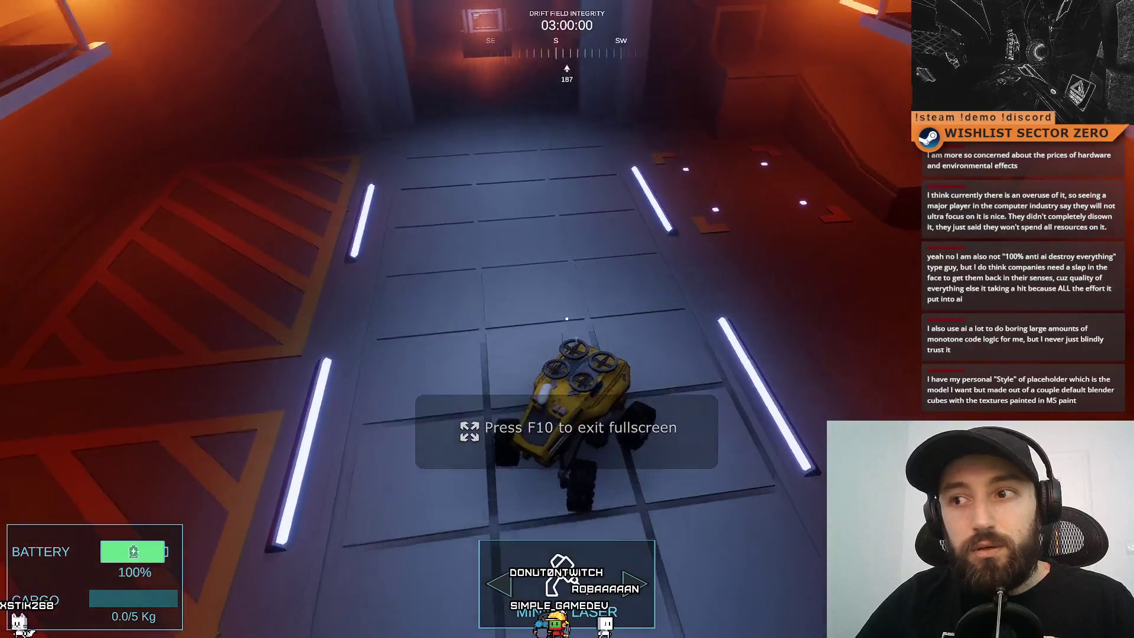
pyautogui.press('w')
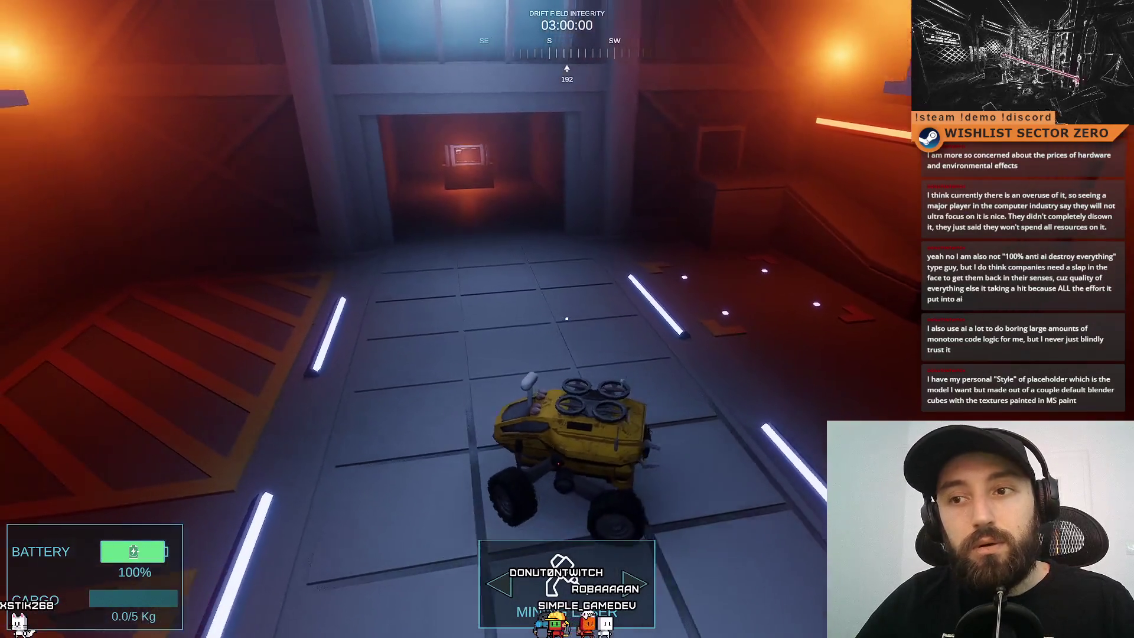
pyautogui.press('w')
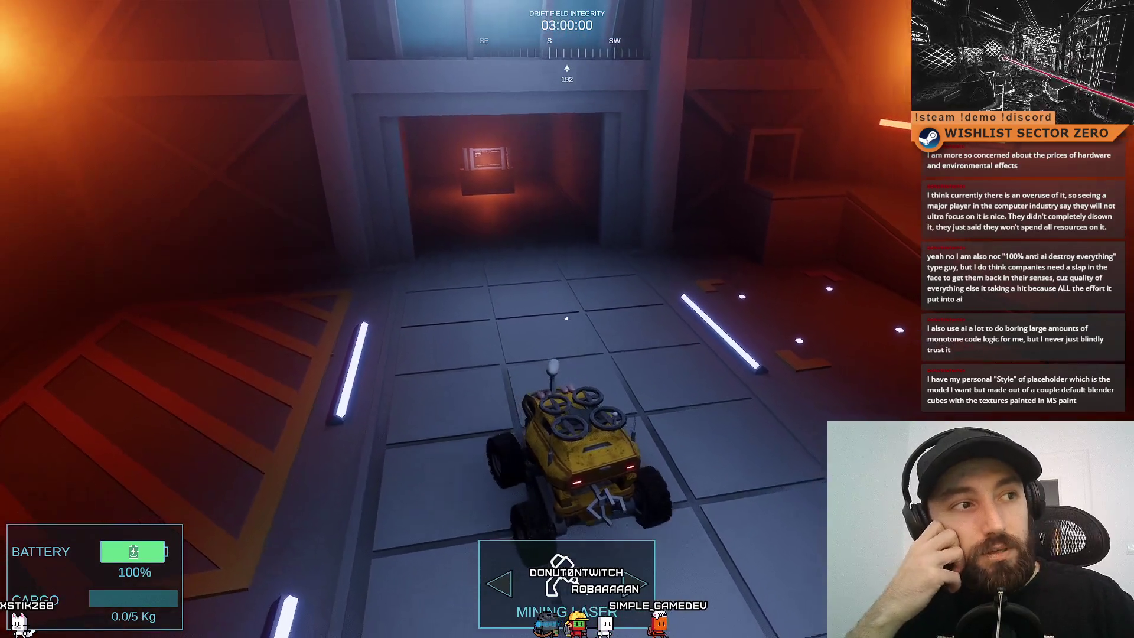
pyautogui.press('s')
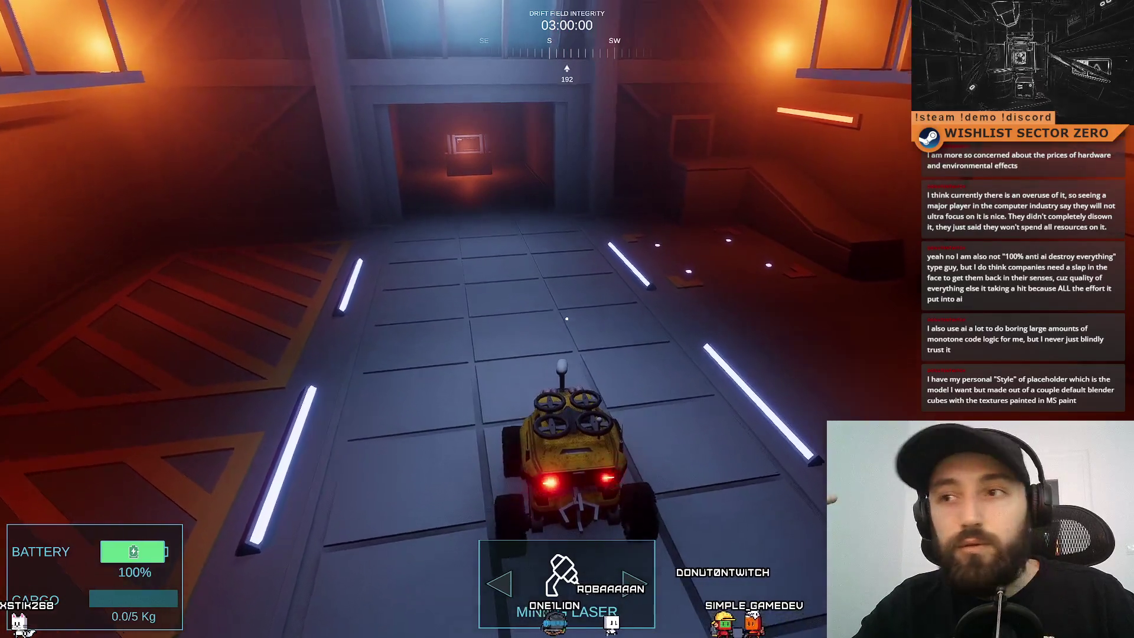
pyautogui.press('w')
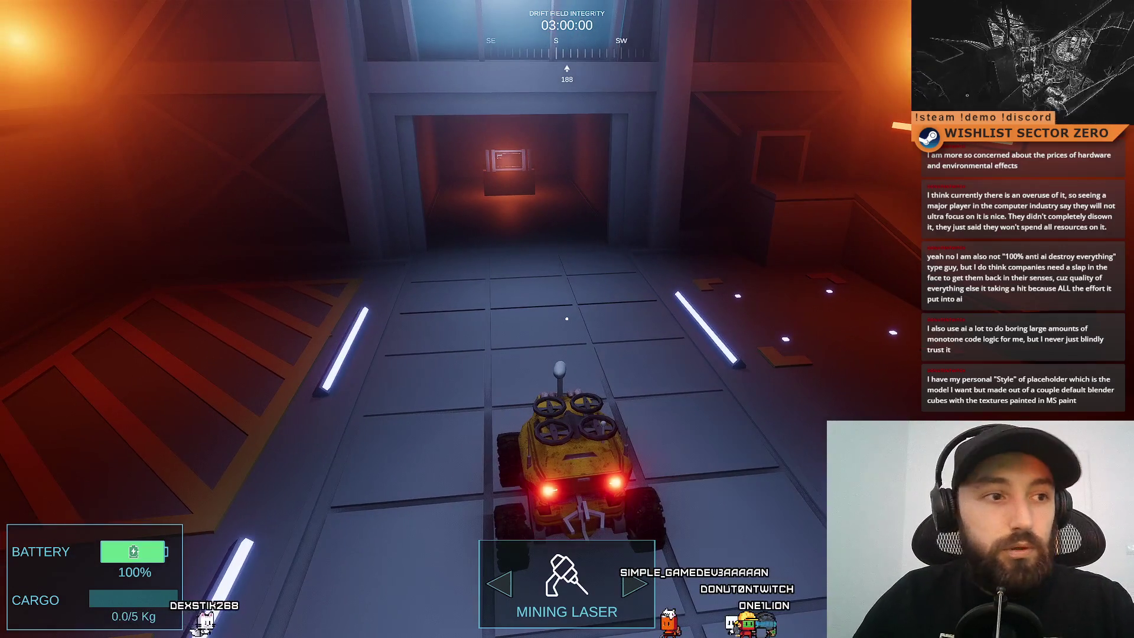
pyautogui.press('d')
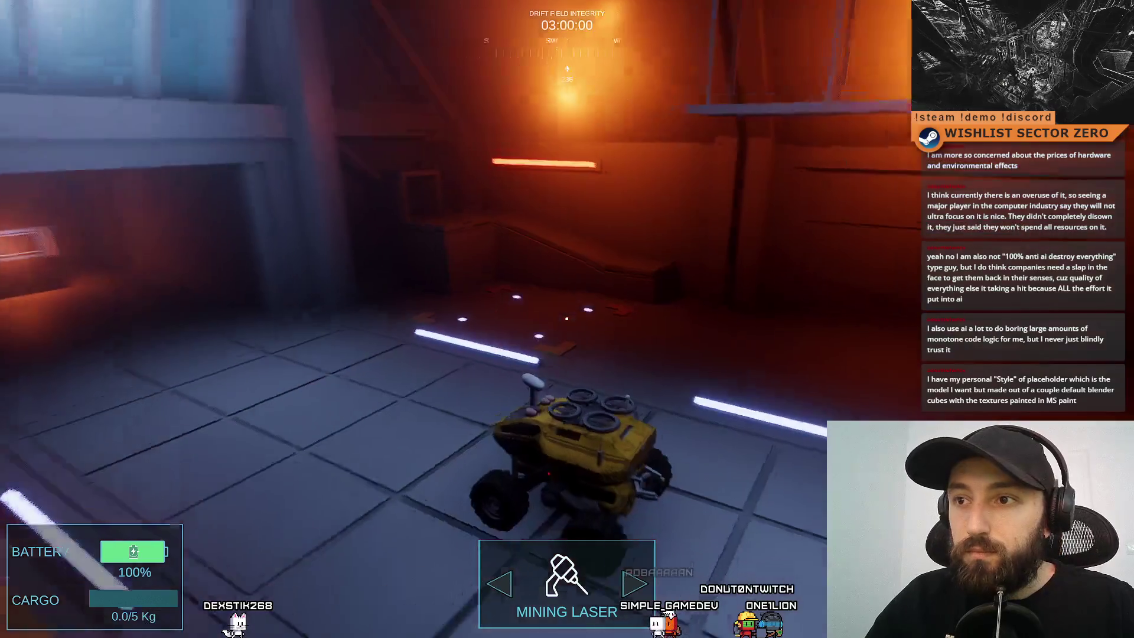
pyautogui.press('a')
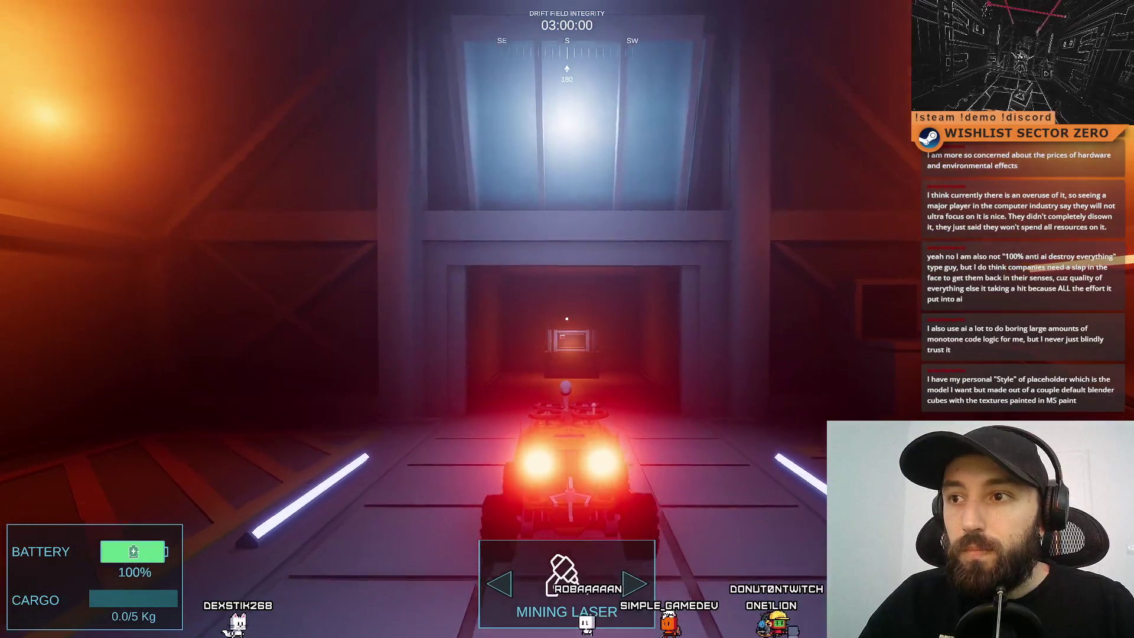
pyautogui.press('w')
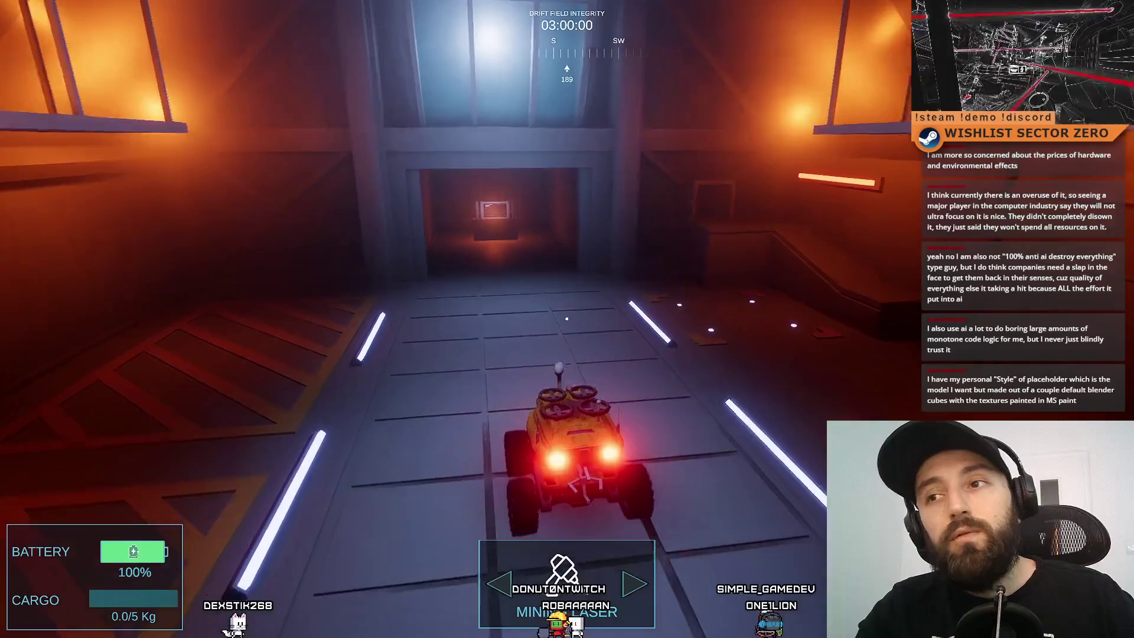
pyautogui.press('d')
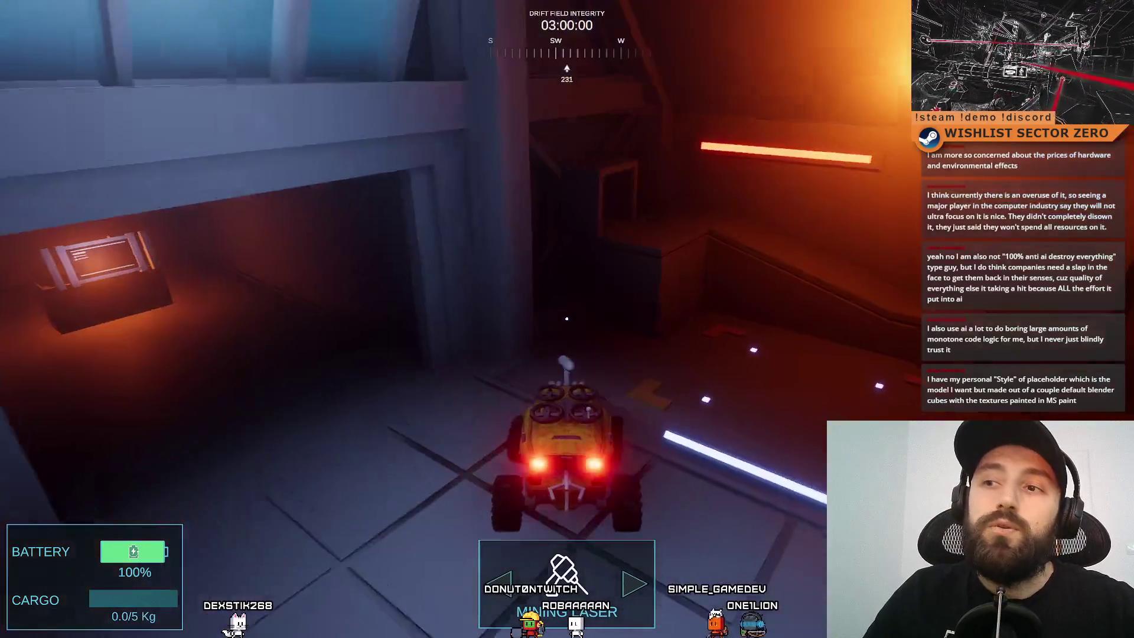
pyautogui.press('d')
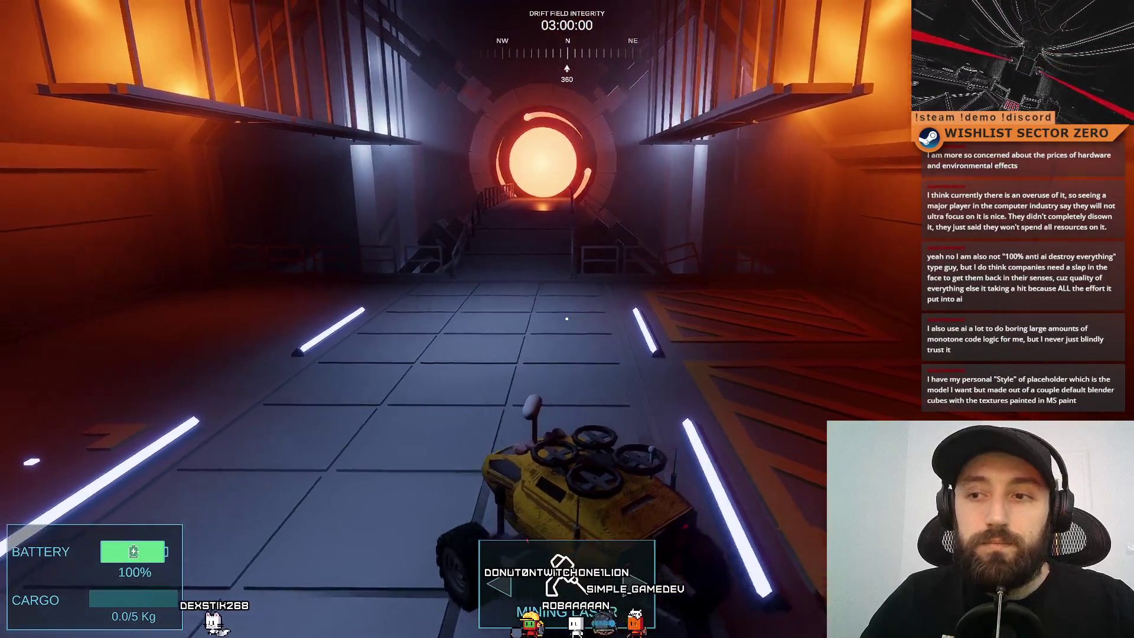
pyautogui.press('w')
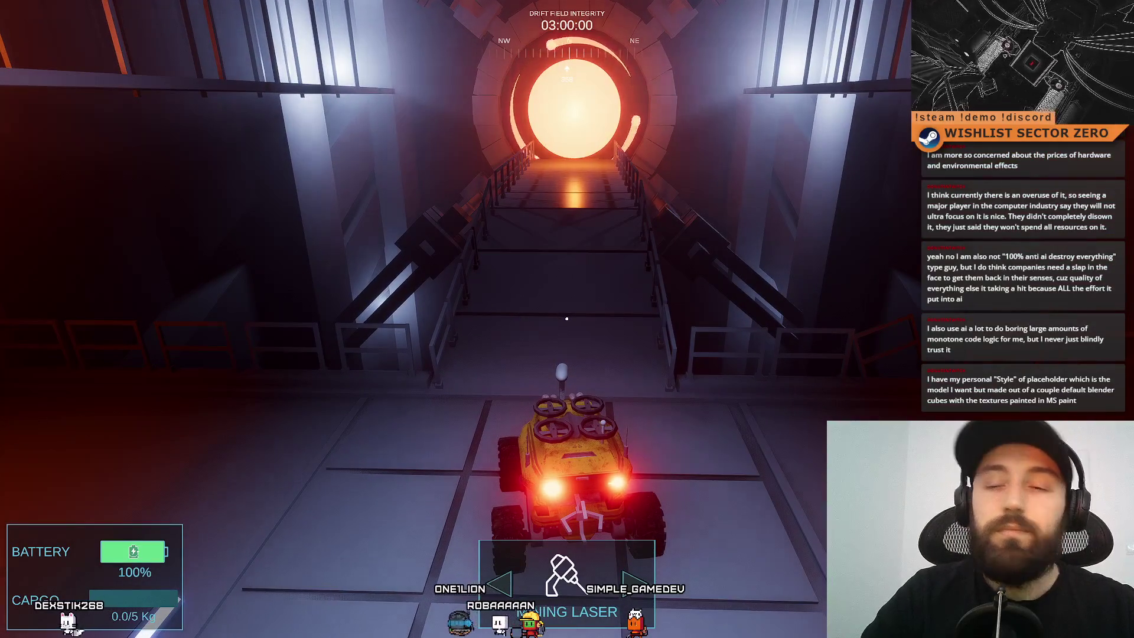
# Swing the rover around toward the orange room and back to the lit corridor.
pyautogui.press('a')
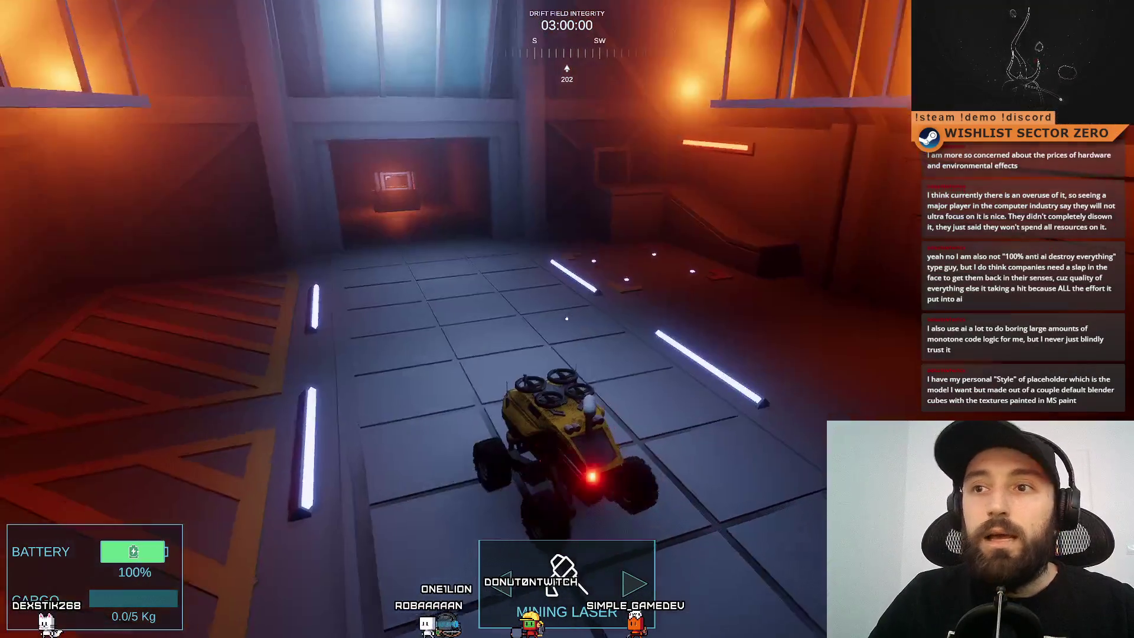
pyautogui.press('a')
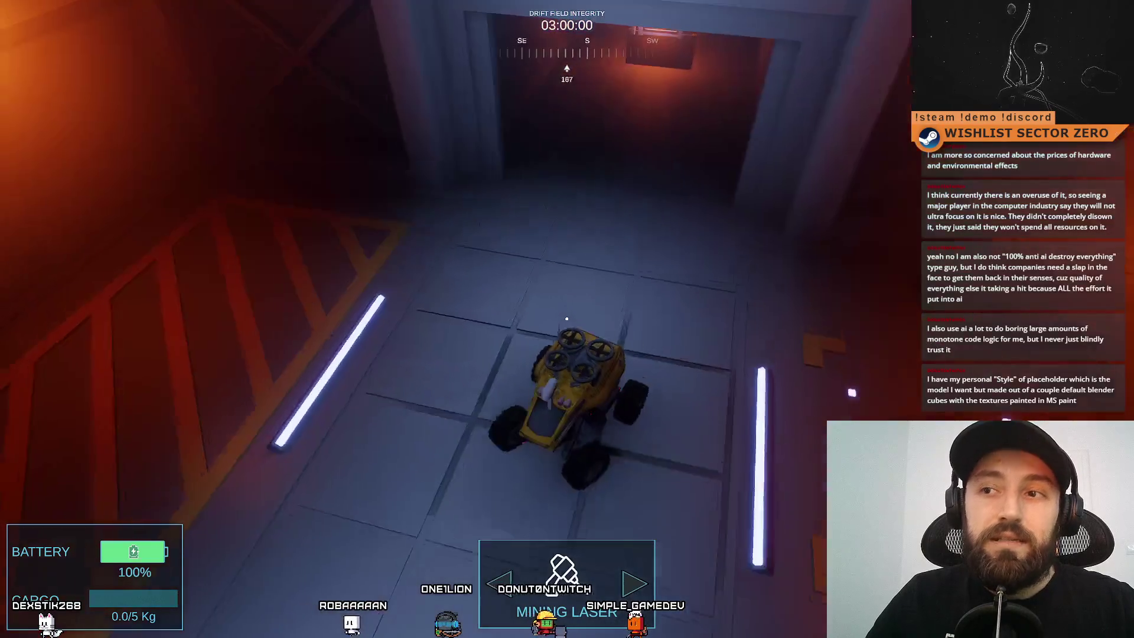
pyautogui.press('a')
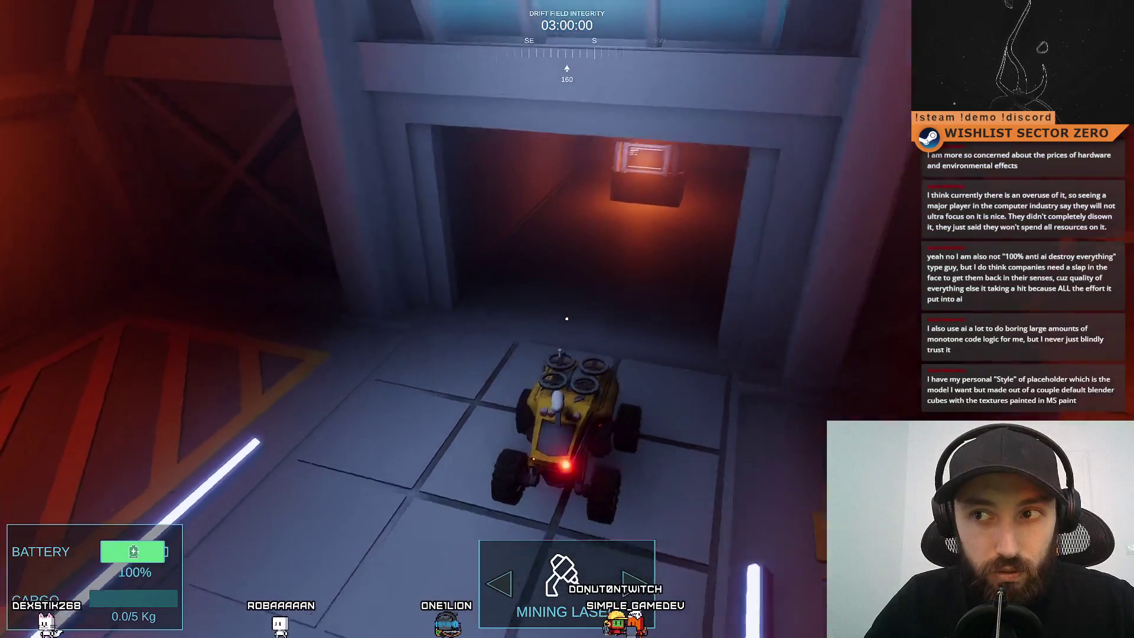
pyautogui.press('w')
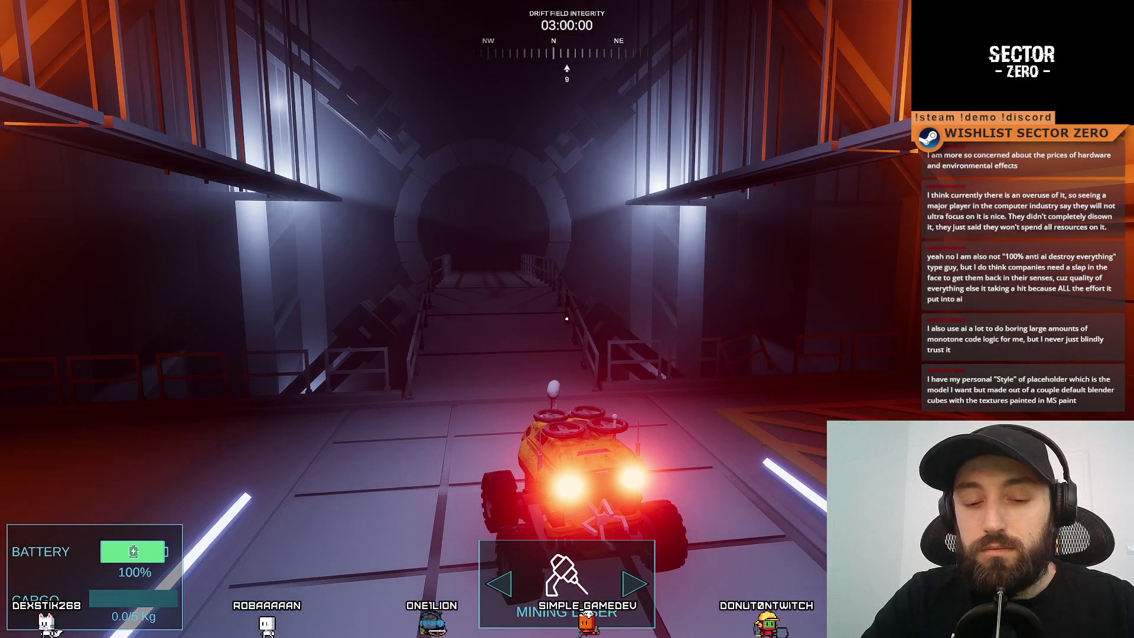
pyautogui.press('a')
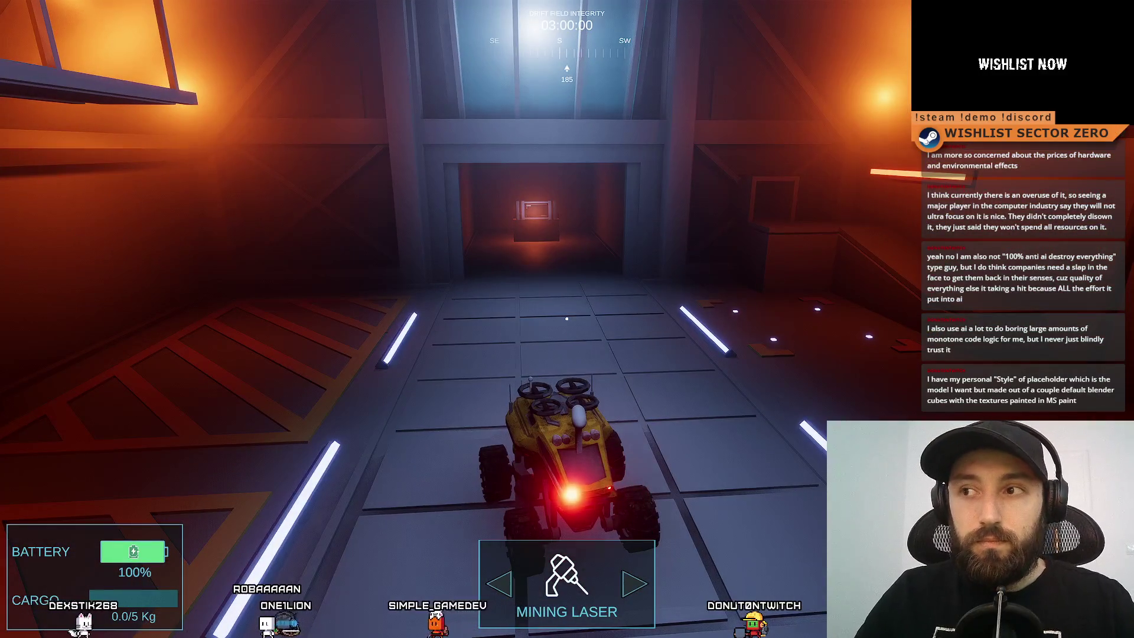
pyautogui.press('a')
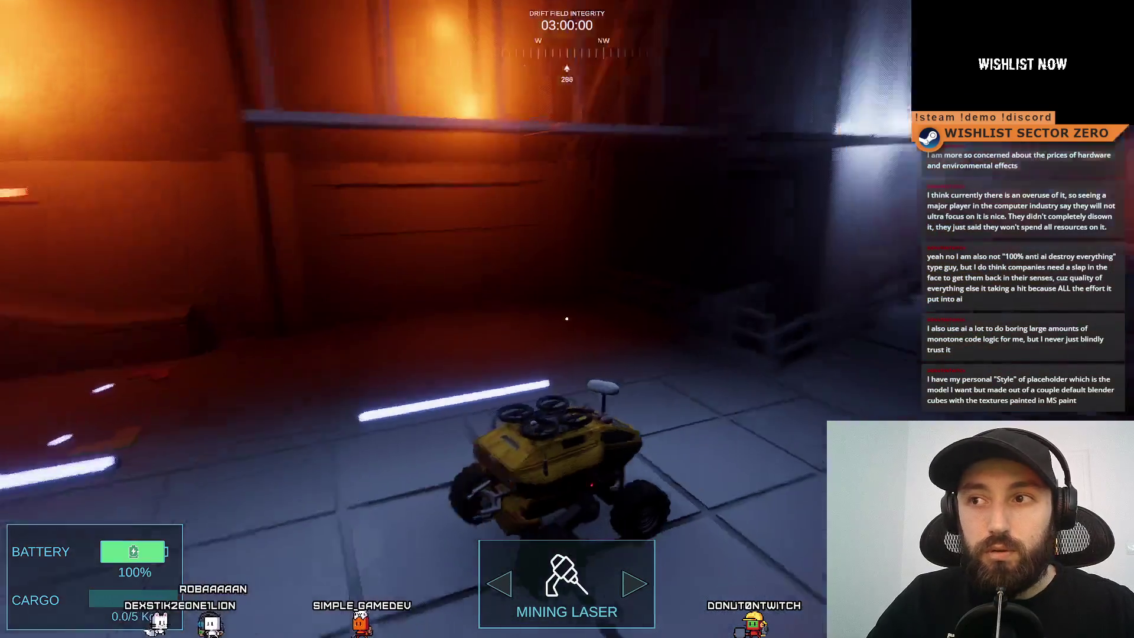
pyautogui.press('a')
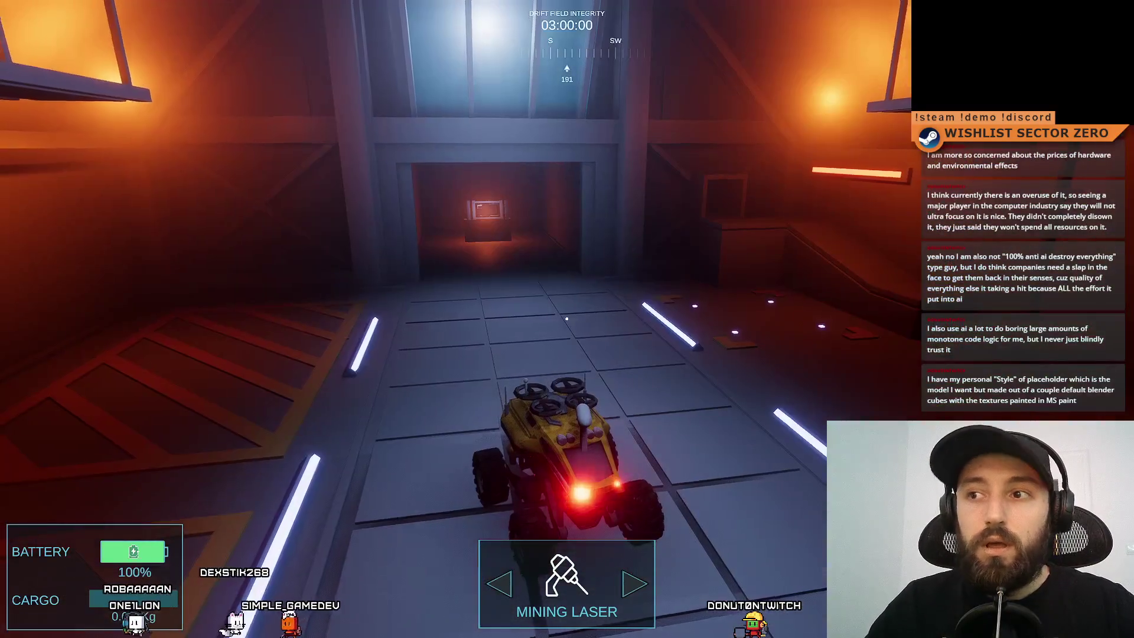
pyautogui.press('w')
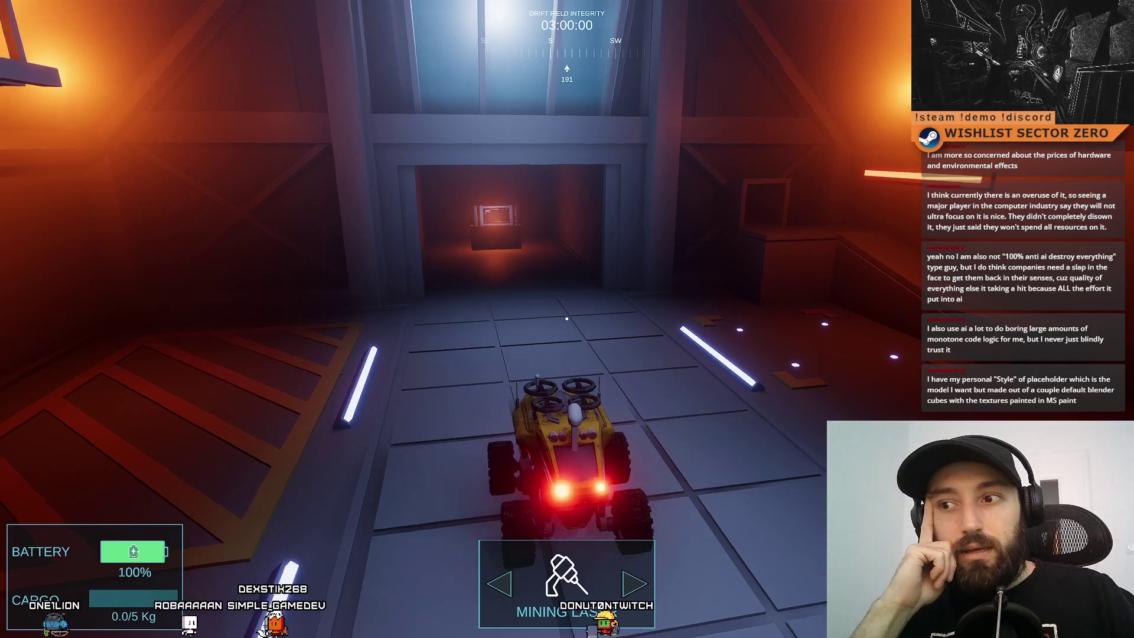
pyautogui.press('w')
pyautogui.press('a')
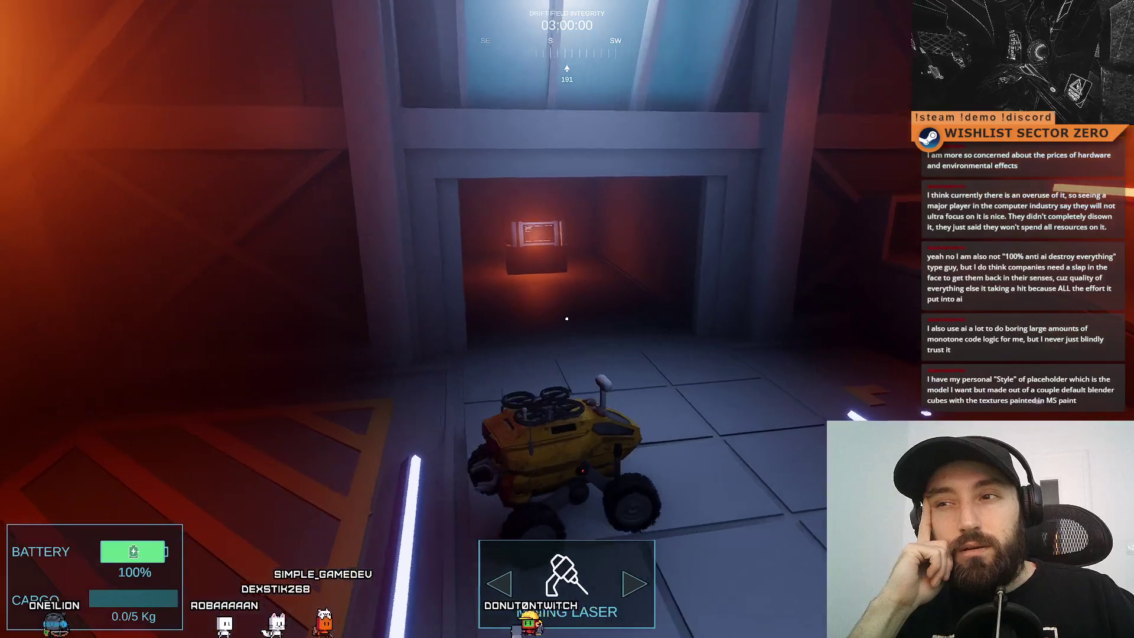
# Steer the rover through the hangar to face the glowing portal, then exit fullscreen.
pyautogui.press('d')
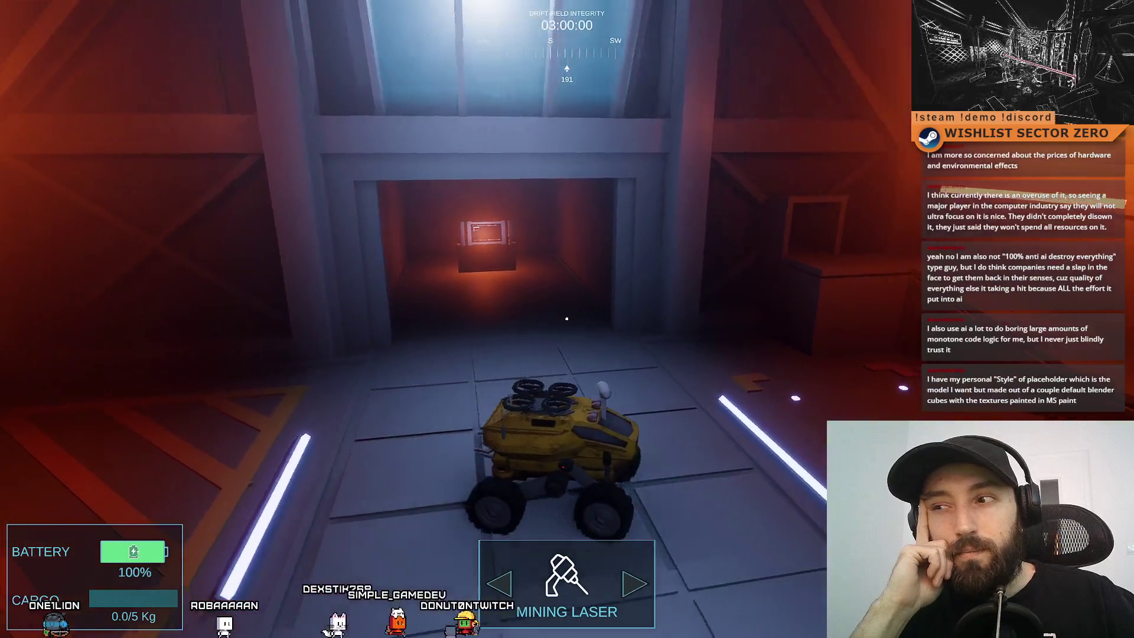
pyautogui.press('d')
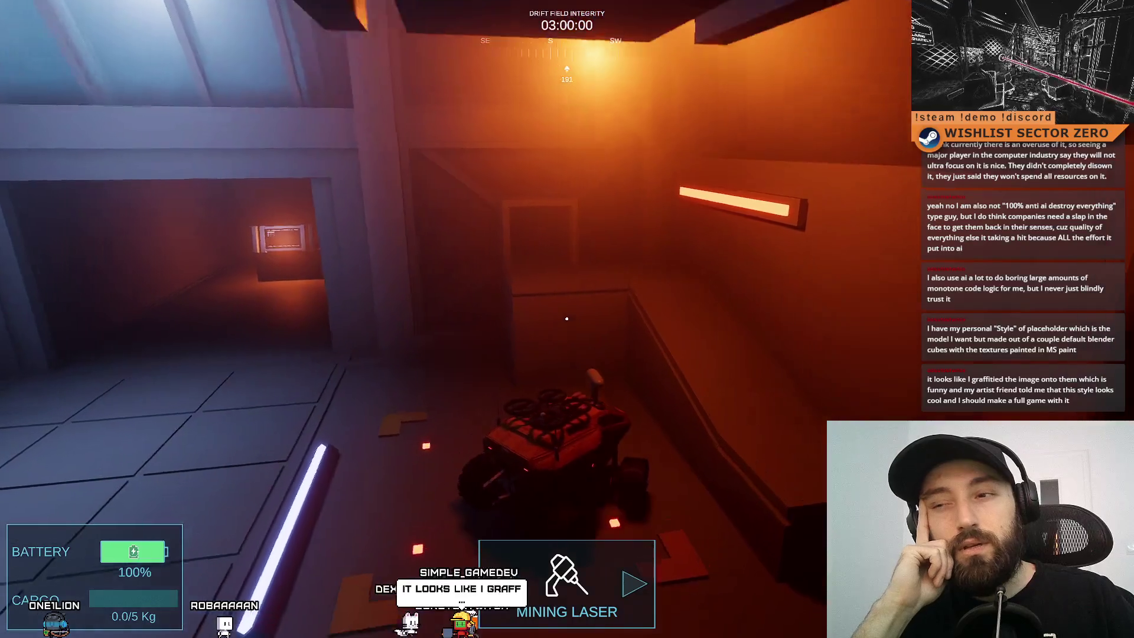
pyautogui.press('a')
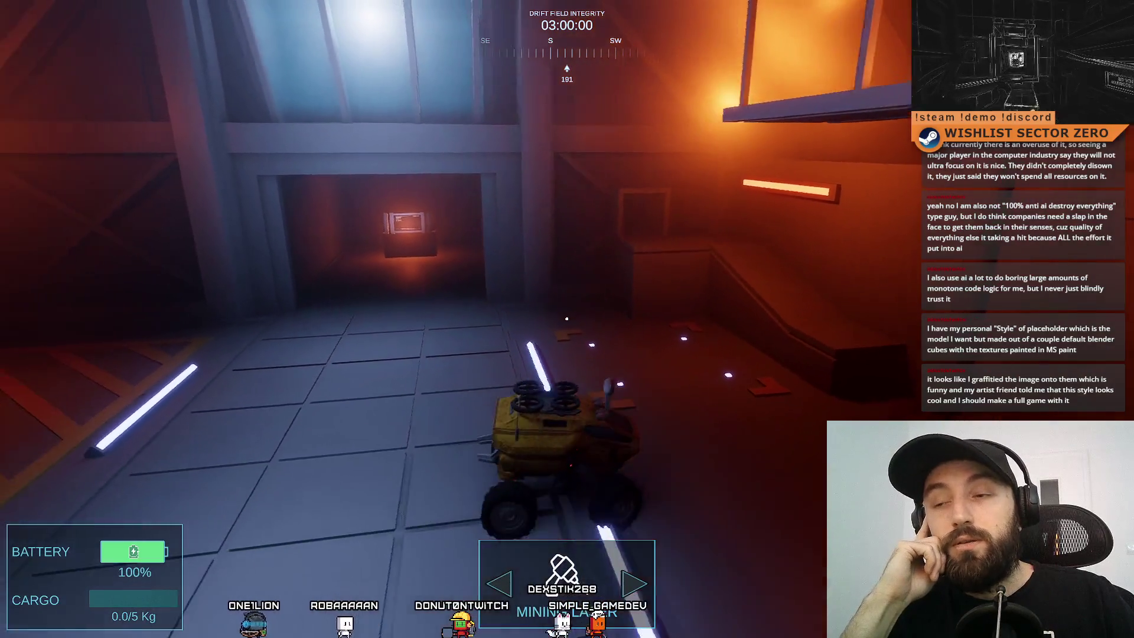
pyautogui.press('a')
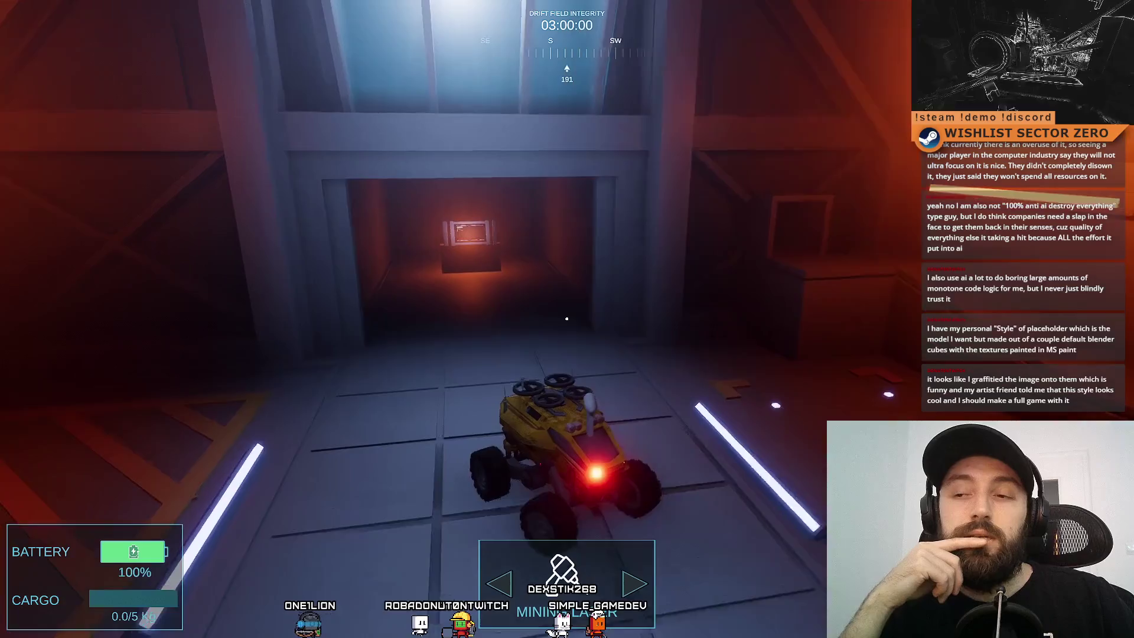
pyautogui.press('w')
pyautogui.press('a')
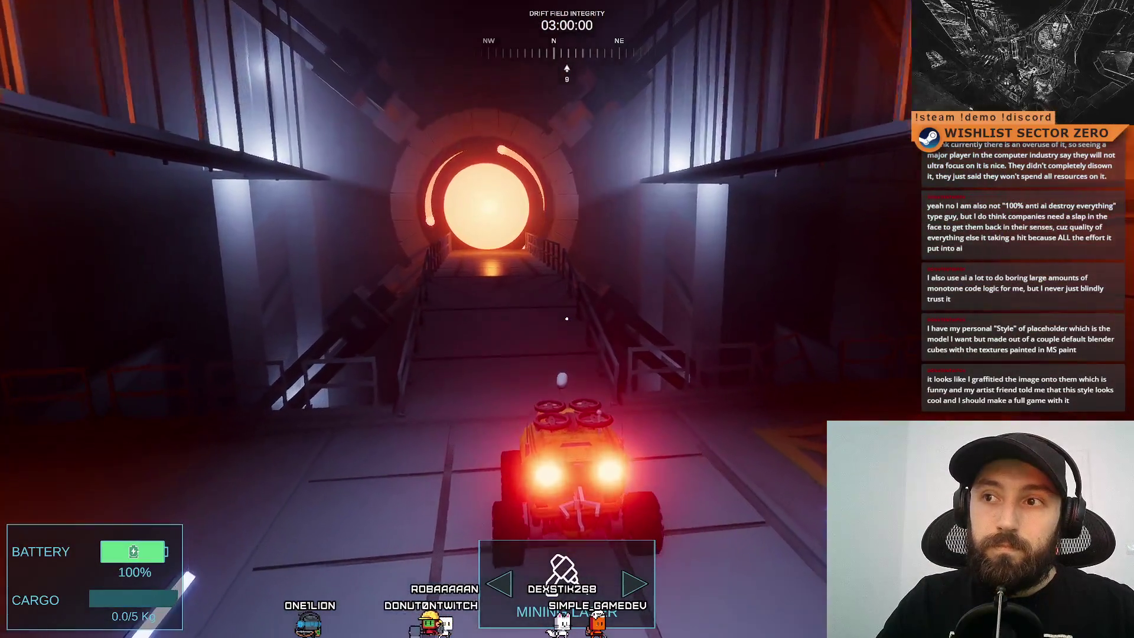
pyautogui.press('a')
pyautogui.press('a')
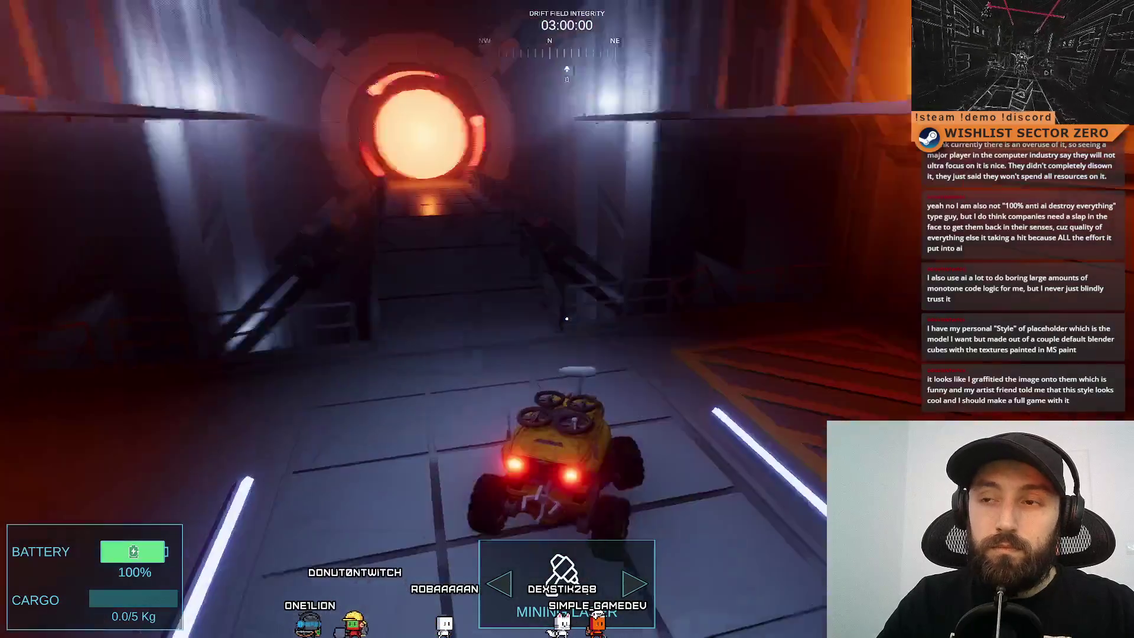
pyautogui.press('a')
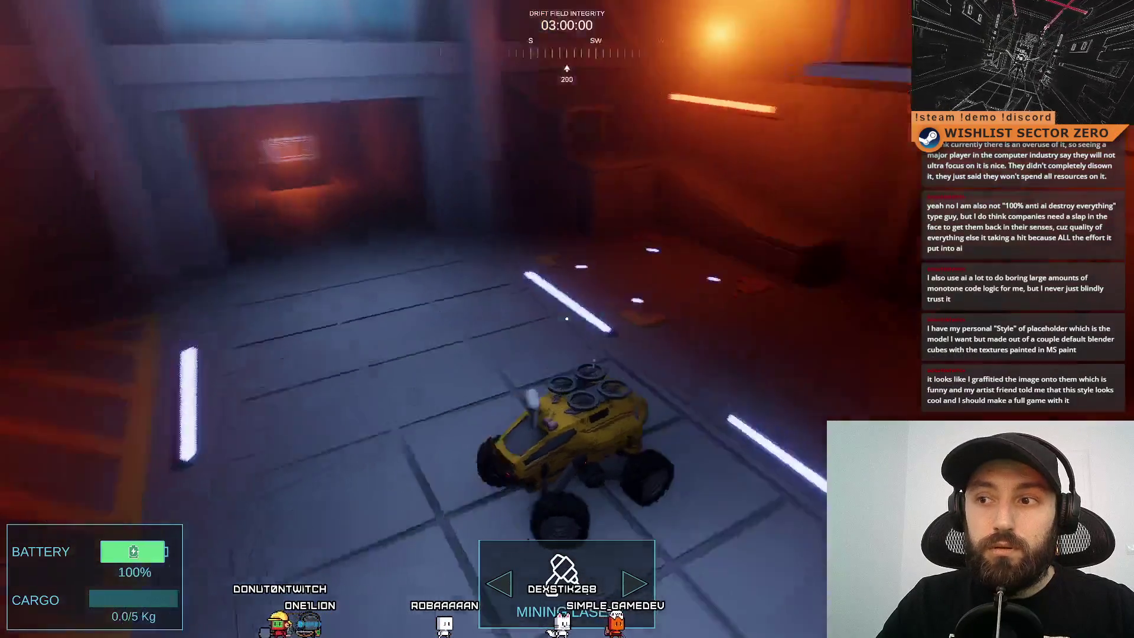
pyautogui.press('a')
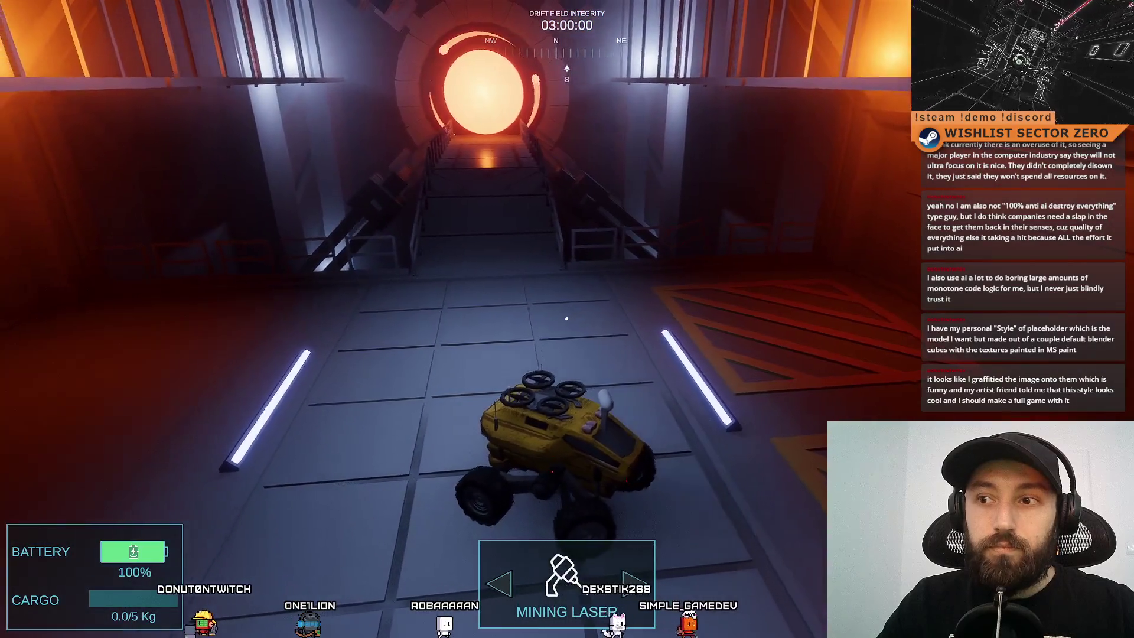
pyautogui.press('a')
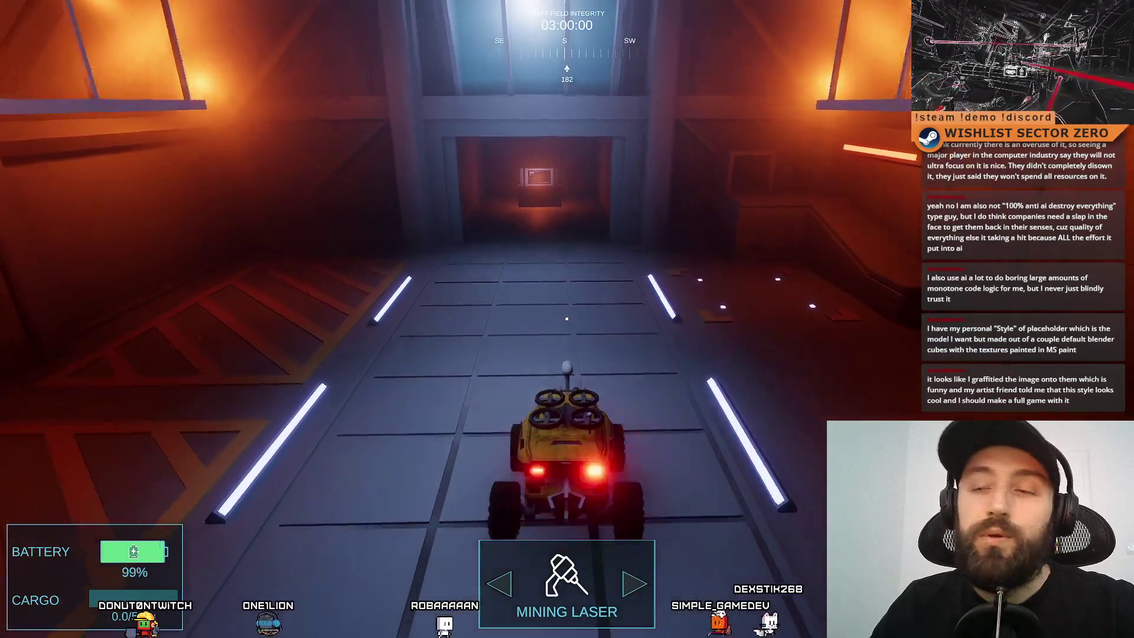
pyautogui.press('F11')
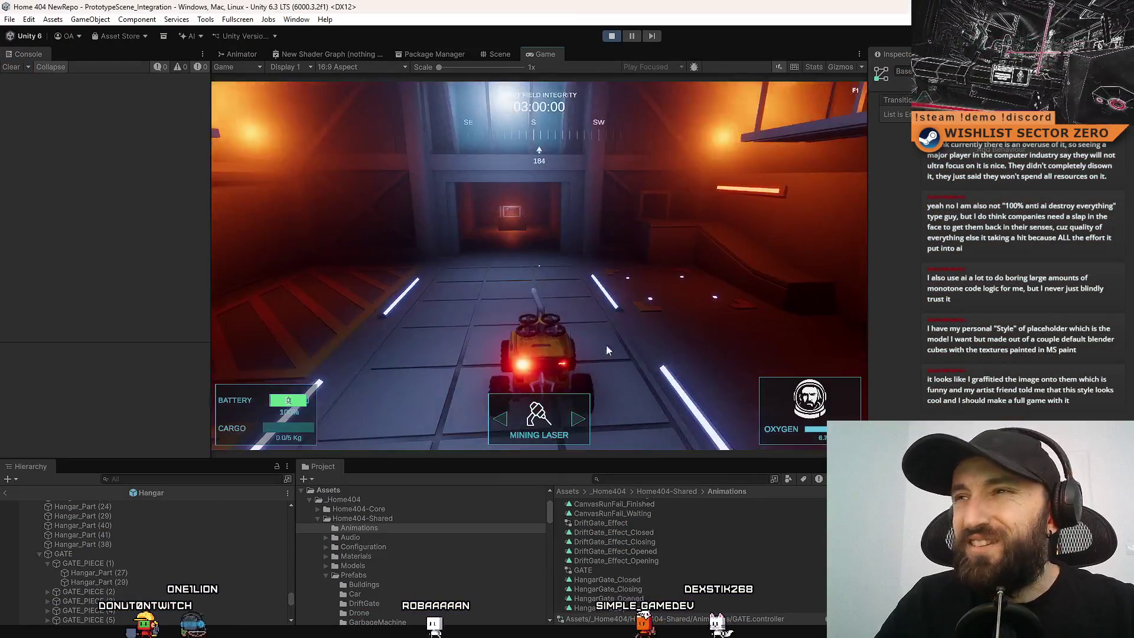
# Stop Play mode with Ctrl+P, toggle the Game view fullscreen, and show the desktop.
pyautogui.hotkey('ctrl', 'p')
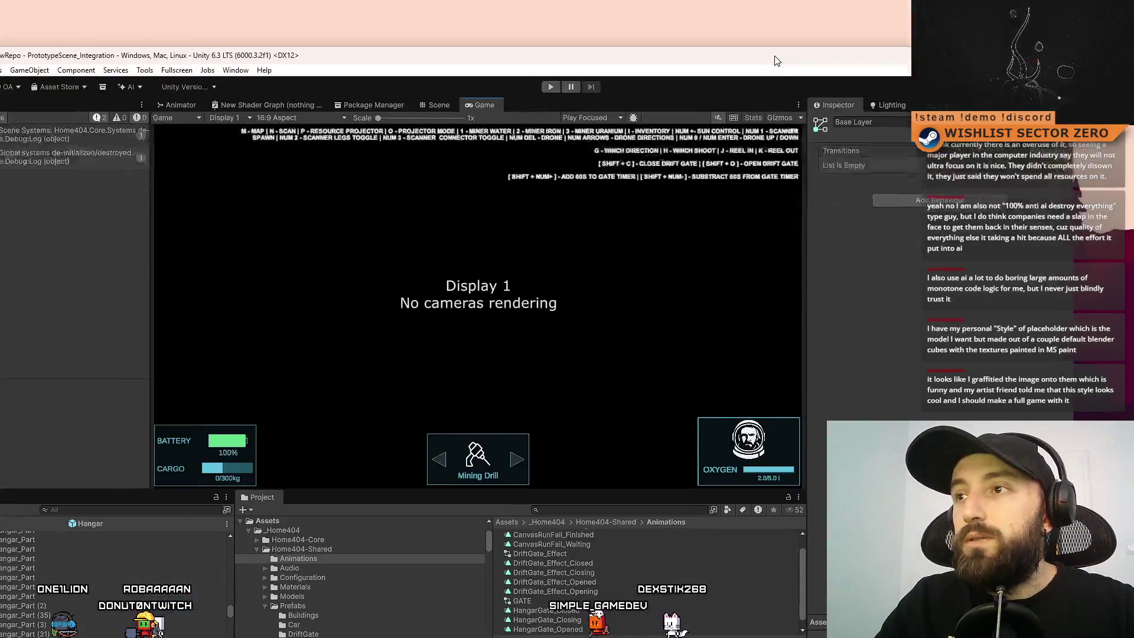
pyautogui.press('F10')
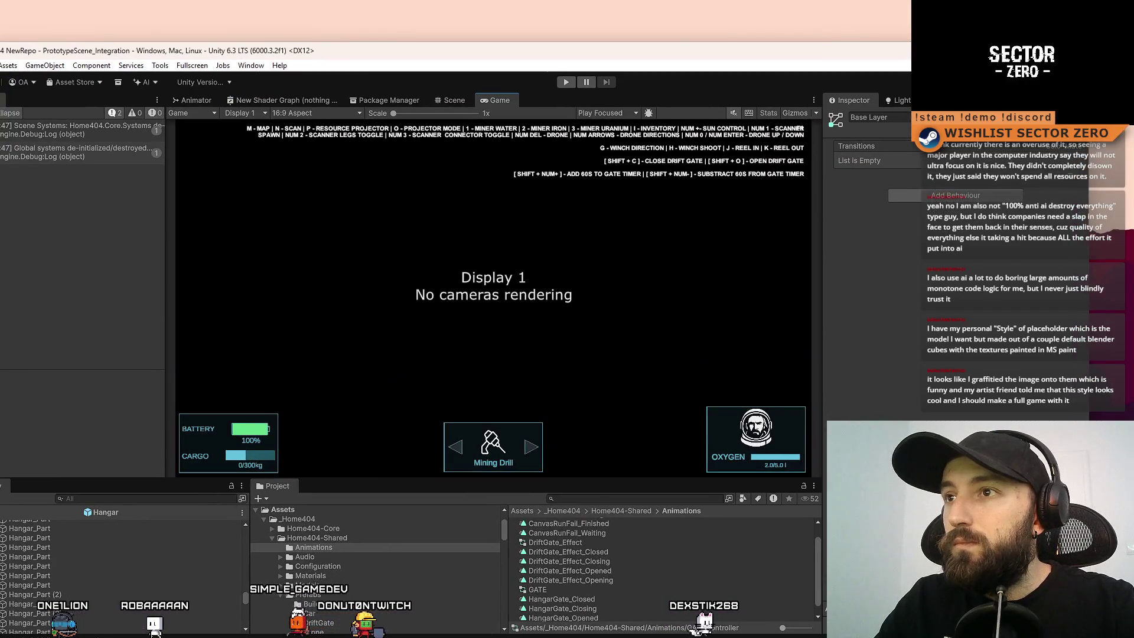
pyautogui.press('F10')
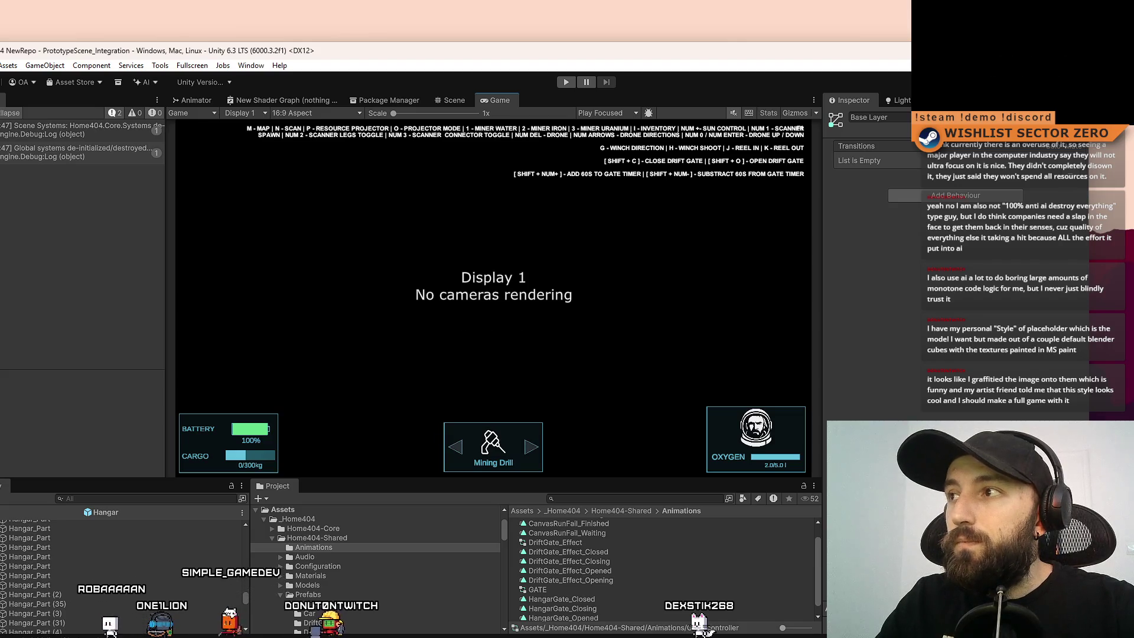
pyautogui.press('super+d')
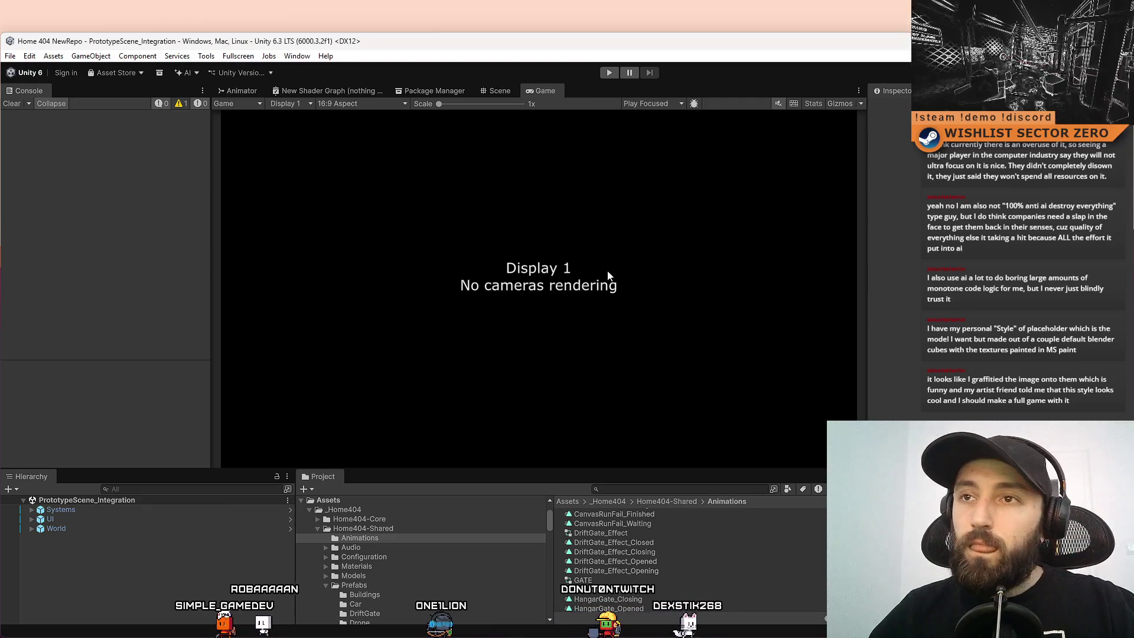
# Re-enter Play mode with Ctrl+P to bring back the HUD and control hints.
pyautogui.hotkey('ctrl', 'p')
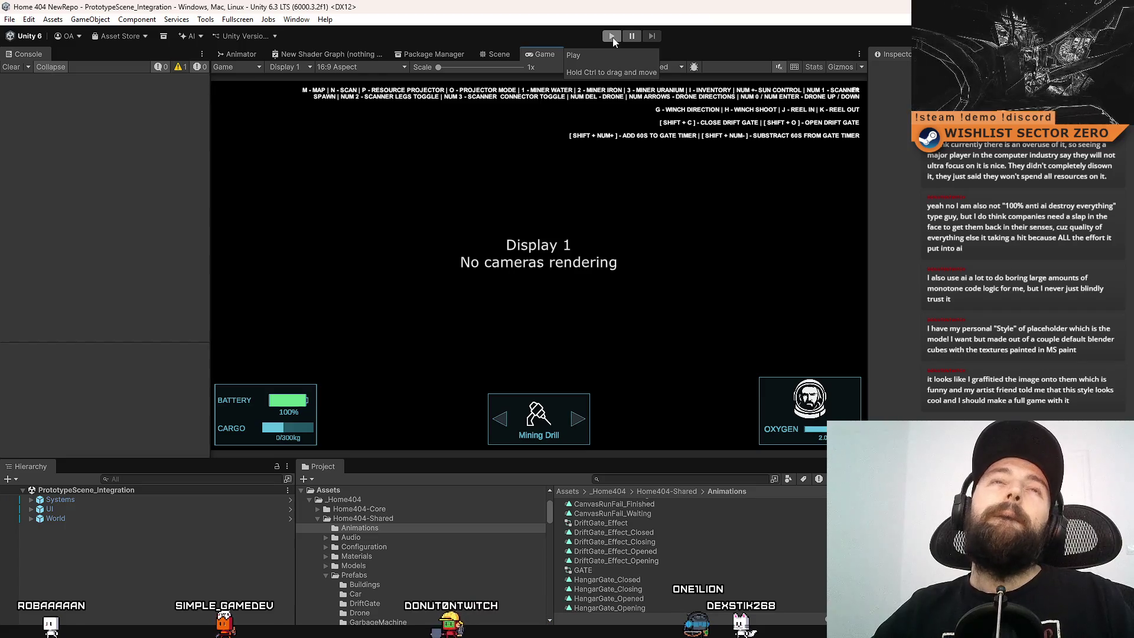
# Search the Project for 'hangar mana' and open the HangarManager script in Visual Studio.
pyautogui.click(707, 477)
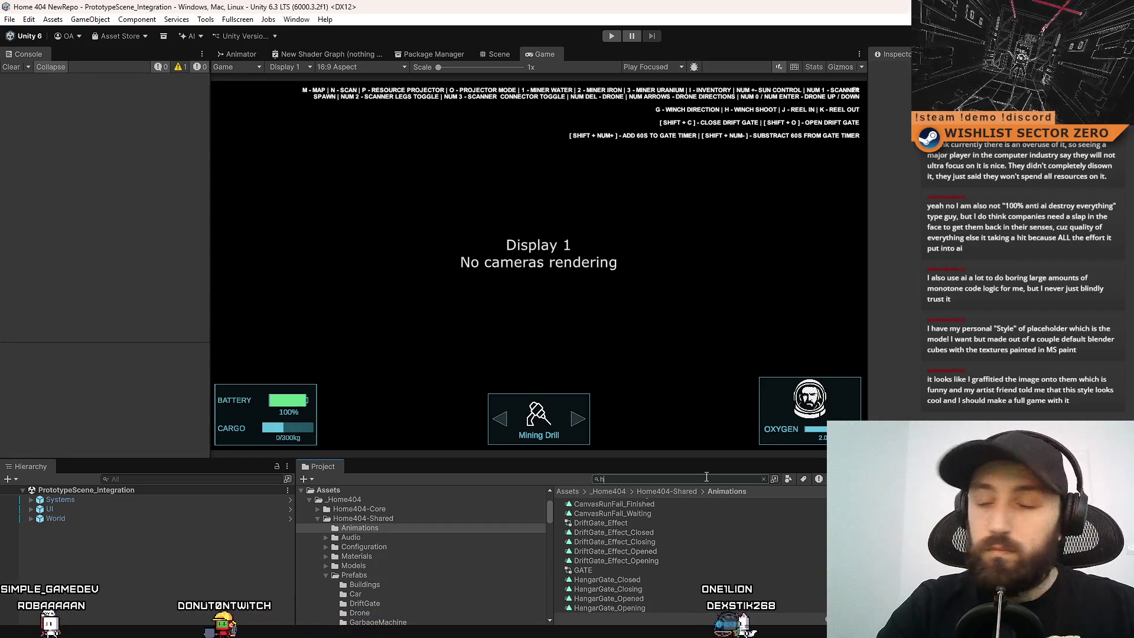
pyautogui.write('hangar mana')
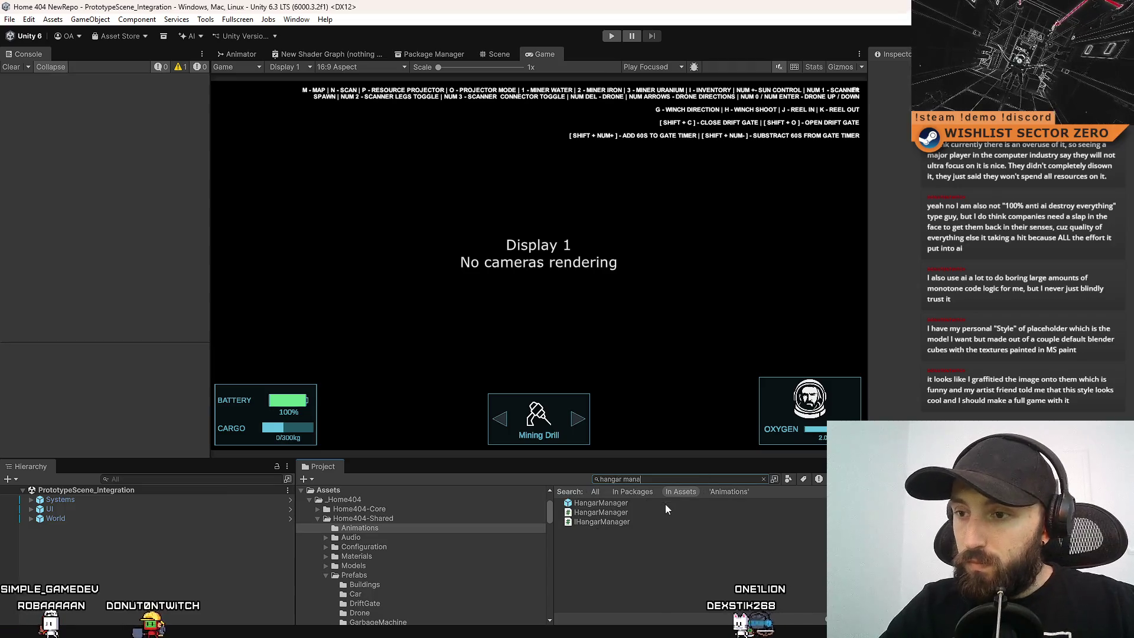
pyautogui.click(665, 503)
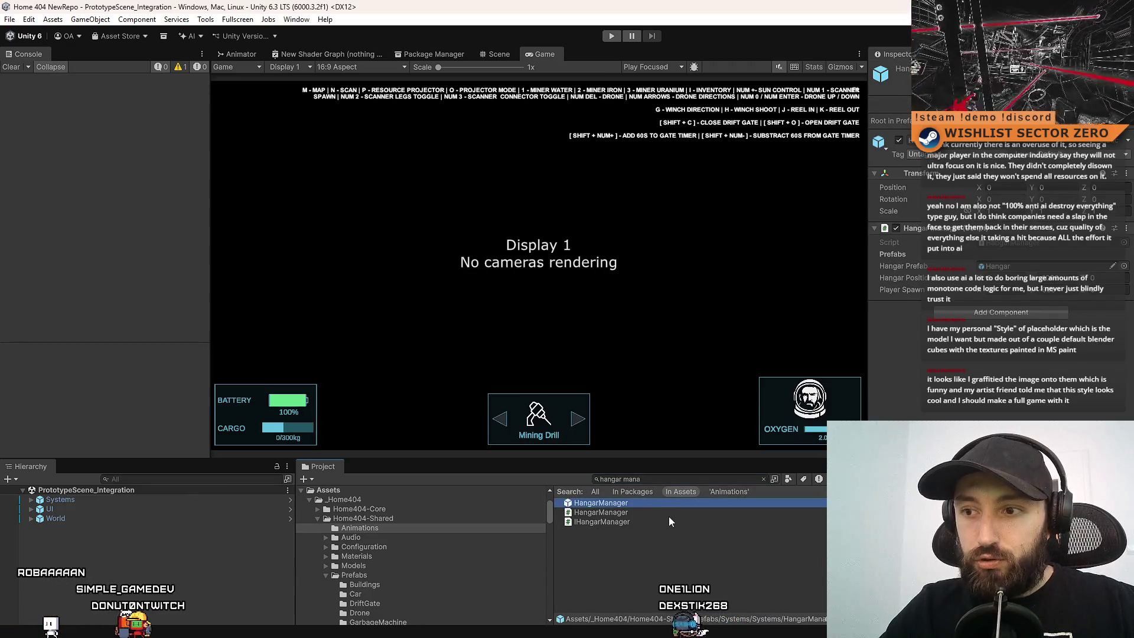
pyautogui.click(676, 514)
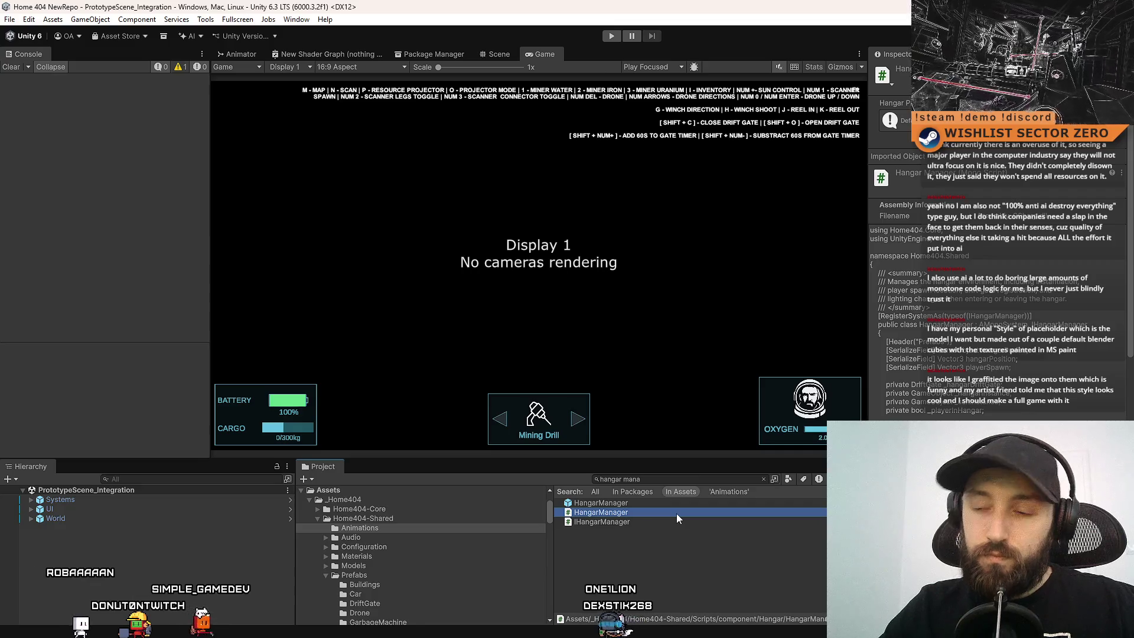
pyautogui.doubleClick(676, 513)
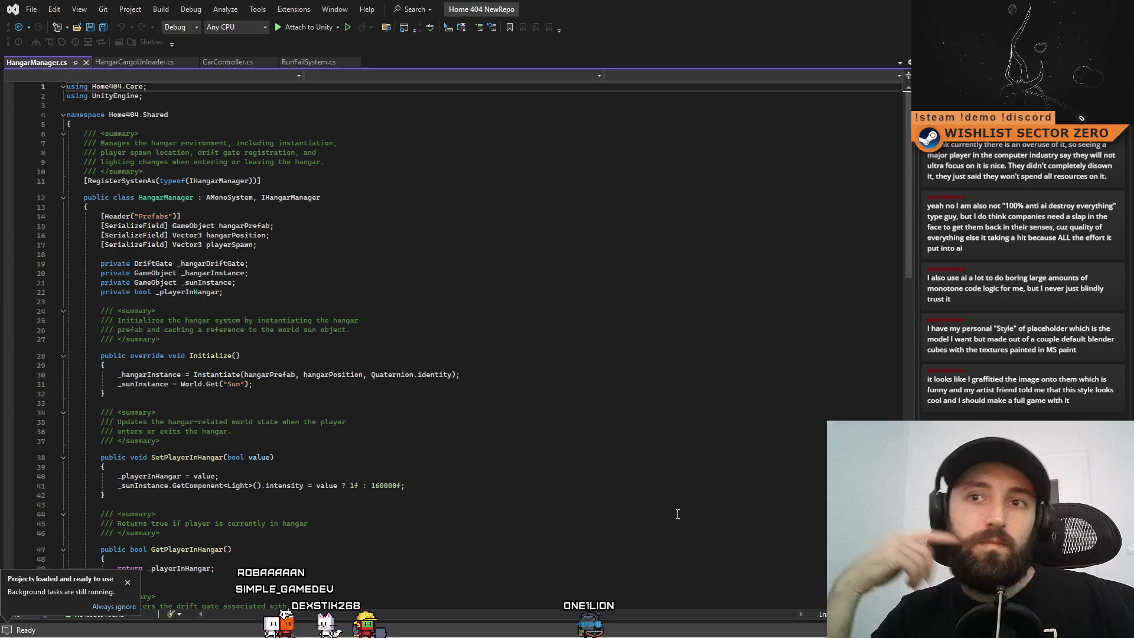
# Scroll through HangarManager.cs to review its fields and methods.
pyautogui.moveTo(910, 173)
pyautogui.mouseDown()
pyautogui.moveTo(907, 266)
pyautogui.moveTo(912, 142)
pyautogui.mouseUp()
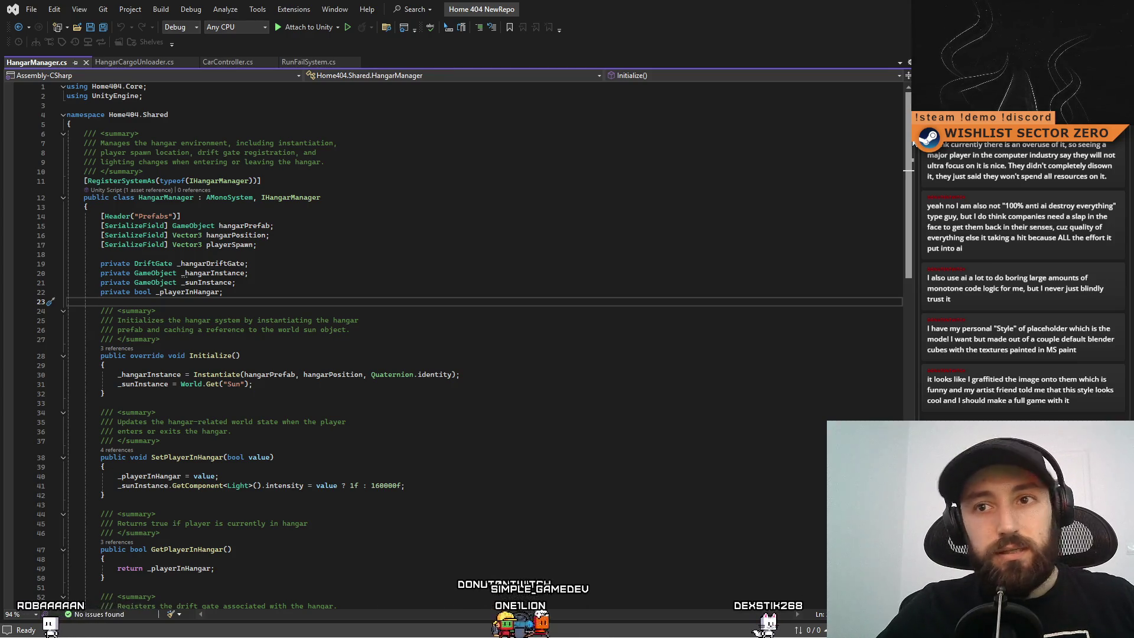
pyautogui.scroll(-3, 915, 192)
pyautogui.scroll(-8, 919, 204)
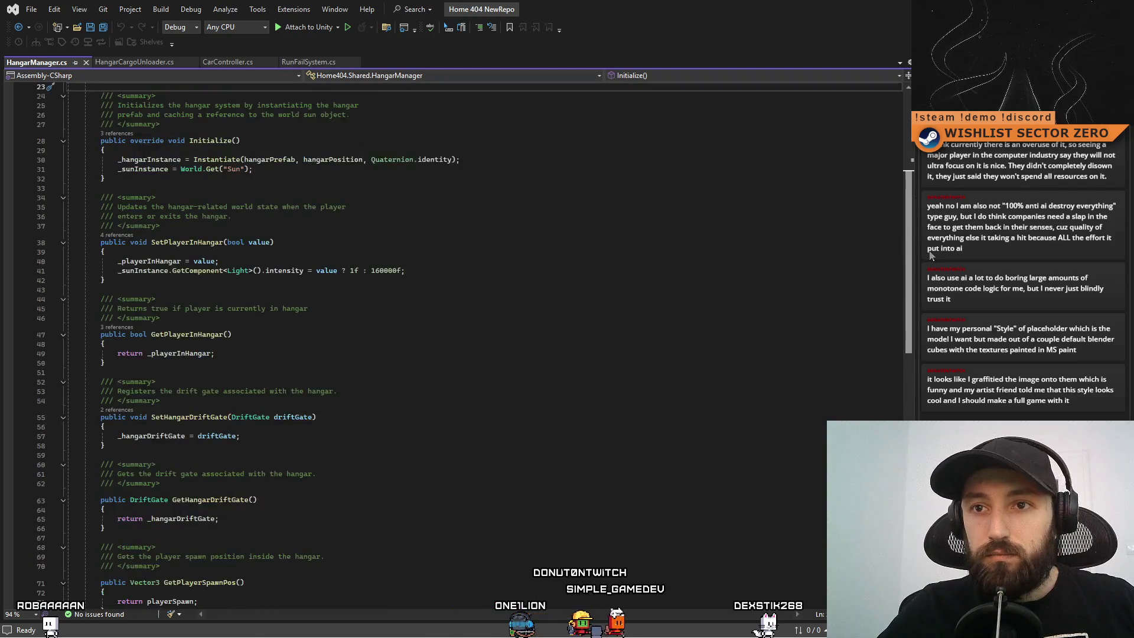
pyautogui.scroll(9, 906, 193)
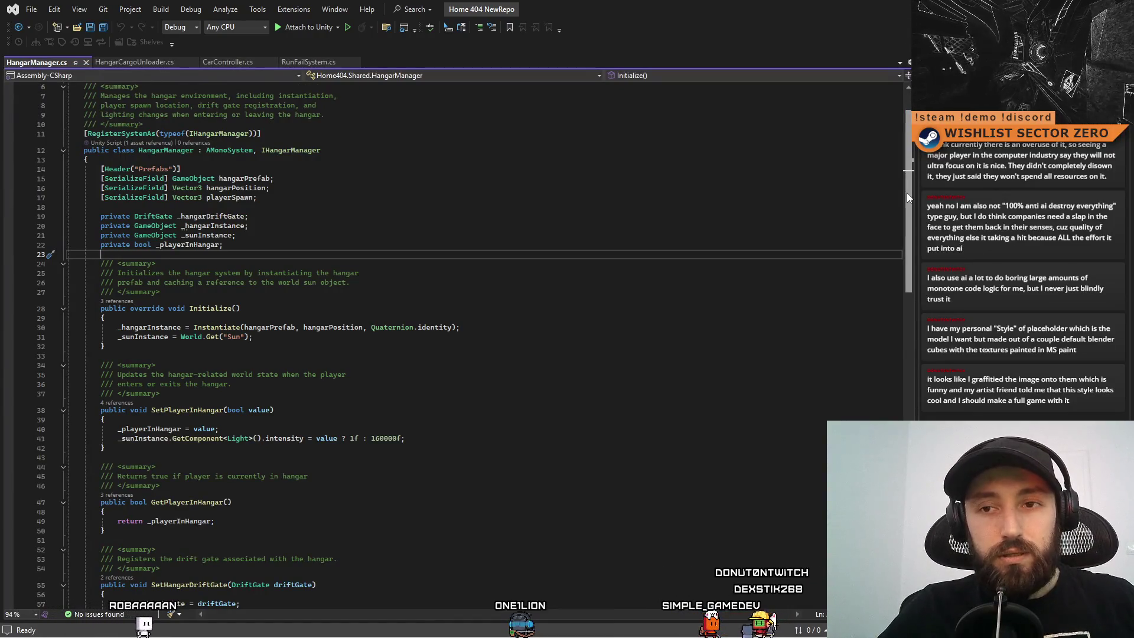
pyautogui.scroll(-10, 907, 194)
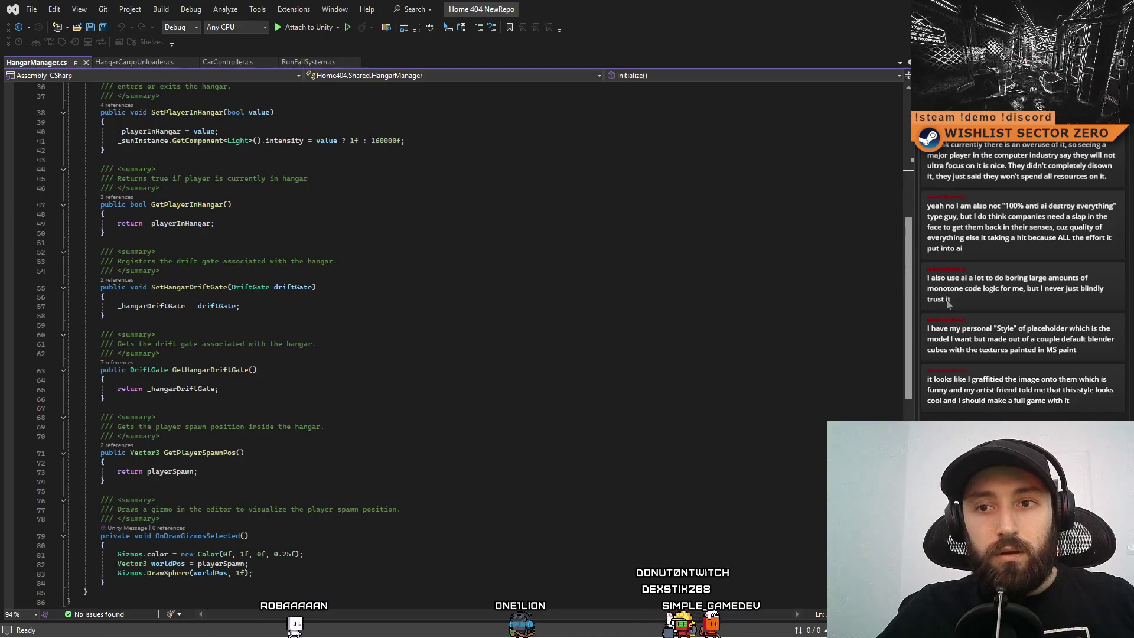
pyautogui.scroll(-5, 971, 361)
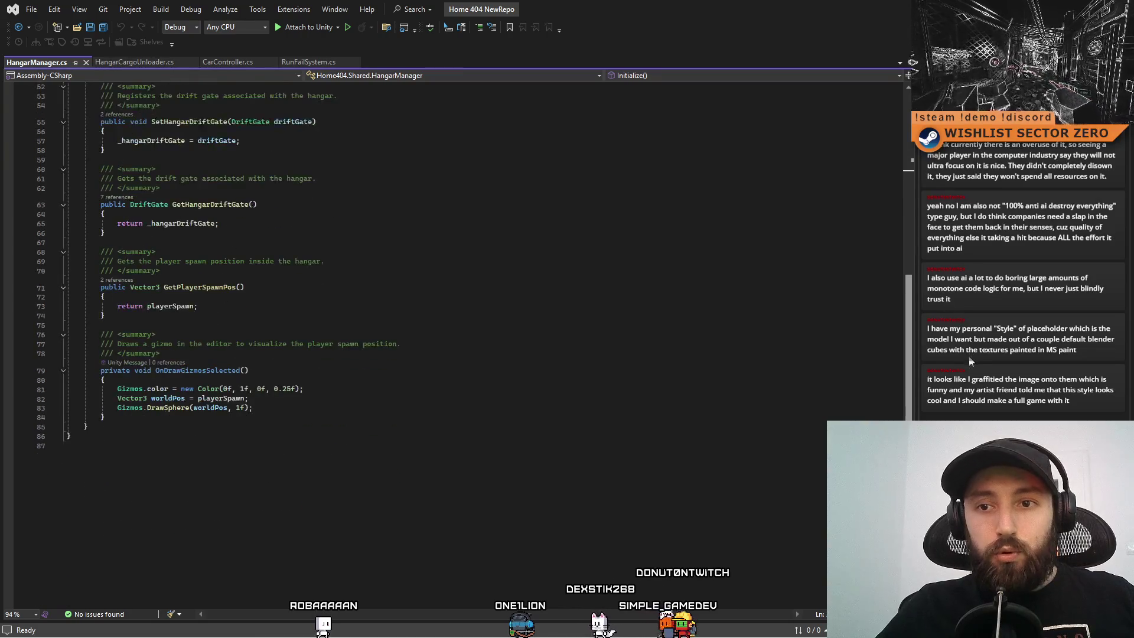
pyautogui.scroll(17, 971, 361)
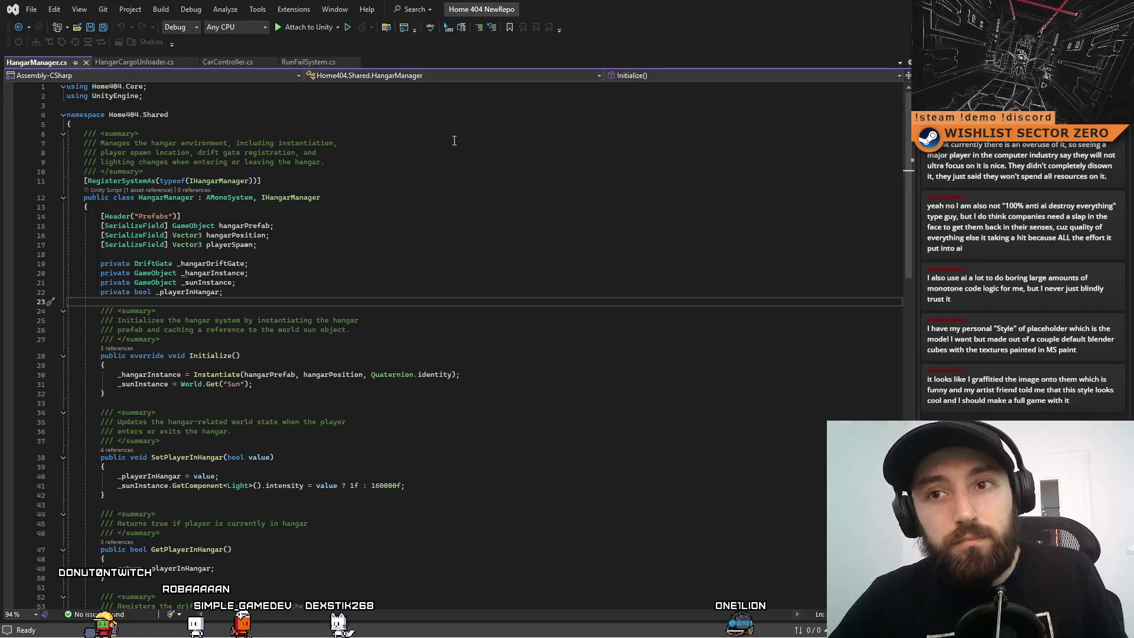
# Inspect the hangarPosition and playerSpawn serialized field lines, then return to Unity.
pyautogui.click(360, 232)
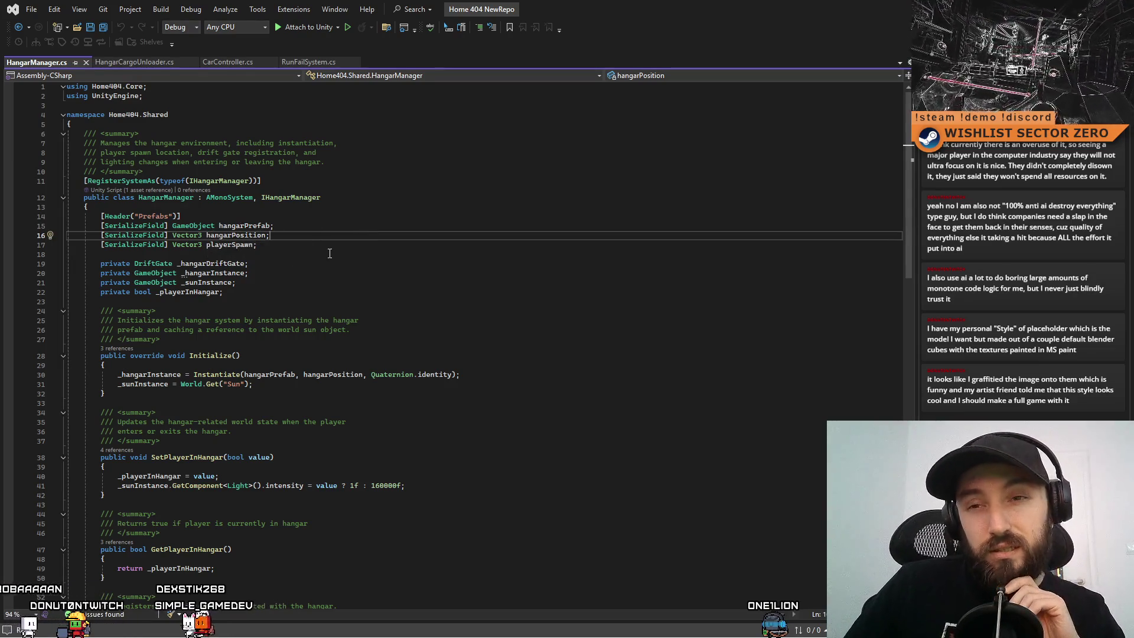
pyautogui.click(330, 253)
pyautogui.press('Up')
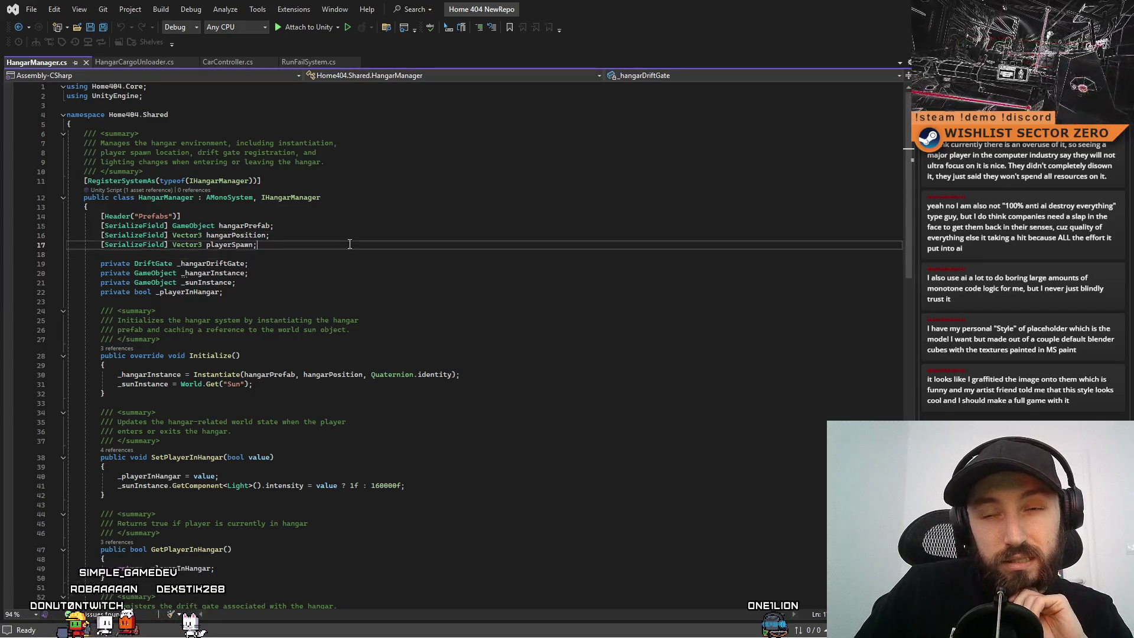
pyautogui.click(371, 235)
pyautogui.click(345, 249)
pyautogui.click(354, 233)
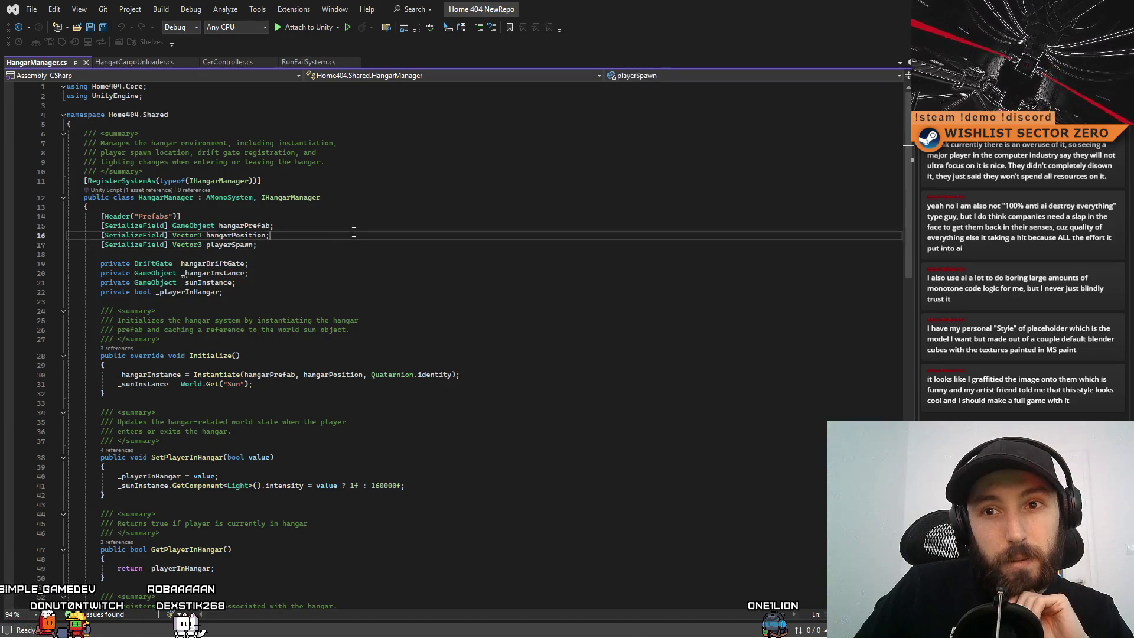
pyautogui.press('Up')
pyautogui.press('Down')
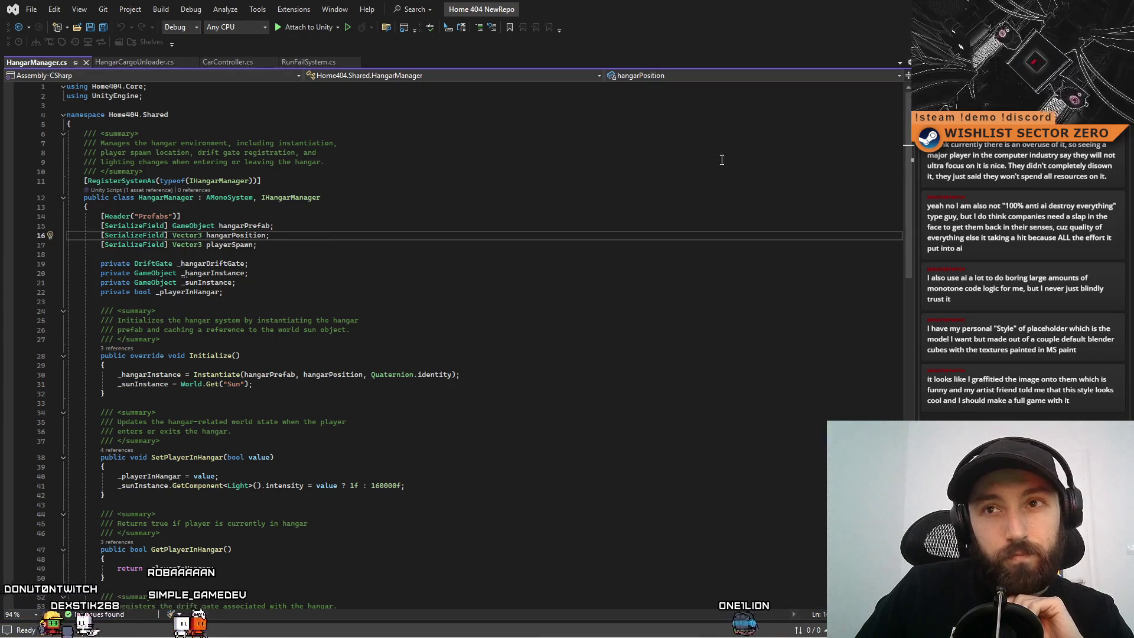
pyautogui.hotkey('alt', 'Tab')
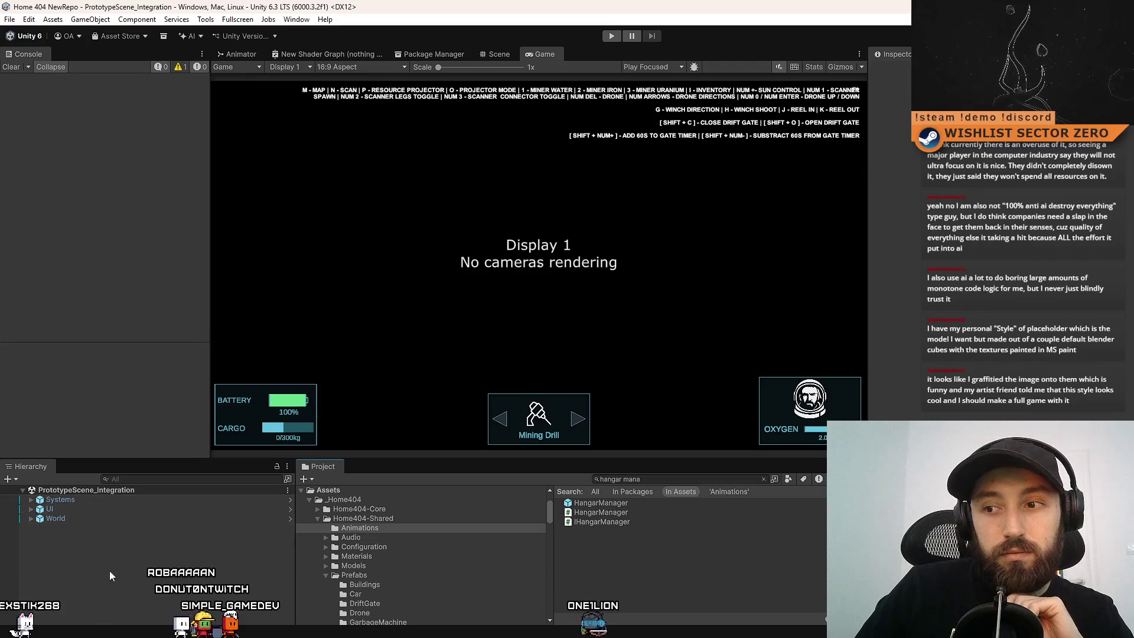
# Clear the previous hangar manager search and show the root Assets folder.
pyautogui.click(663, 480)
pyautogui.hotkey('ctrl', 'a')
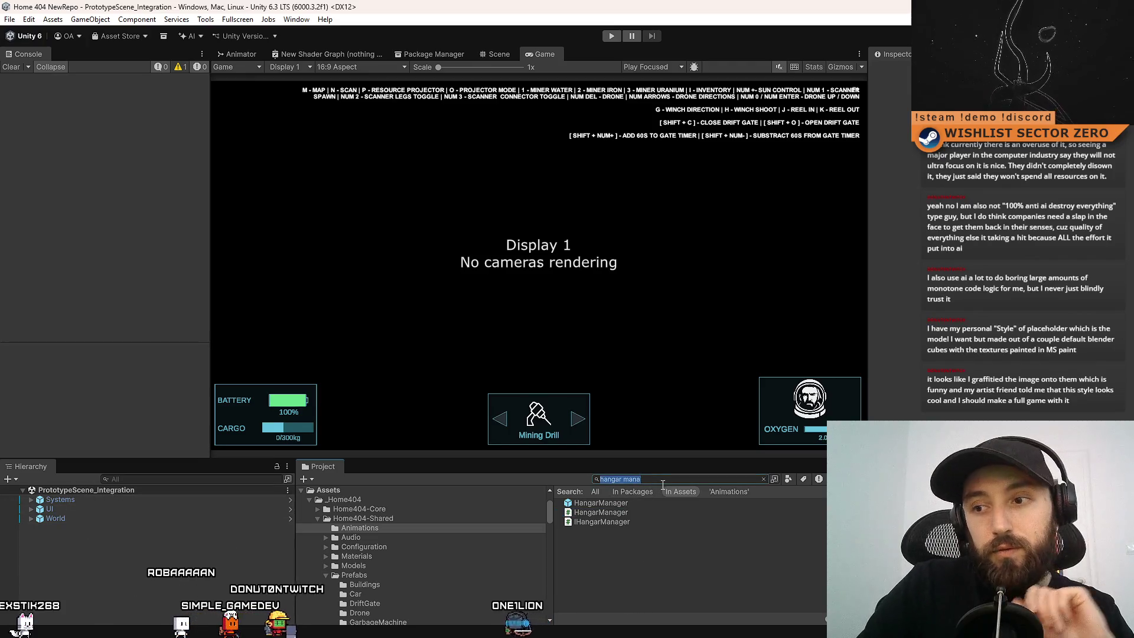
pyautogui.press('BackSpace')
pyautogui.click(378, 518)
pyautogui.click(388, 501)
pyautogui.click(393, 491)
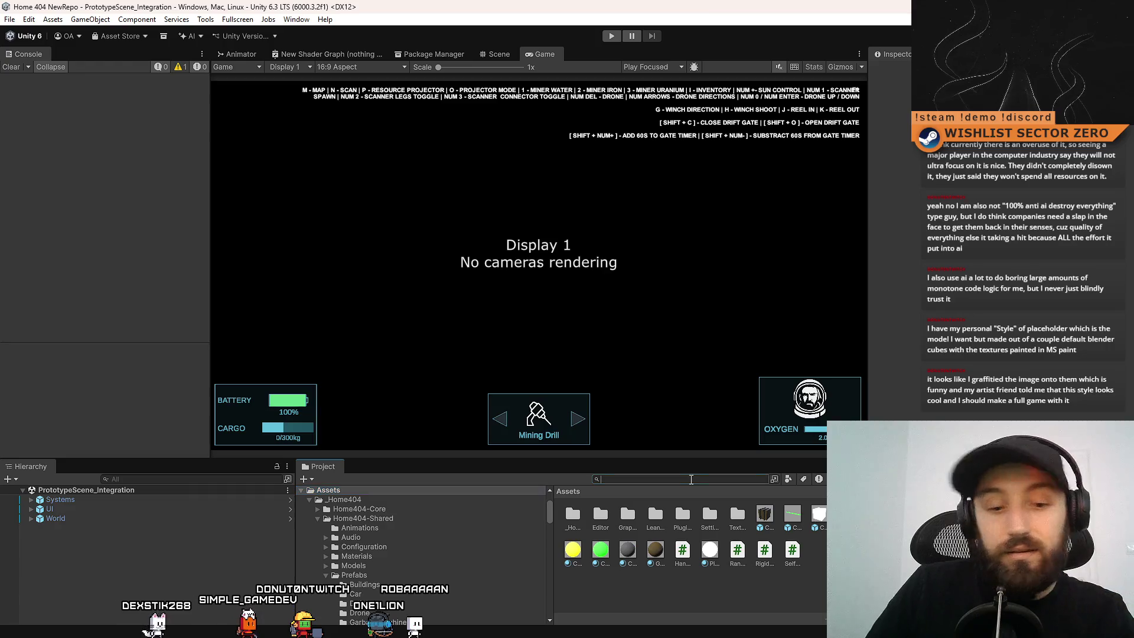
# Search for "gate" and browse the DriftGate, DriftGate_Effect and DriftGate_Hangar results.
pyautogui.write('gate')
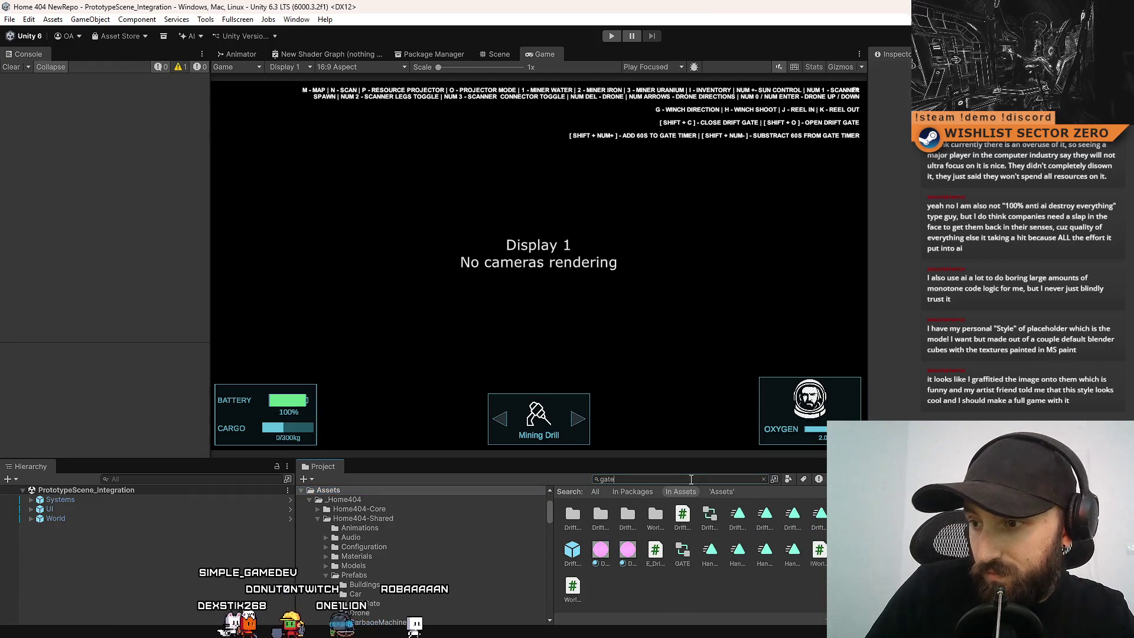
pyautogui.keyDown('ctrl'); pyautogui.scroll(-3, 765, 580); pyautogui.keyUp('ctrl')
pyautogui.scroll(-1, 763, 574)
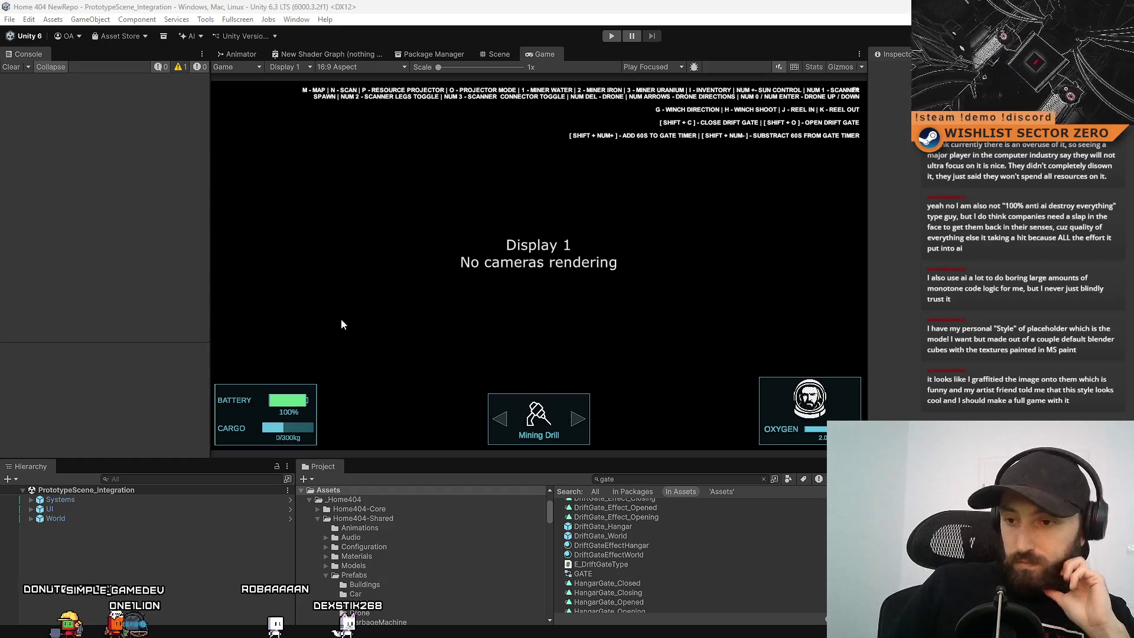
pyautogui.scroll(3, 700, 558)
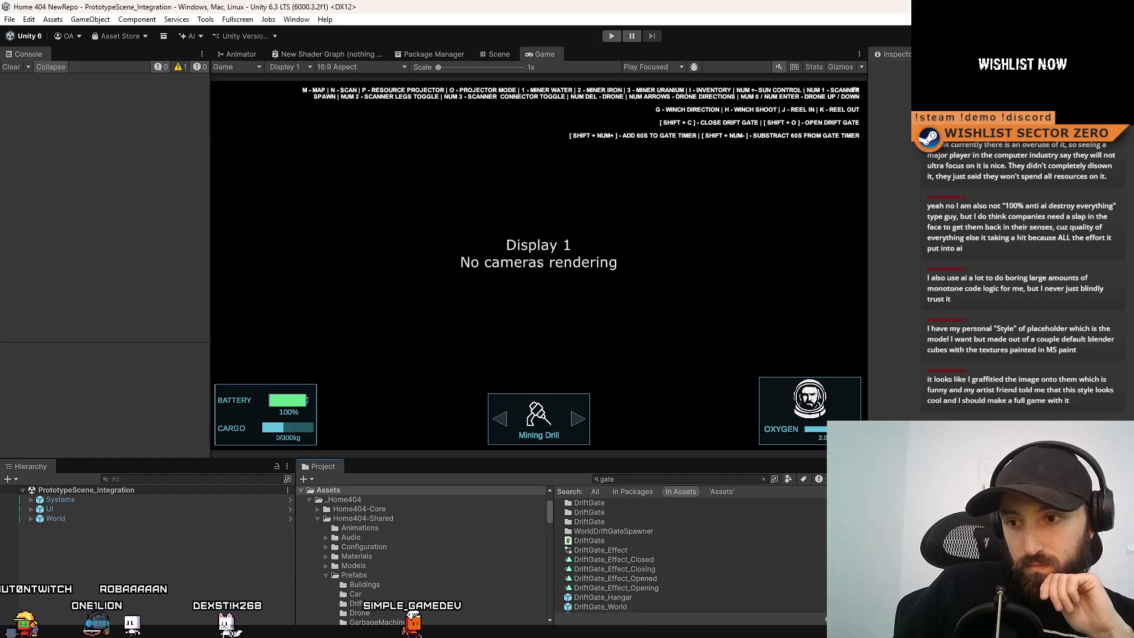
pyautogui.scroll(-3, 650, 555)
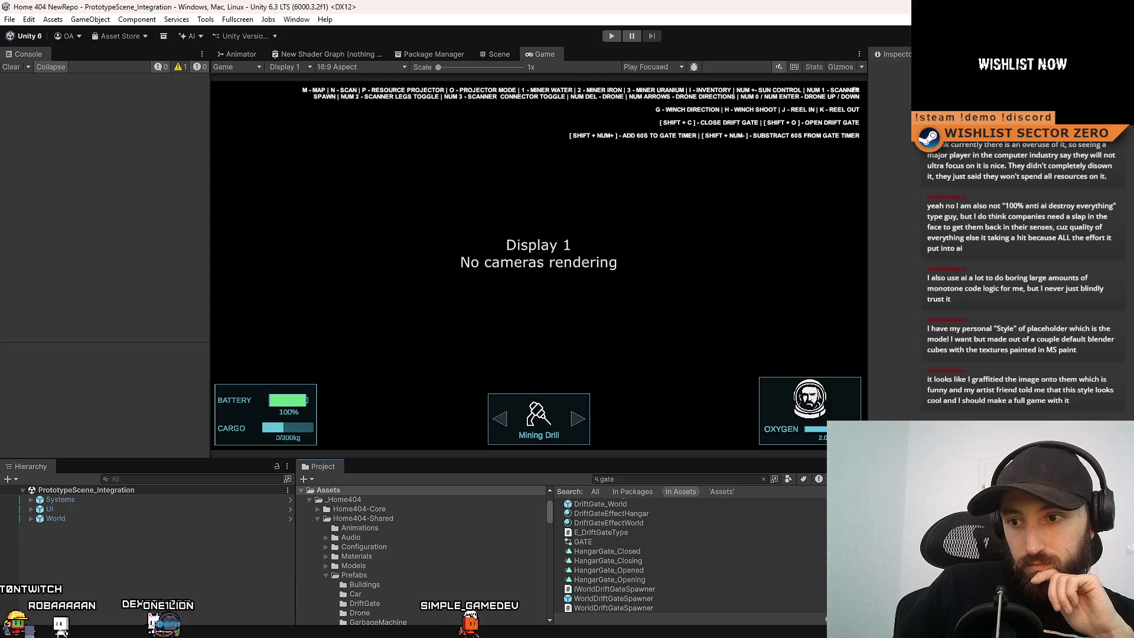
pyautogui.scroll(3, 650, 556)
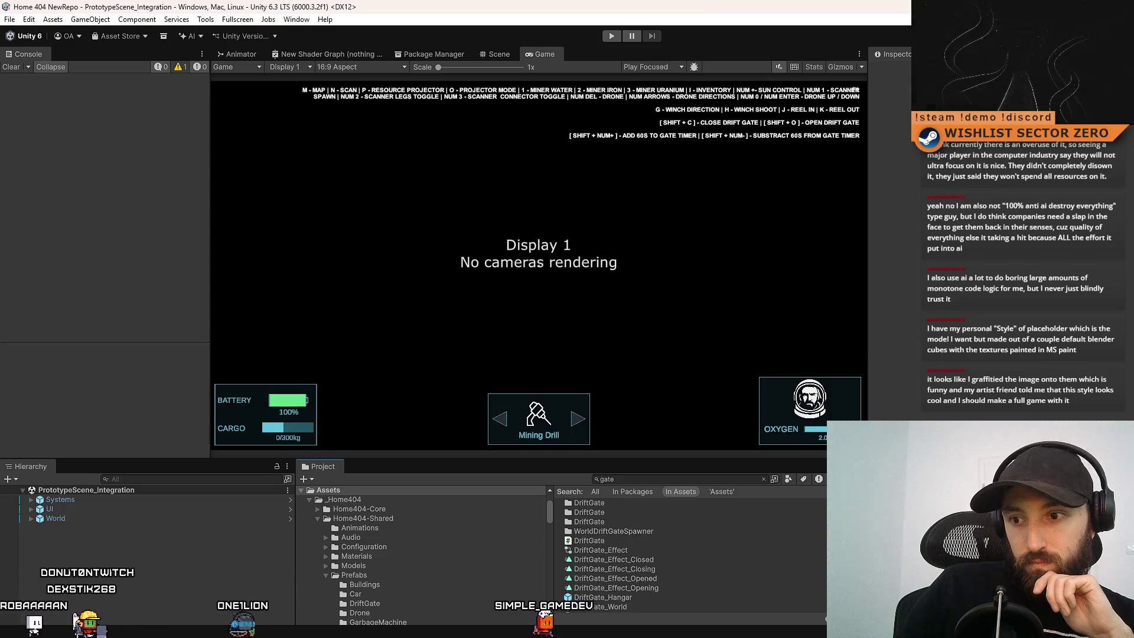
pyautogui.click(375, 511)
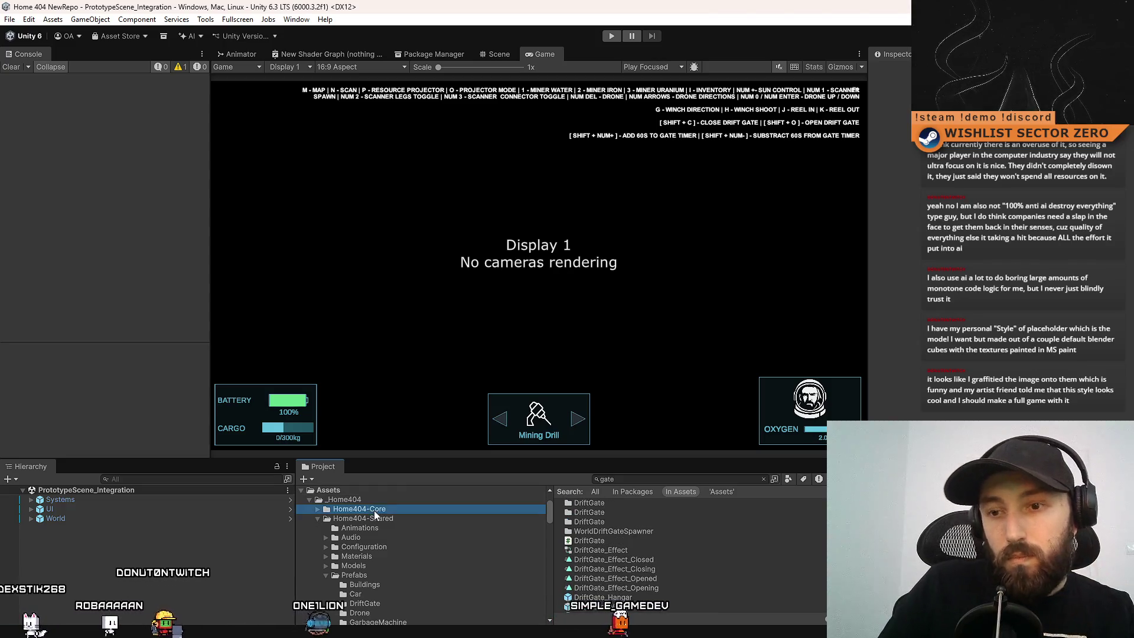
# Create a new MonoBehaviour script in Assets and name it HangarGateController.
pyautogui.click(388, 491)
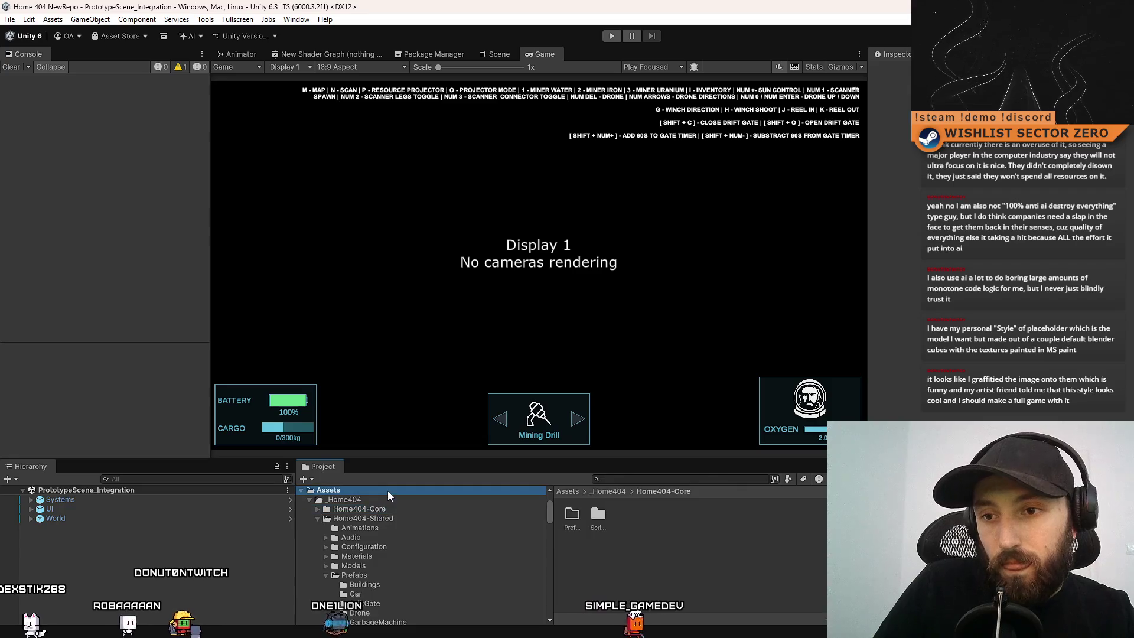
pyautogui.rightClick(675, 587)
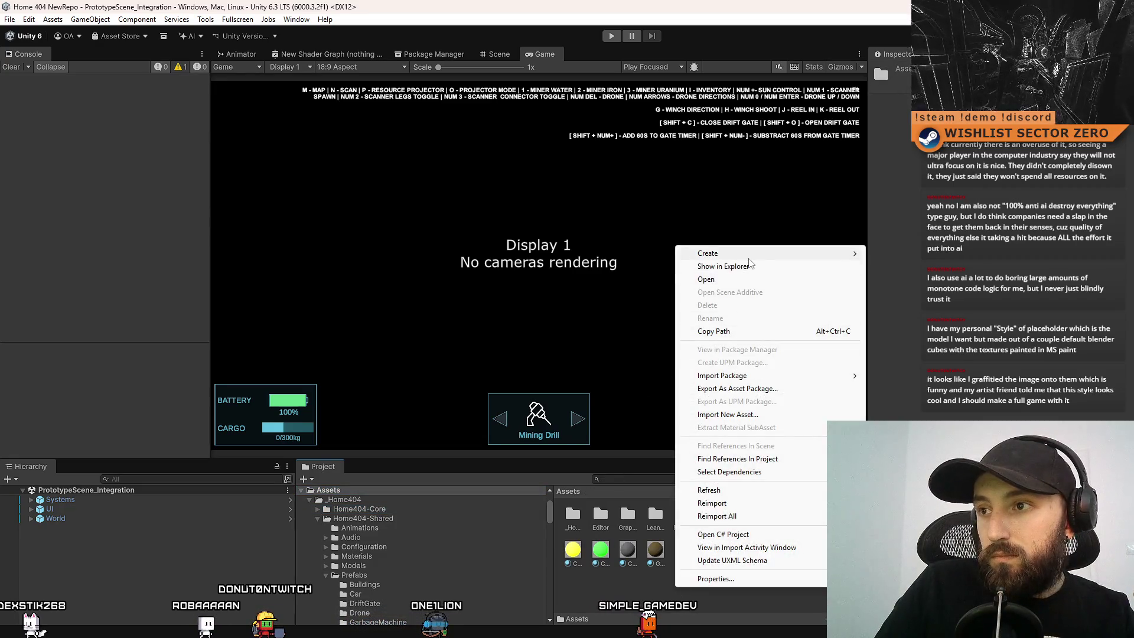
pyautogui.moveTo(749, 260)
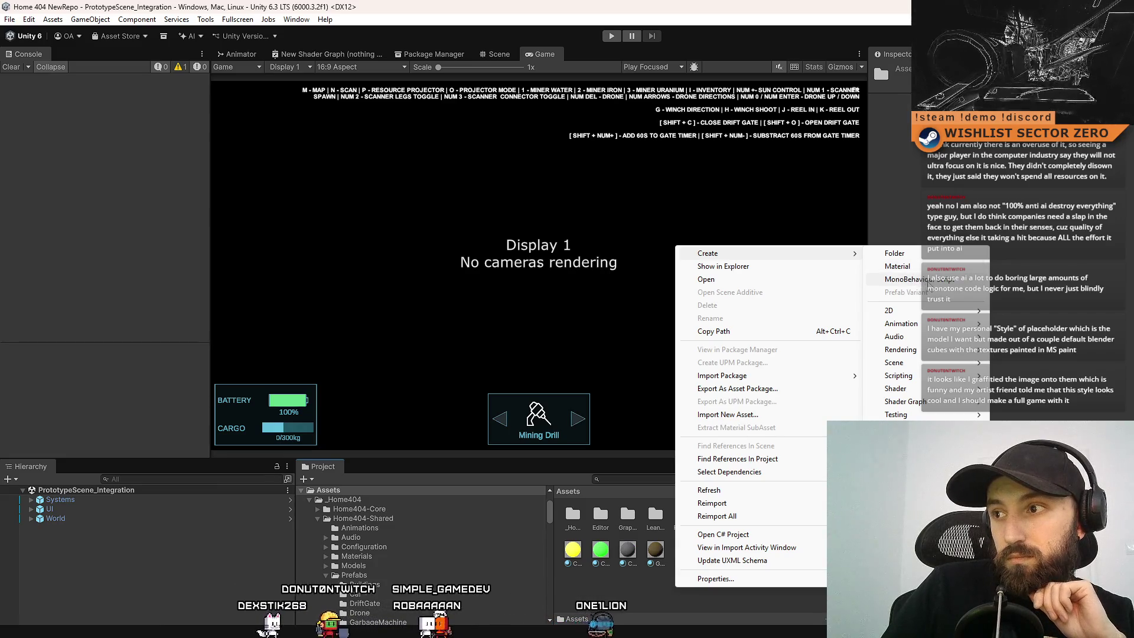
pyautogui.click(928, 284)
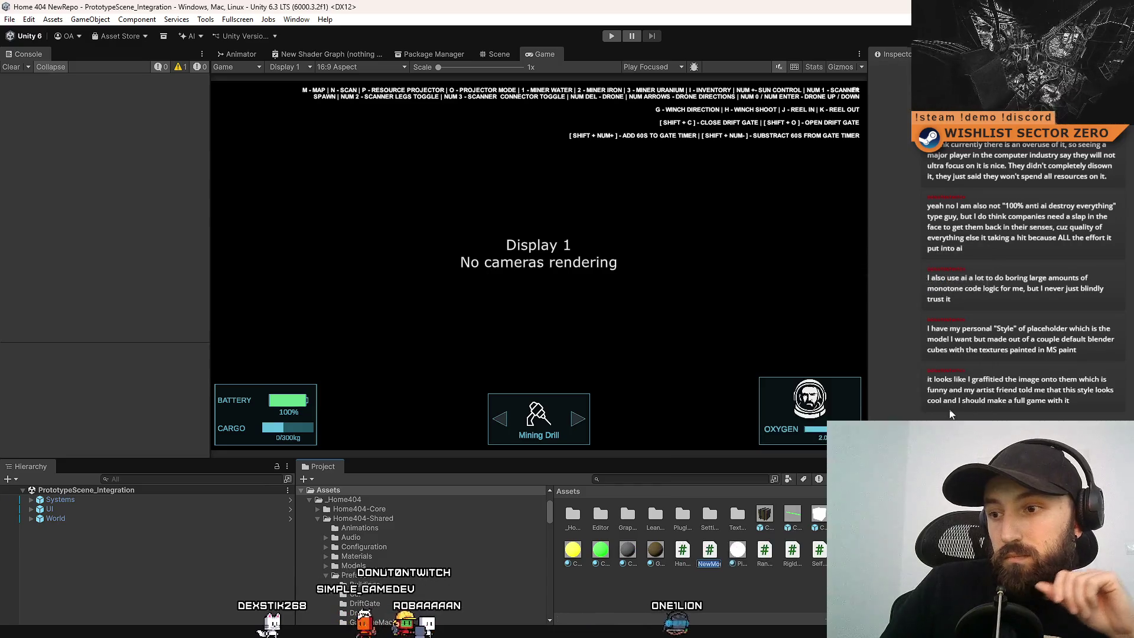
pyautogui.write('HangarGate')
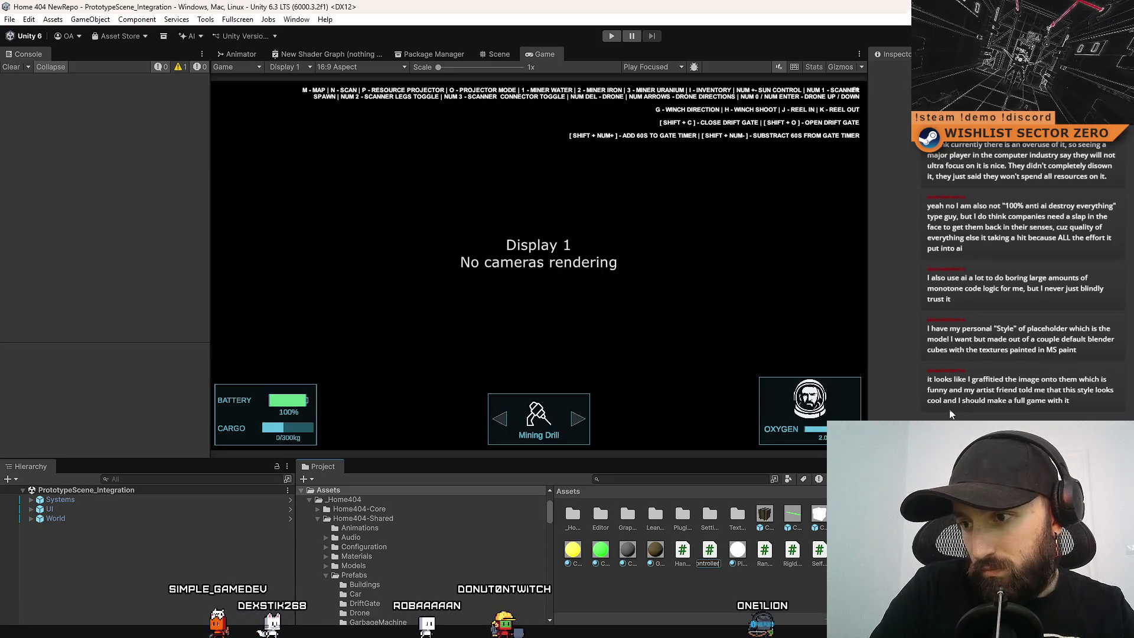
# Let the scripts compile, then open HangarGateController.cs in Visual Studio.
pyautogui.hotkey('alt', 'Tab')
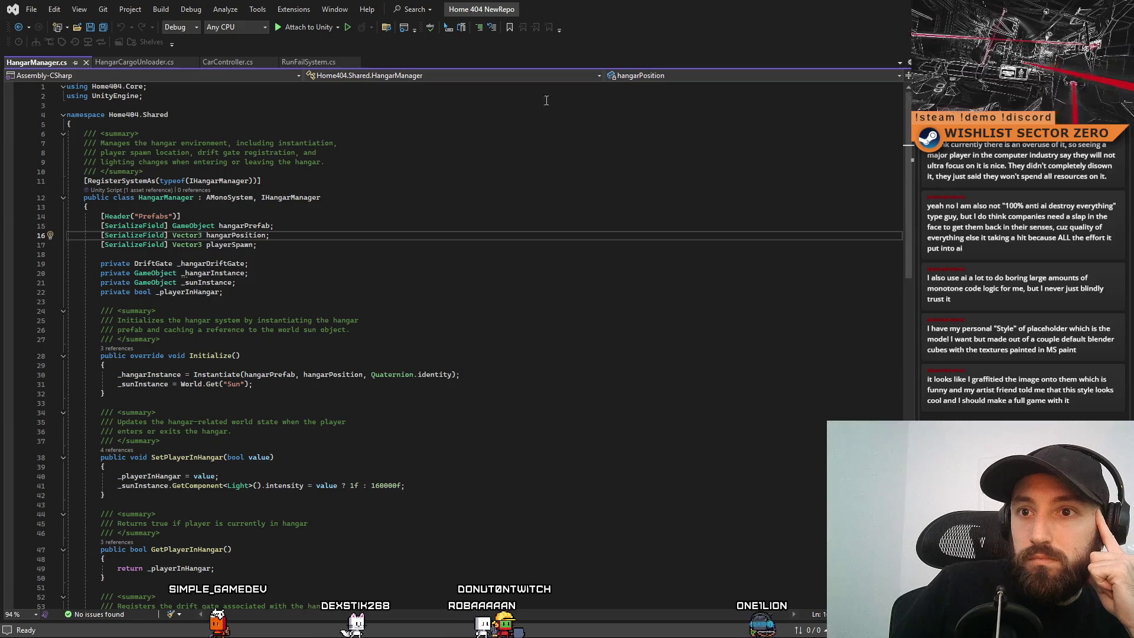
pyautogui.press('Up')
pyautogui.press('Up')
pyautogui.press('Up')
pyautogui.hotkey('alt', 'Tab')
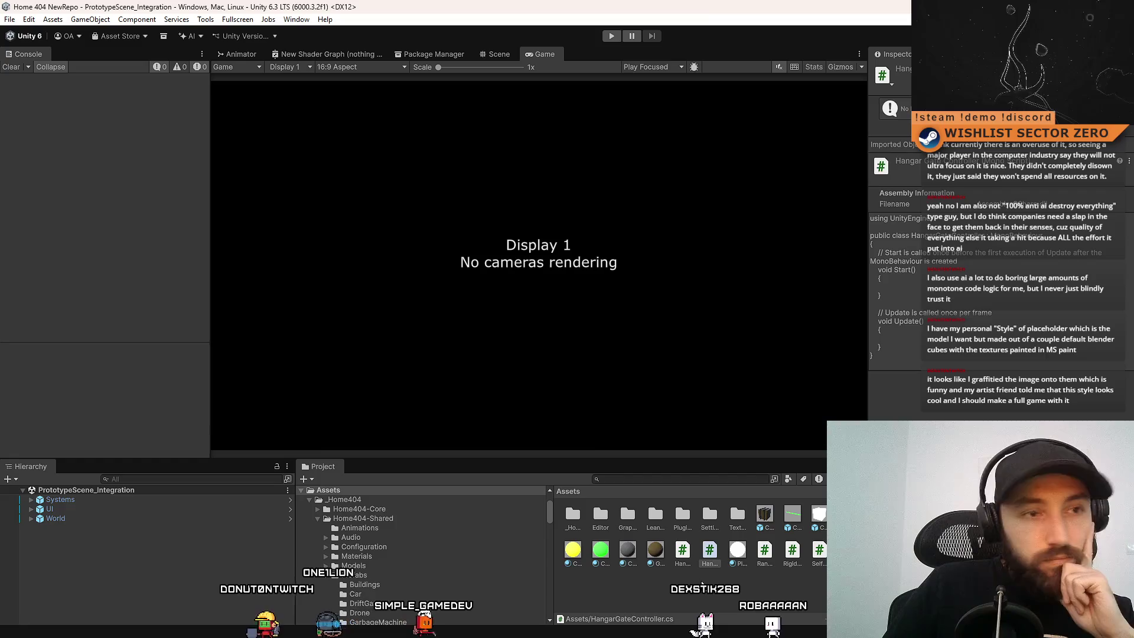
pyautogui.doubleClick(711, 550)
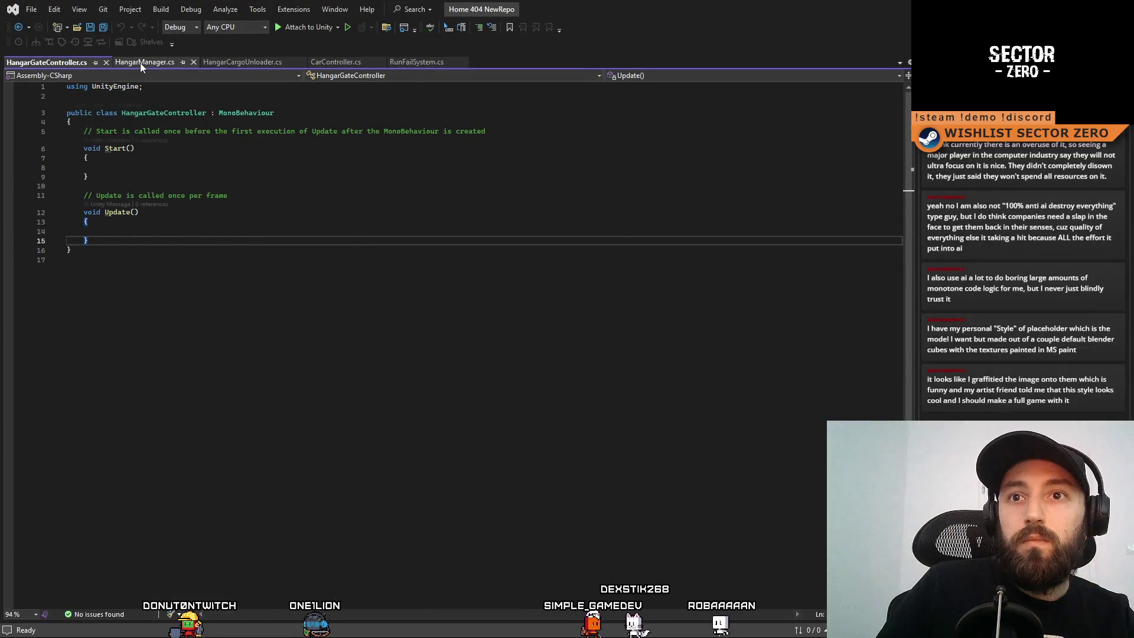
# Wrap the HangarGateController class in the Home404.Shared namespace copied from HangarManager.
pyautogui.click(140, 63)
pyautogui.click(49, 114)
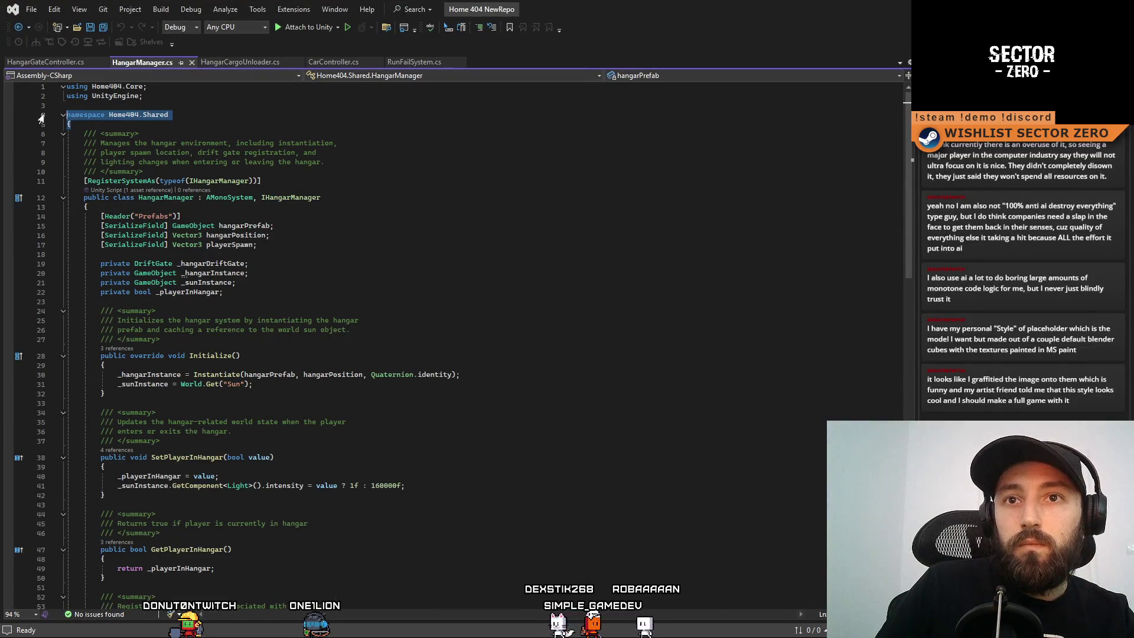
pyautogui.click(69, 62)
pyautogui.click(131, 95)
pyautogui.hotkey('ctrl', 'v')
pyautogui.press('Return')
pyautogui.write('{')
pyautogui.click(146, 267)
pyautogui.press('Return')
pyautogui.write('}')
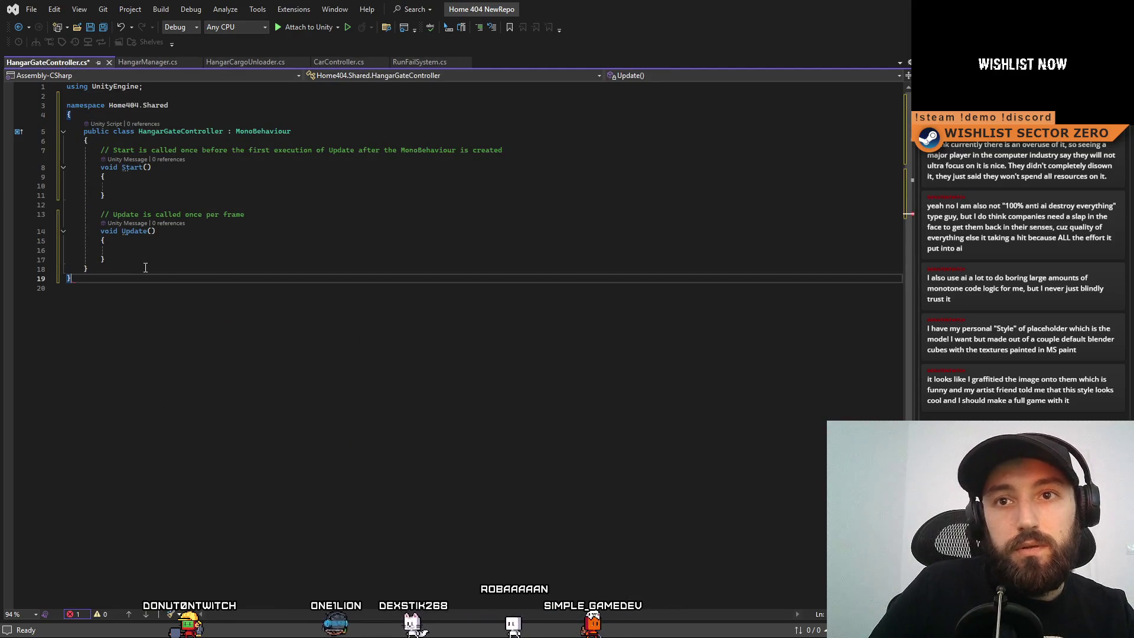
# Review the hangar field declarations in HangarManager.cs.
pyautogui.click(191, 183)
pyautogui.press('Down')
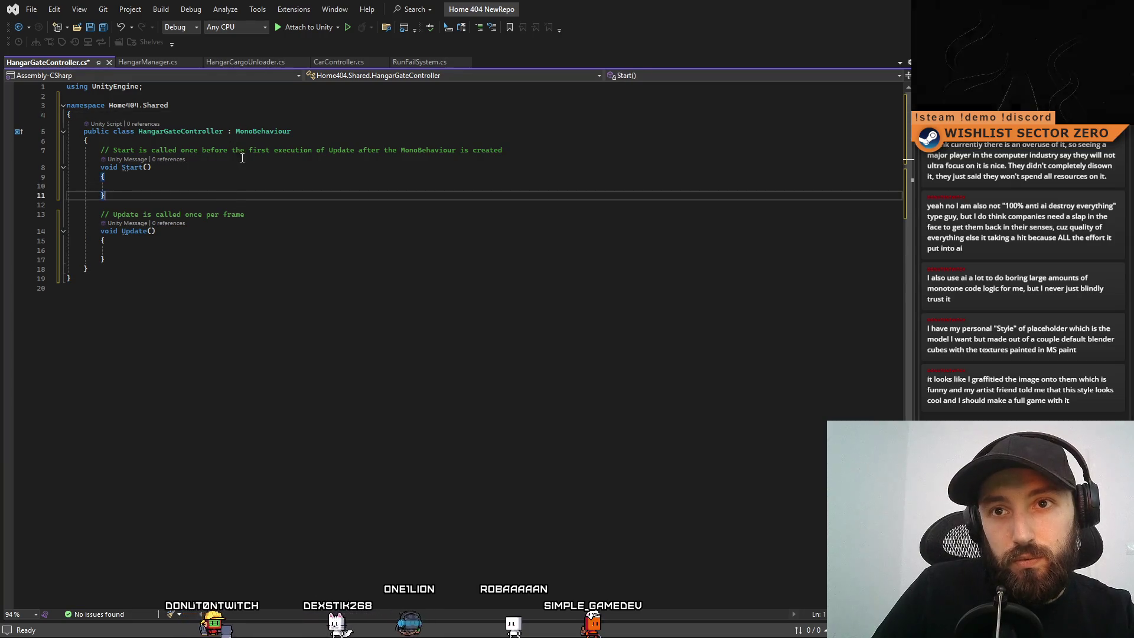
pyautogui.click(169, 250)
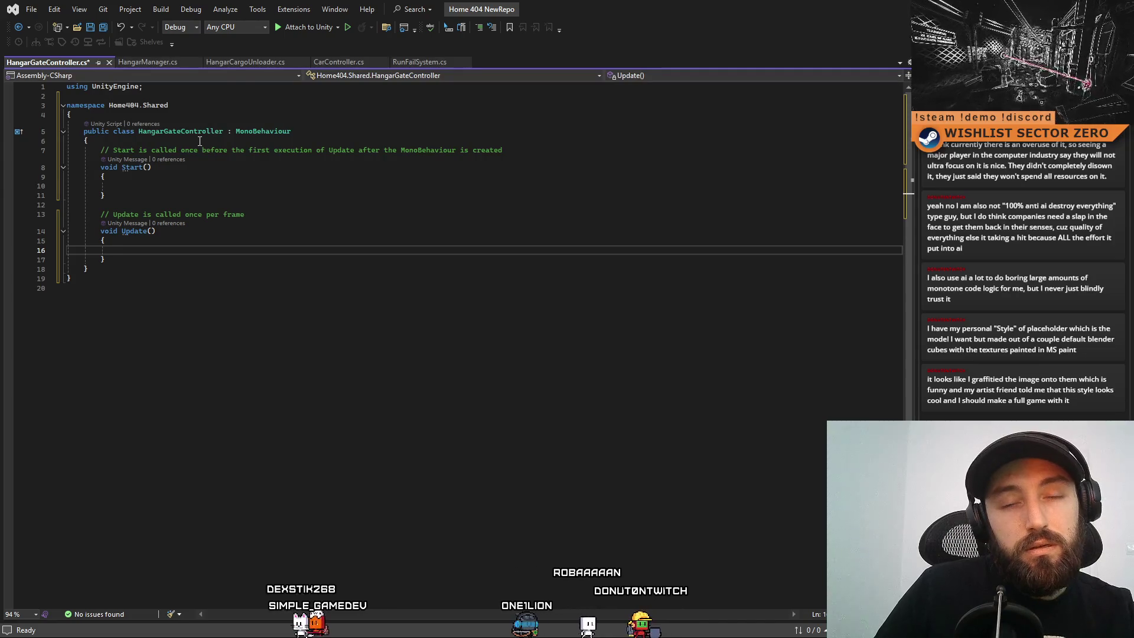
pyautogui.click(151, 62)
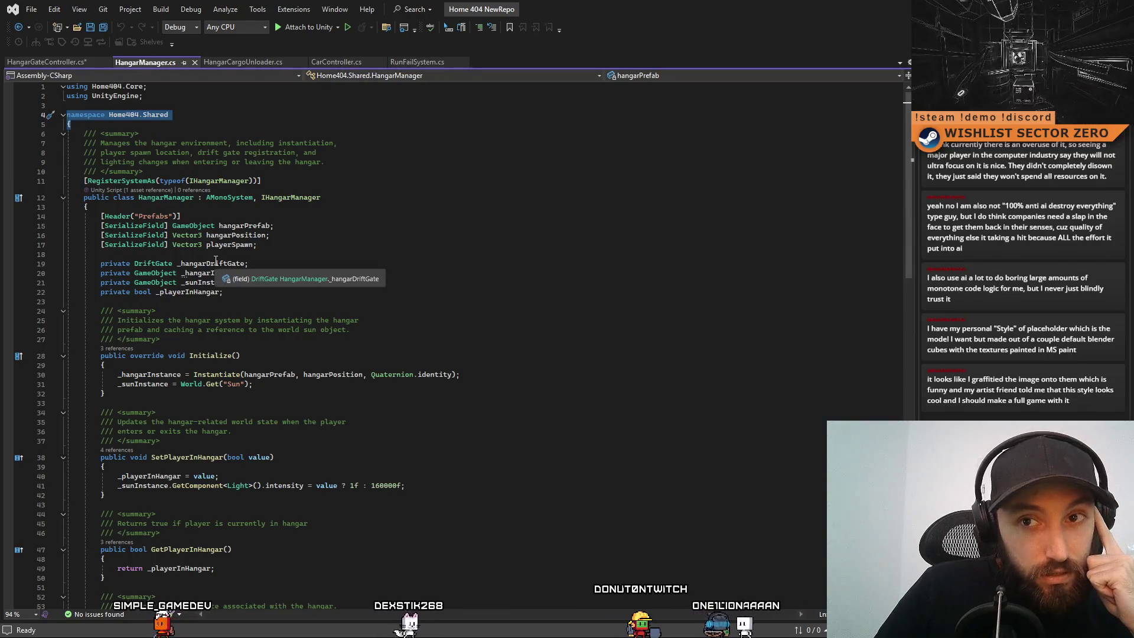
pyautogui.click(325, 273)
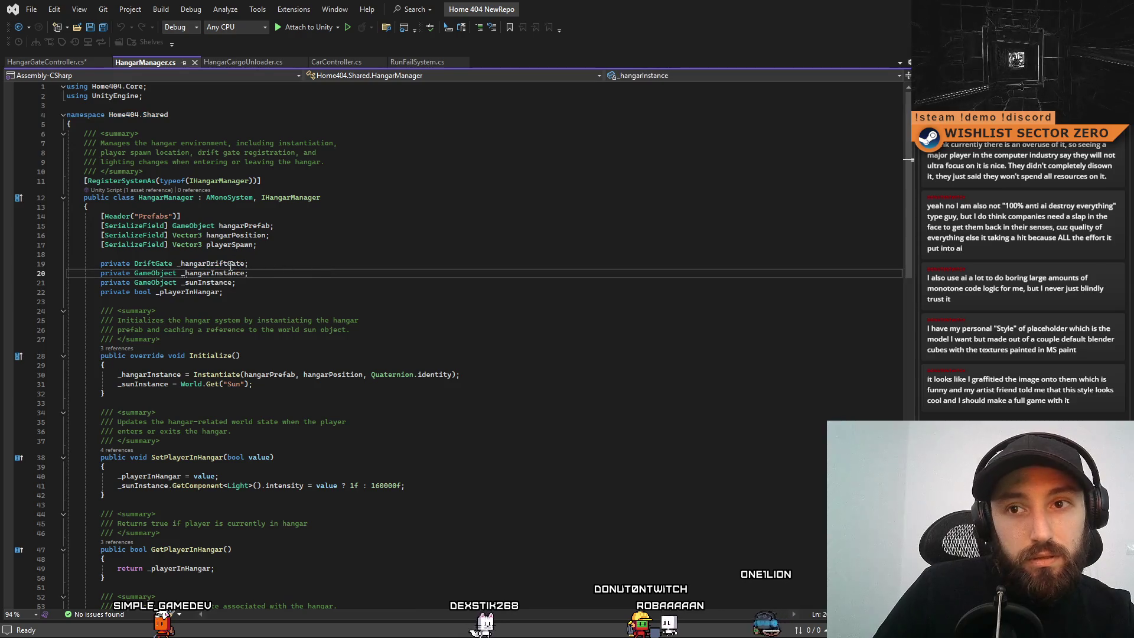
pyautogui.scroll(-7, 236, 272)
pyautogui.scroll(-3, 318, 339)
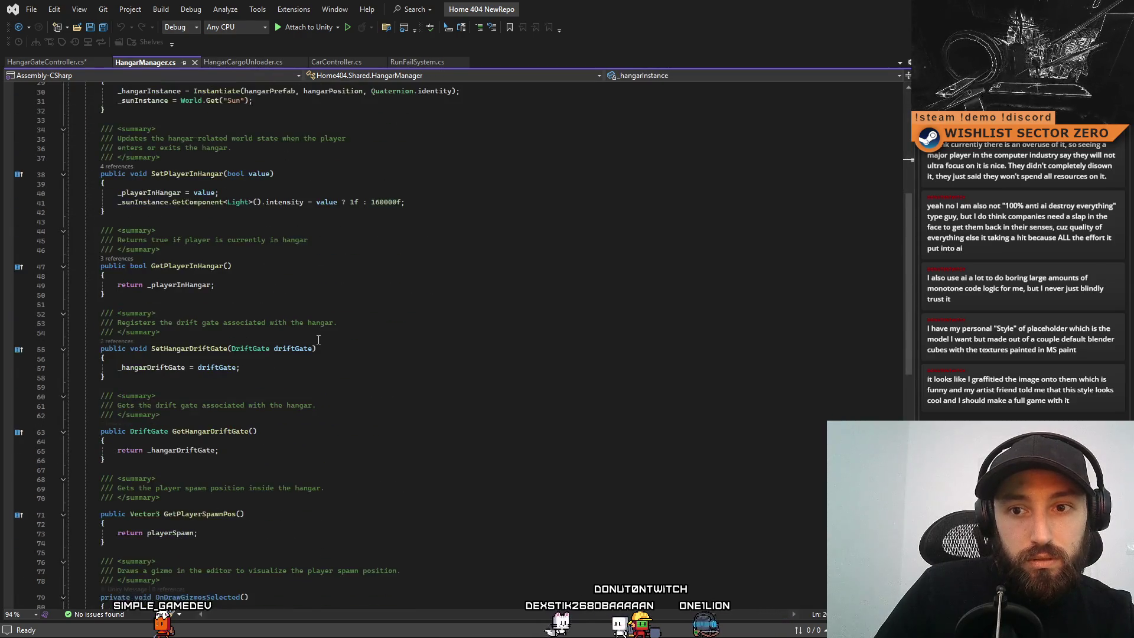
pyautogui.scroll(10, 233, 435)
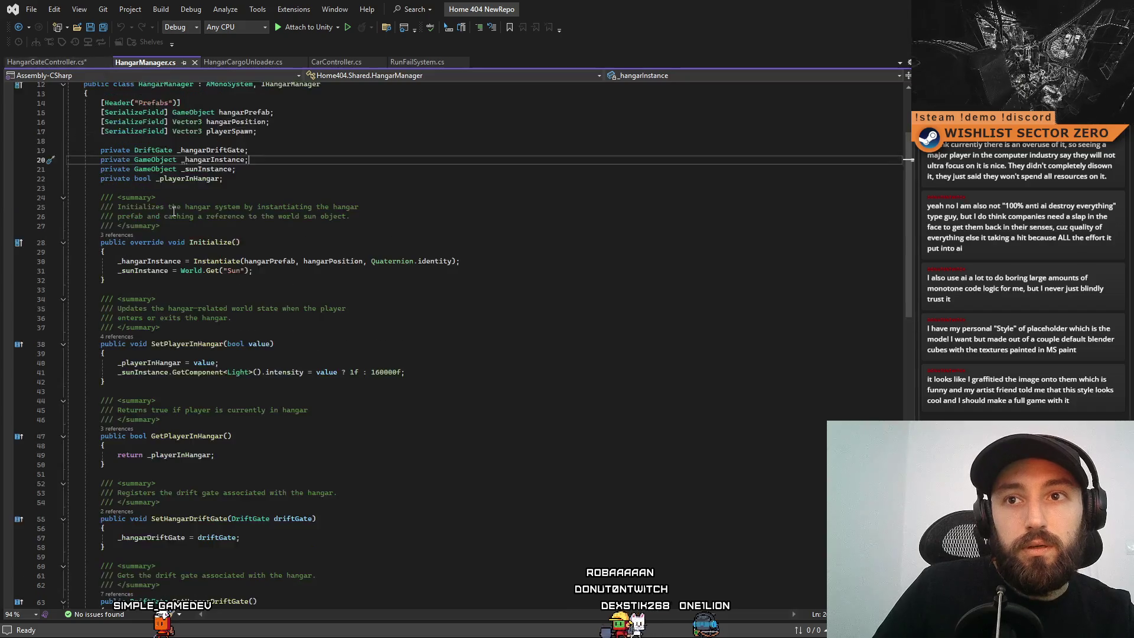
# Declare a private IHangarManager _hangarManager field at the top of HangarGateController.
pyautogui.doubleClick(220, 181)
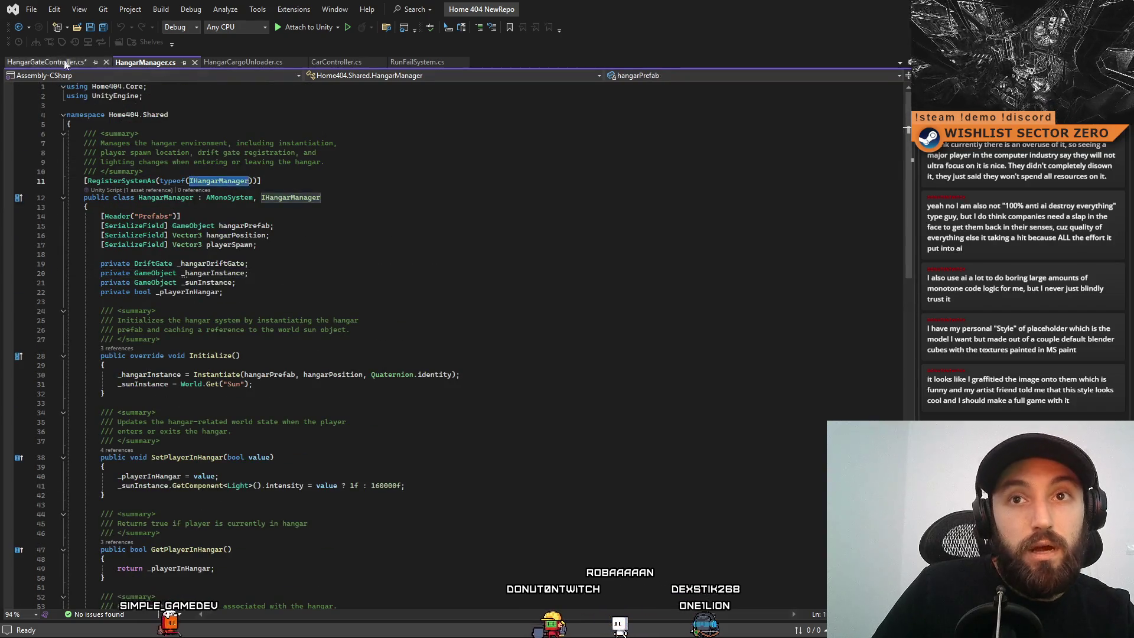
pyautogui.hotkey('ctrl', 'Tab')
pyautogui.click(143, 143)
pyautogui.press('Return')
pyautogui.write('IHangarManage')
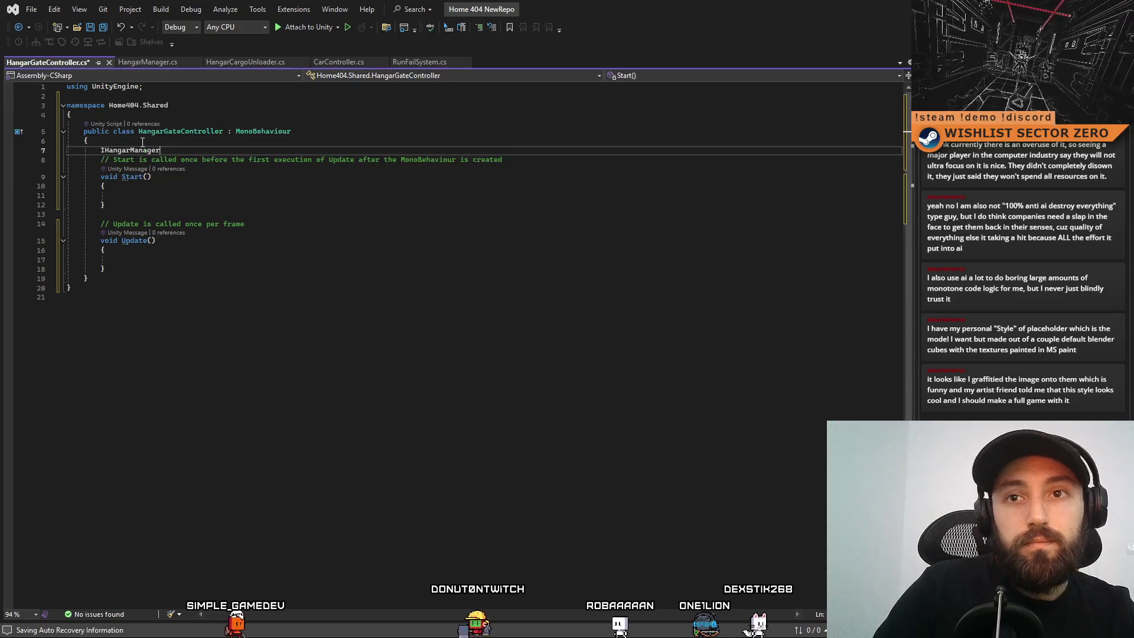
pyautogui.hotkey('ctrl', 'BackSpace')
pyautogui.write('pri')
pyautogui.press('Tab')
pyautogui.write('IHangarManager ')
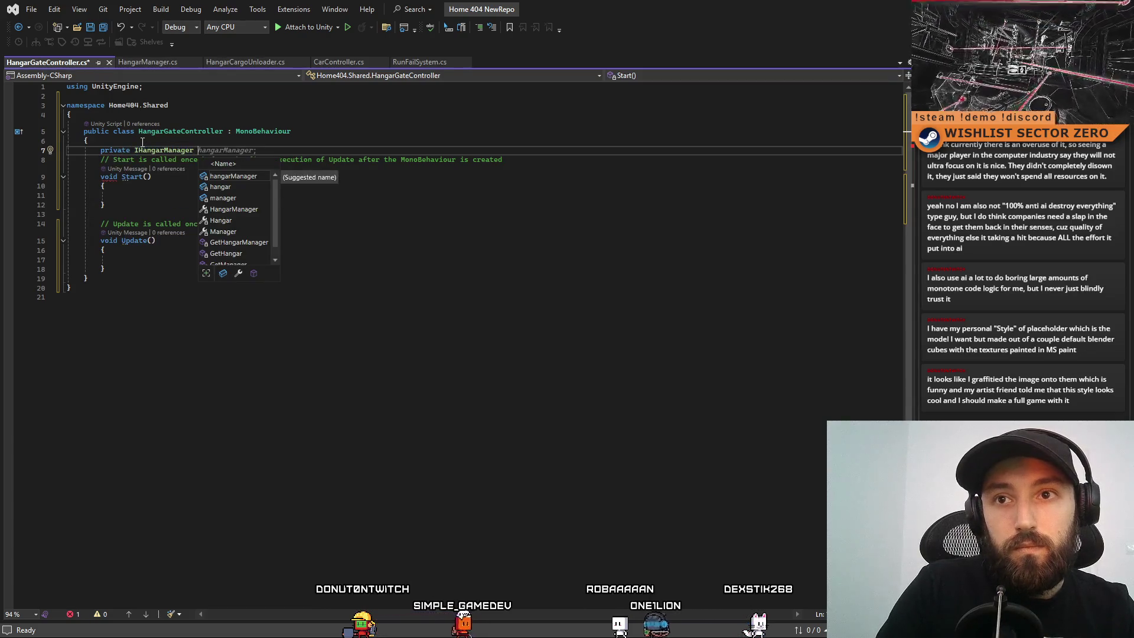
pyautogui.write('_h')
pyautogui.write('angarManage')
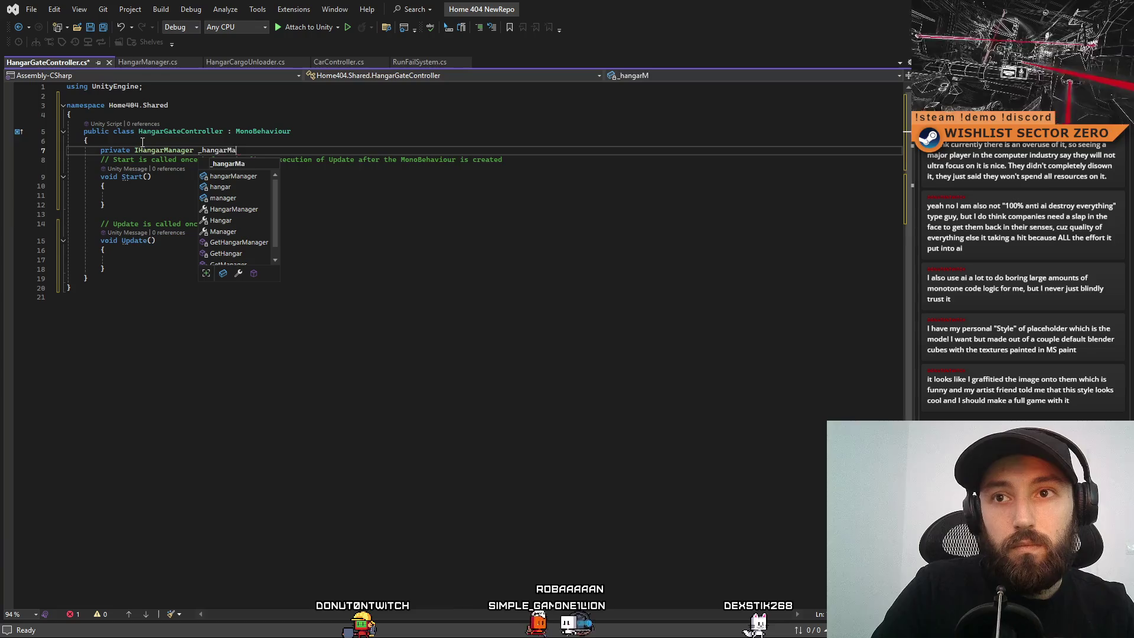
pyautogui.write('r;')
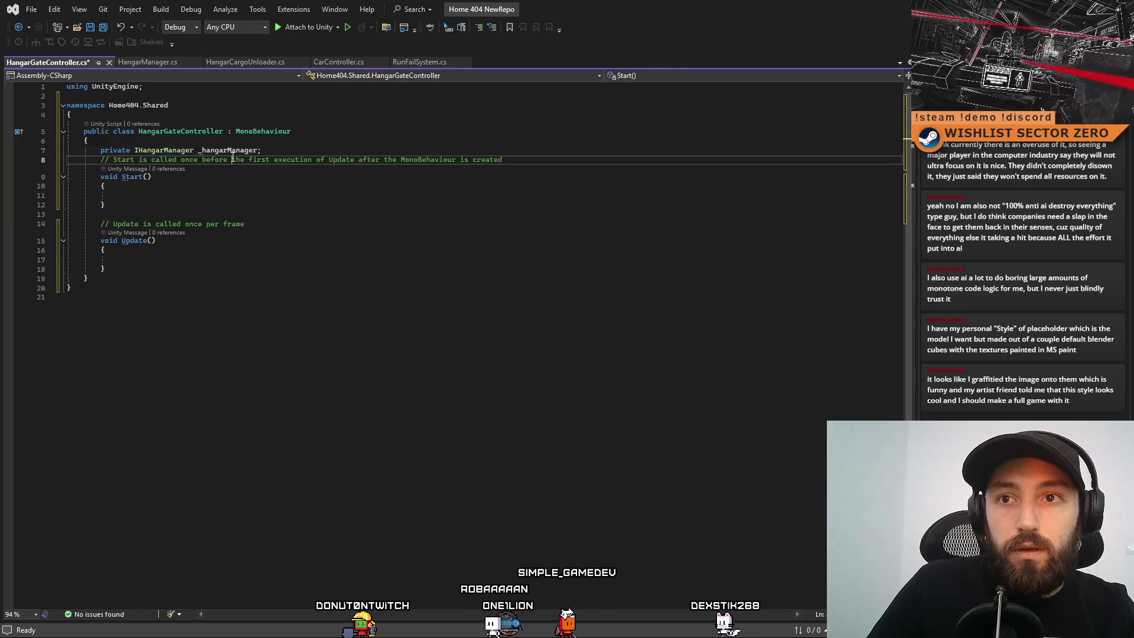
# In Update, add if (_hangarManager == null) assigning _hangarManager = Systems.Get<IHangarManager>().
pyautogui.click(167, 260)
pyautogui.write('if(_hangarManager')
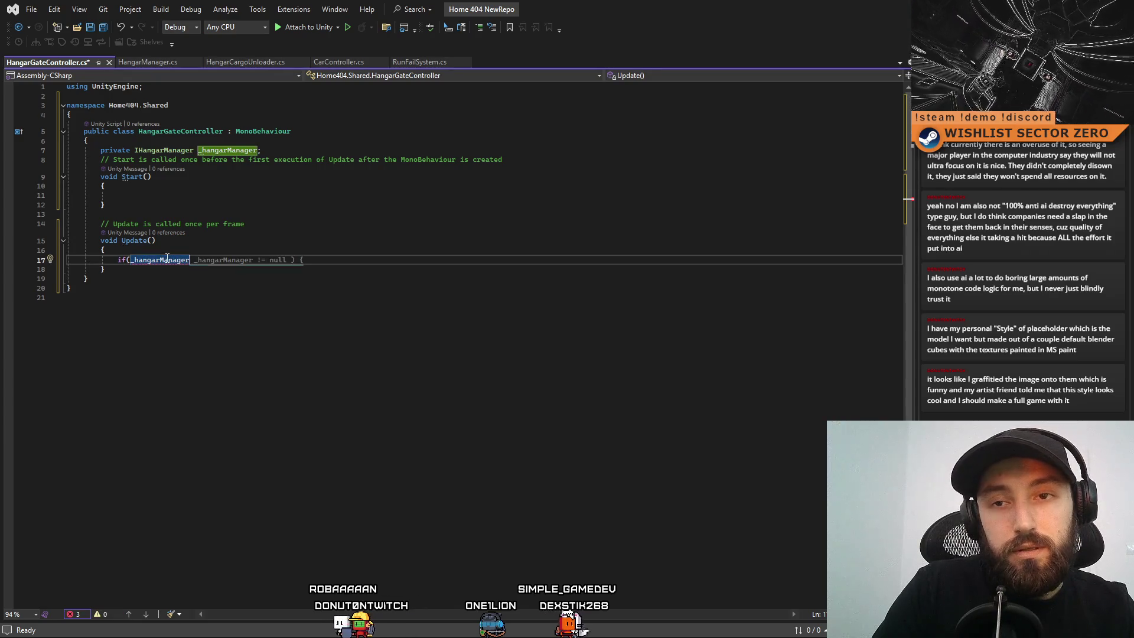
pyautogui.write(' == null')
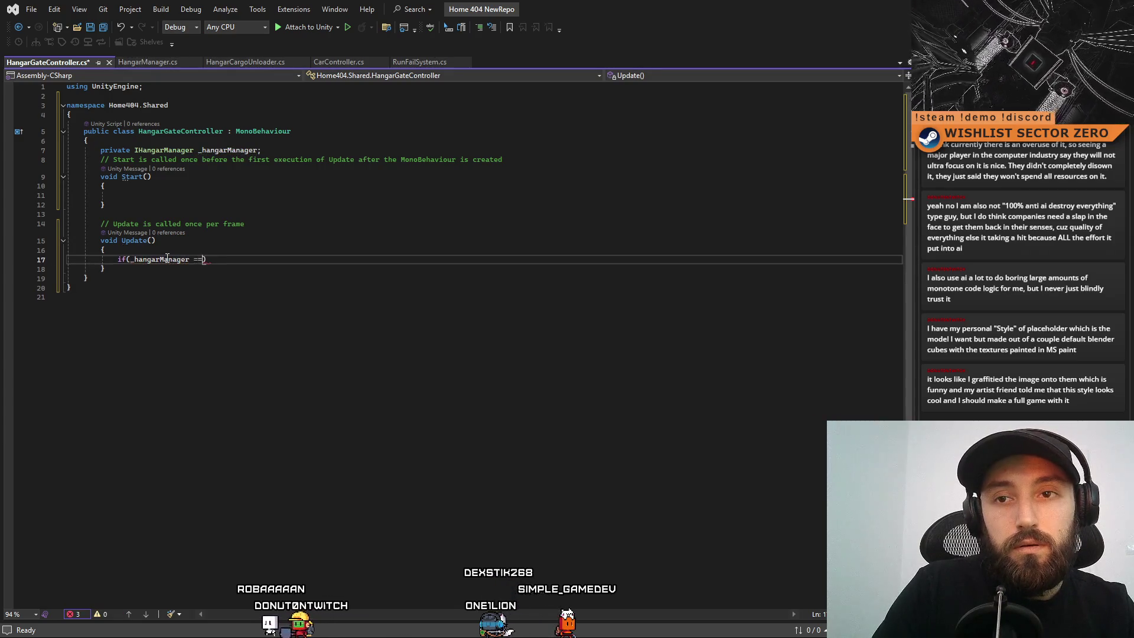
pyautogui.write(')')
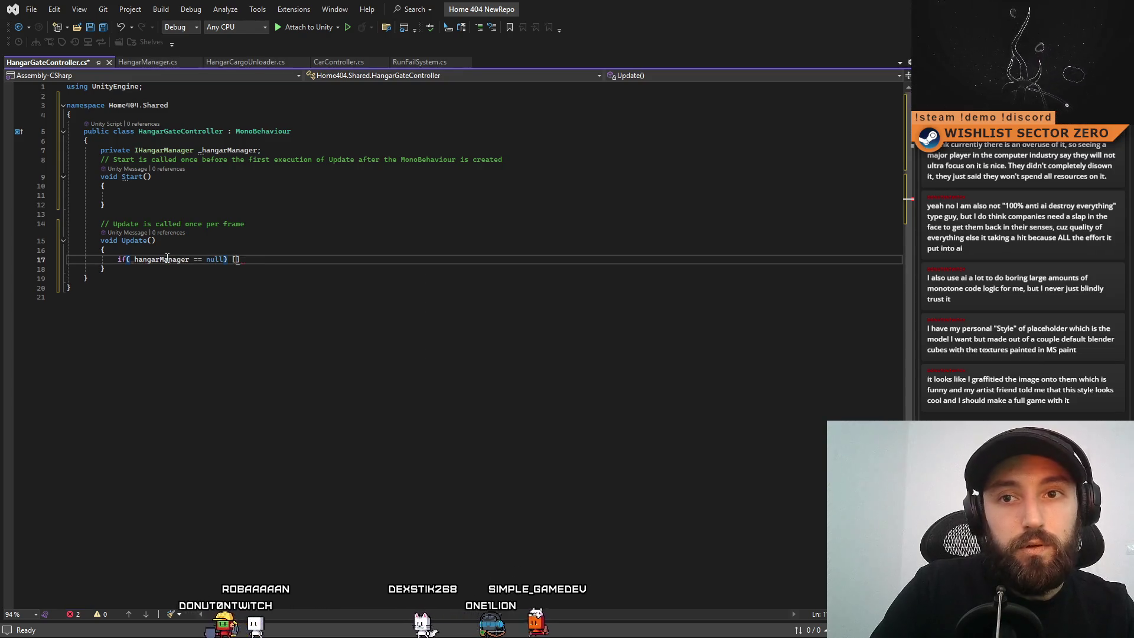
pyautogui.press('Return')
pyautogui.write('Sy')
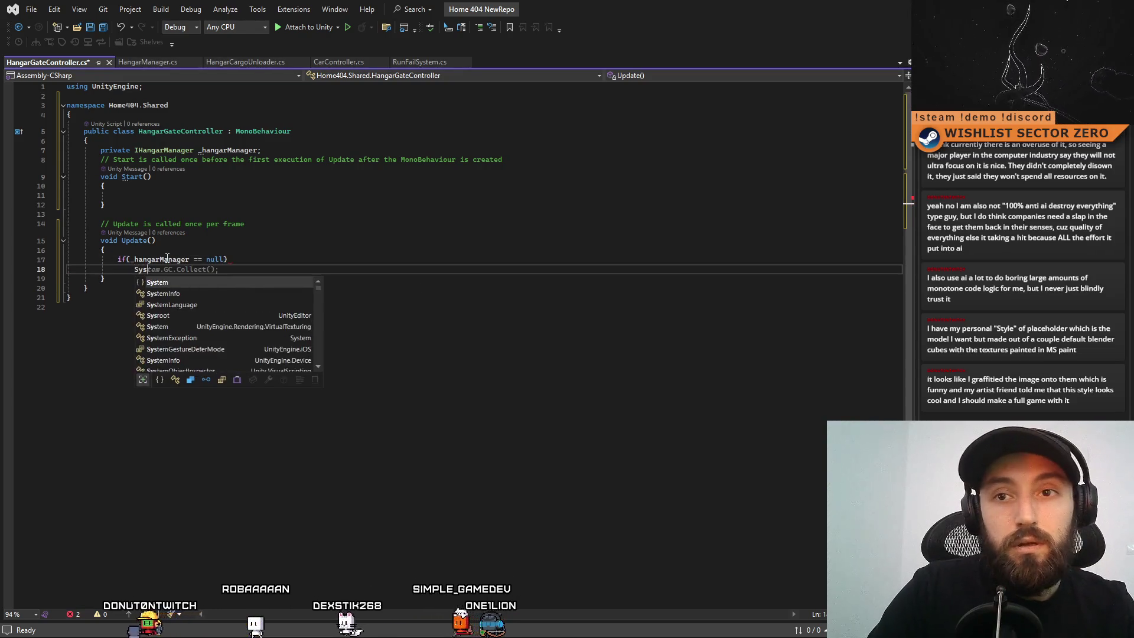
pyautogui.doubleClick(167, 260)
pyautogui.click(255, 272)
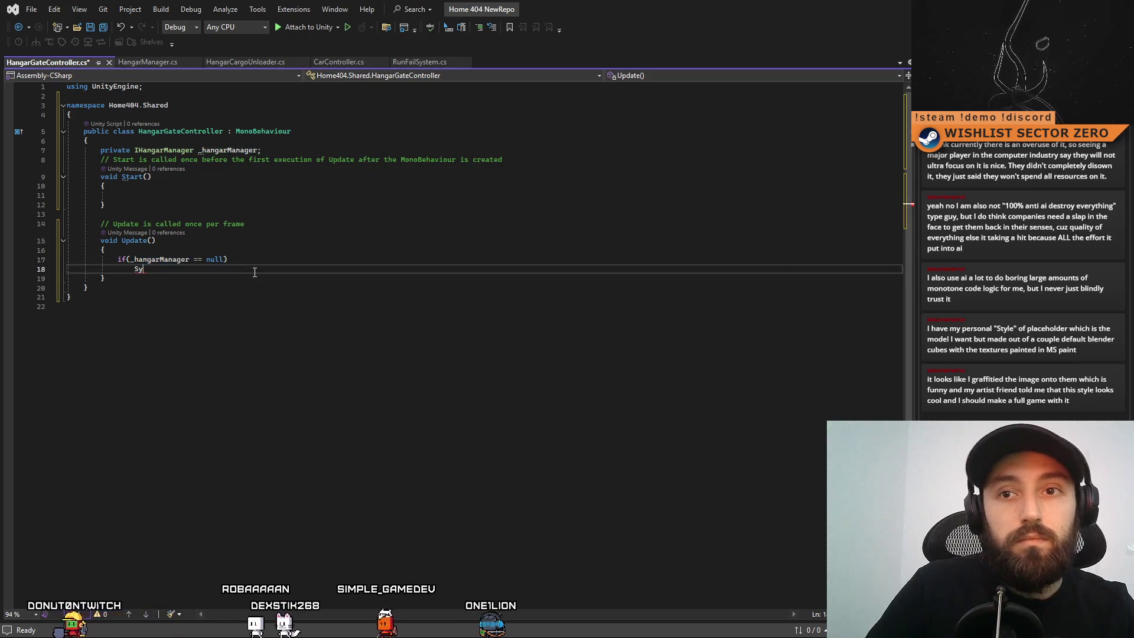
pyautogui.write('.')
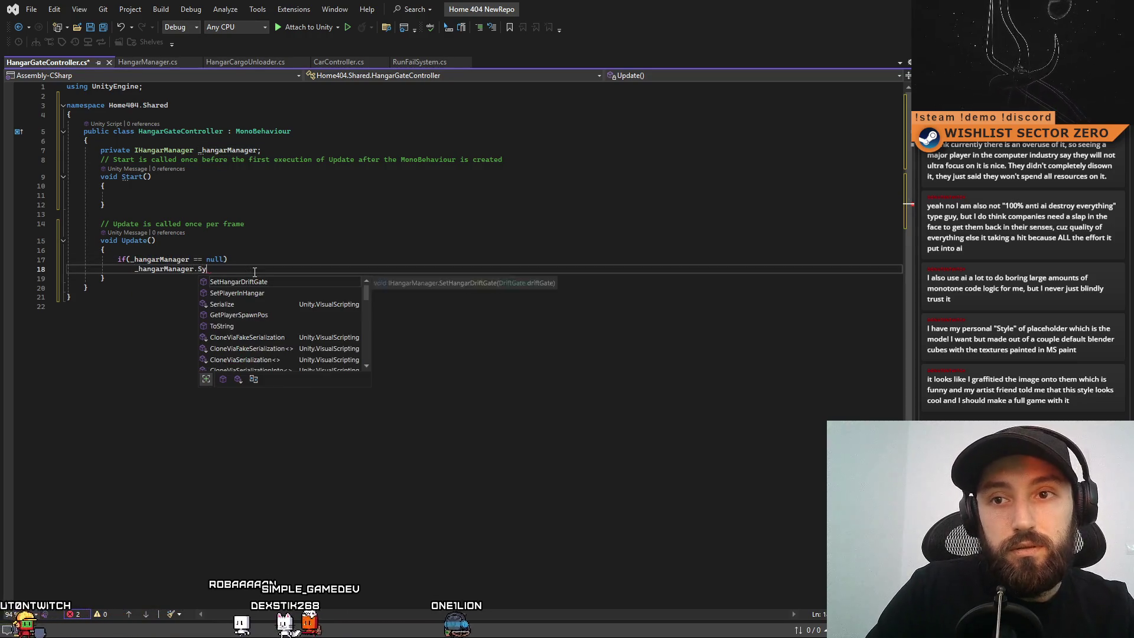
pyautogui.write('sy')
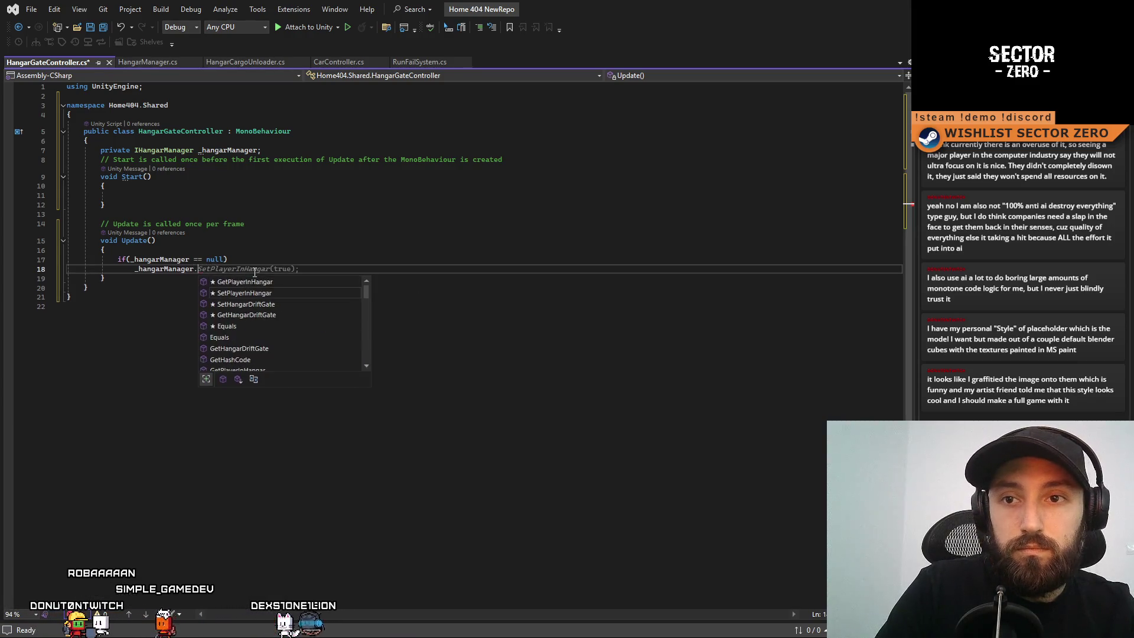
pyautogui.press('BackSpace')
pyautogui.press('BackSpace')
pyautogui.press('BackSpace')
pyautogui.write('= Systems.GEt')
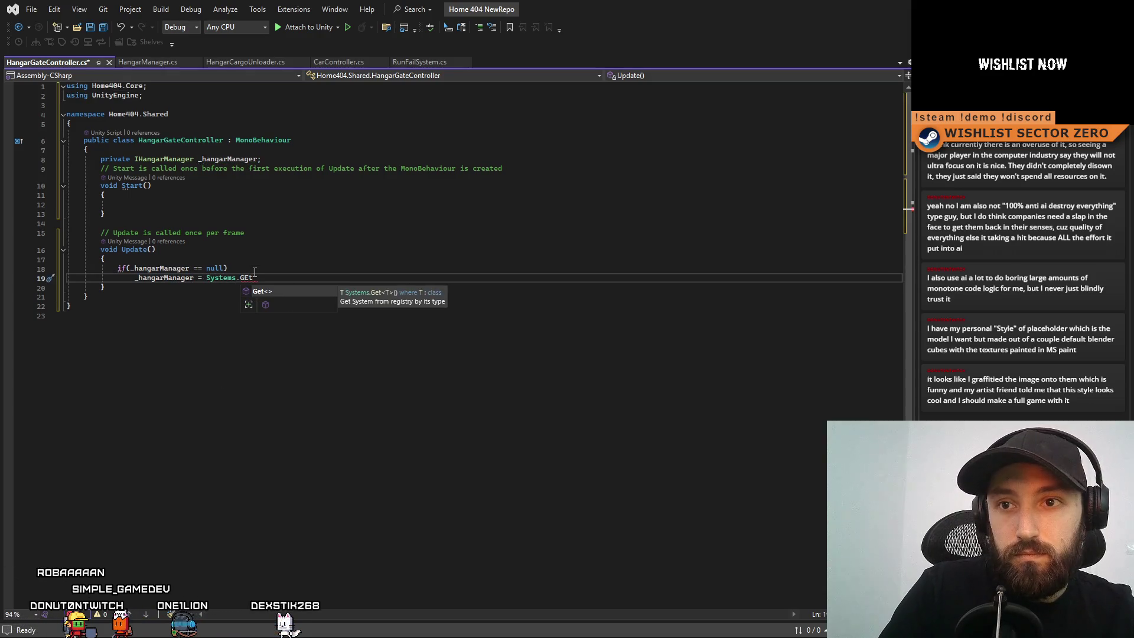
pyautogui.write('<IH')
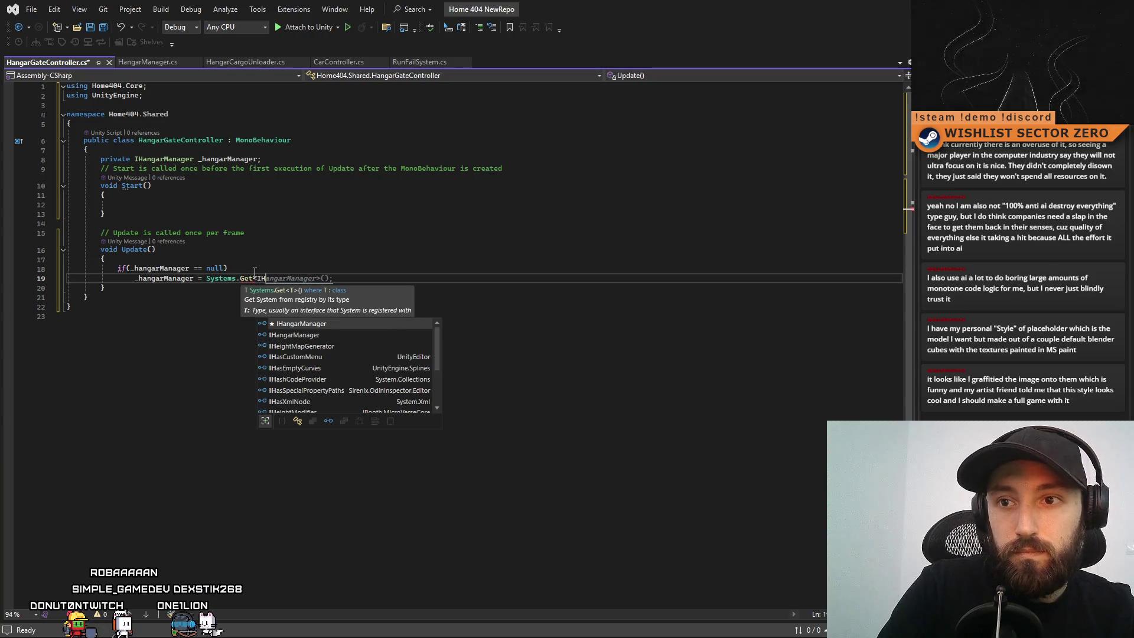
pyautogui.press('Tab')
pyautogui.write('>()')
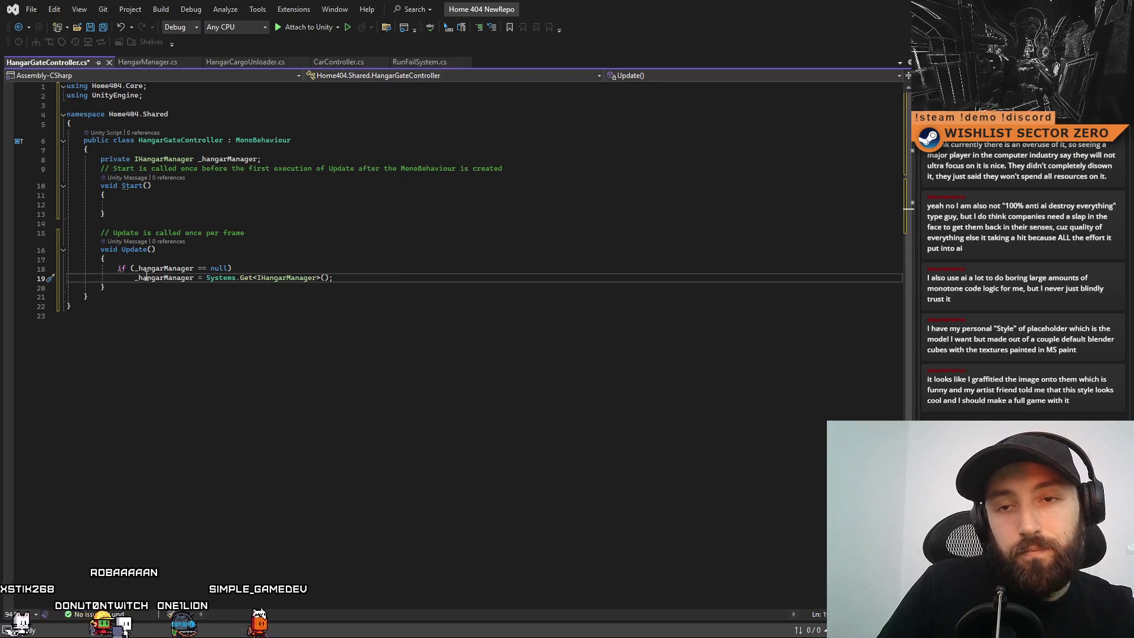
# Wrap the assignment in a braced if block and add an empty else block.
pyautogui.press('Up')
pyautogui.press('Down')
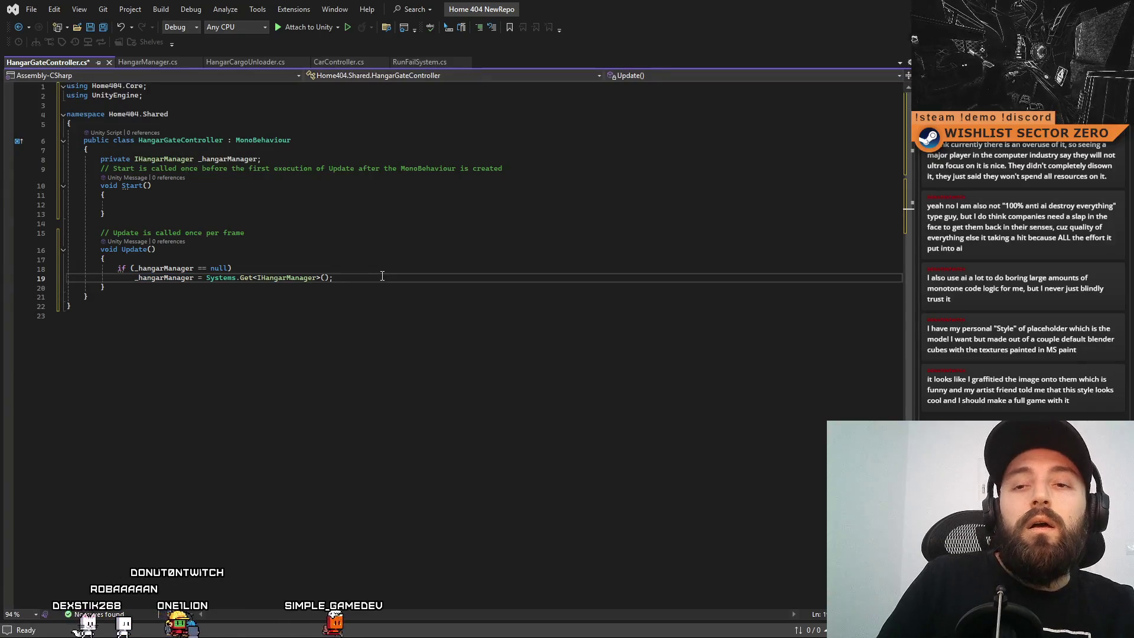
pyautogui.click(396, 271)
pyautogui.write('{')
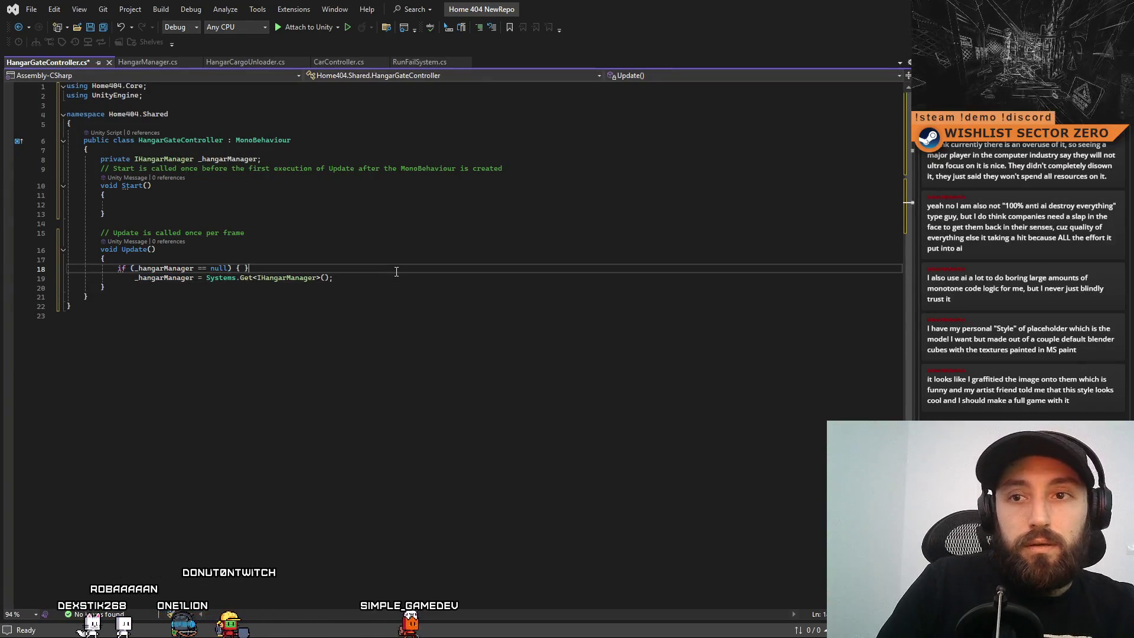
pyautogui.press('Down')
pyautogui.press('End')
pyautogui.press('Return')
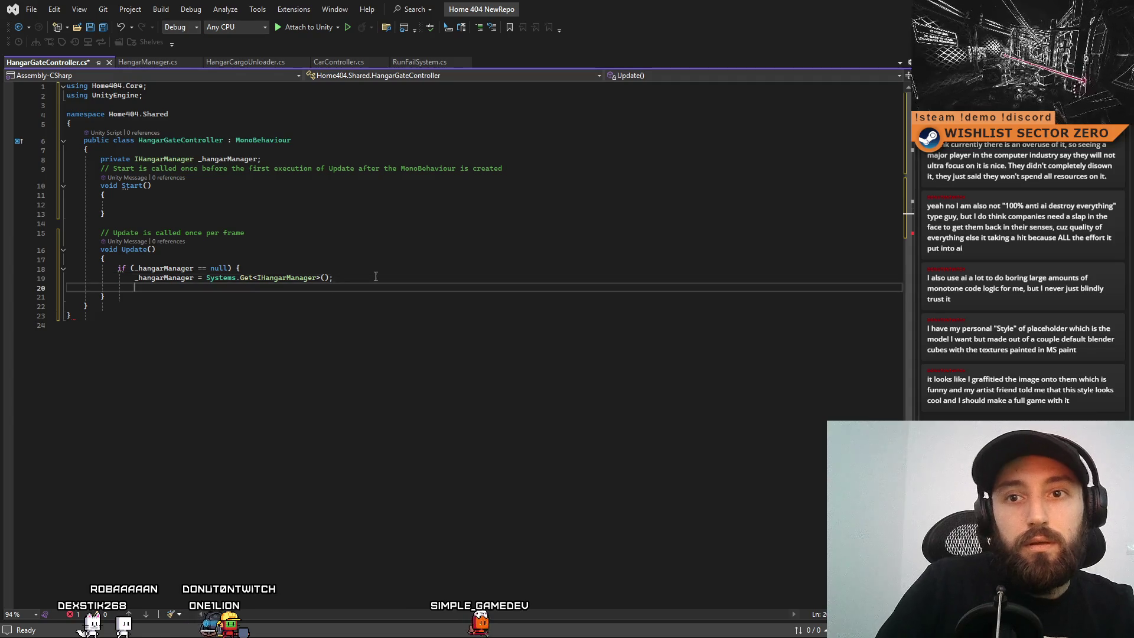
pyautogui.write('}')
pyautogui.press('Return')
pyautogui.write('else')
pyautogui.press('Return')
pyautogui.write('{')
pyautogui.press('Return')
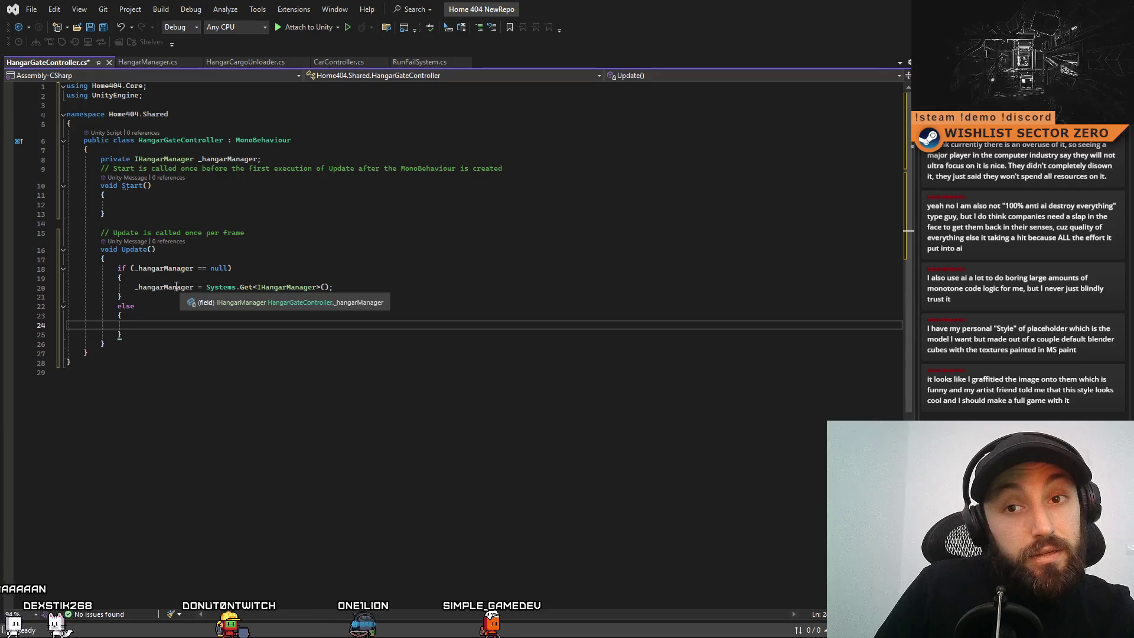
# Call _hangarManager.GetHangarDriftGate() inside the else block, then select the _hangarManager field line.
pyautogui.click(174, 288)
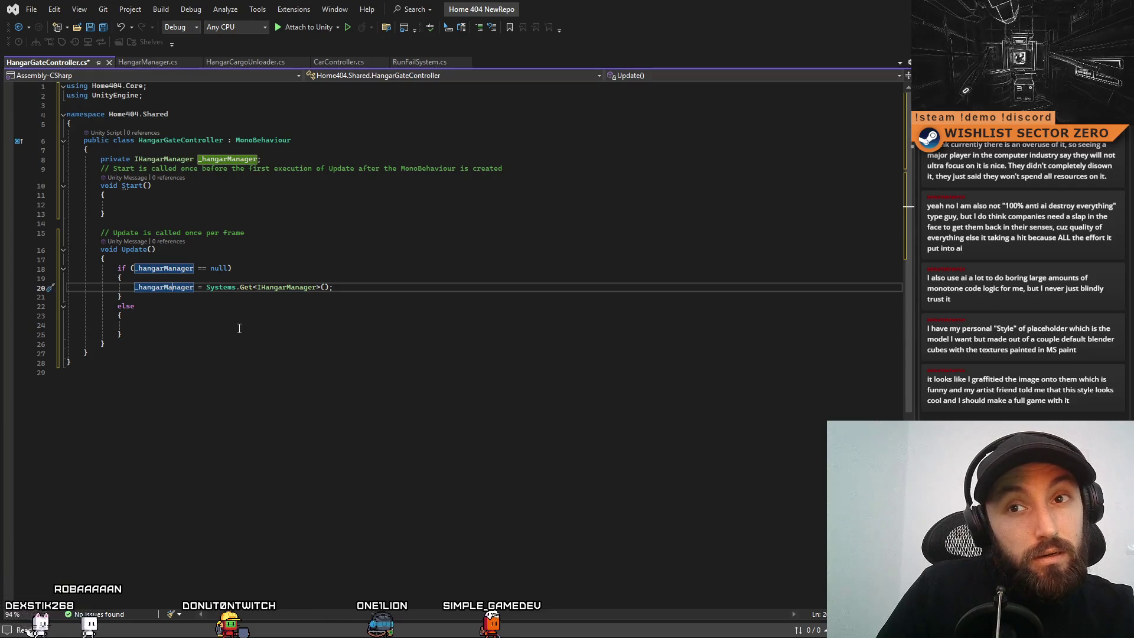
pyautogui.click(258, 321)
pyautogui.doubleClick(172, 288)
pyautogui.hotkey('ctrl', 'c')
pyautogui.click(206, 326)
pyautogui.hotkey('ctrl', 'v')
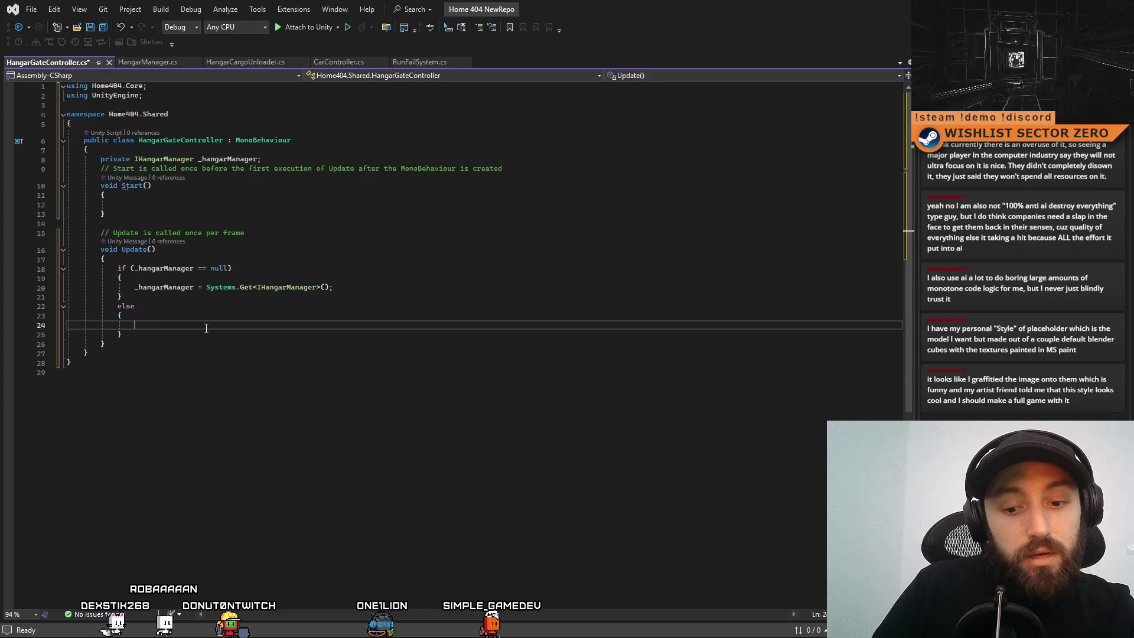
pyautogui.write('.')
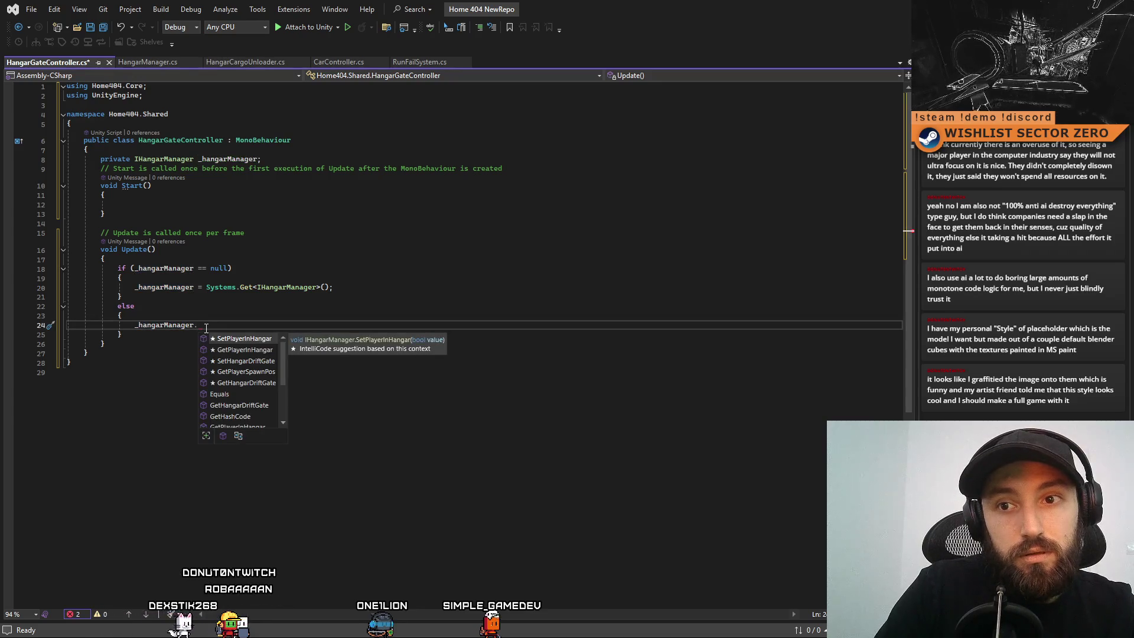
pyautogui.write('drifg')
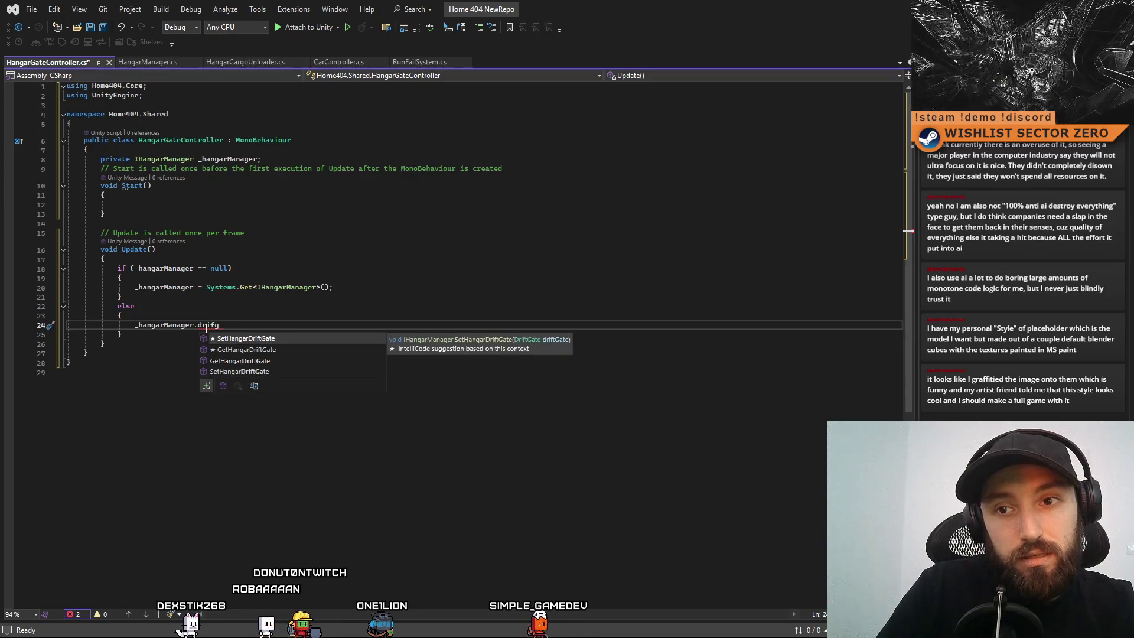
pyautogui.press('Down')
pyautogui.press('Tab')
pyautogui.write(')')
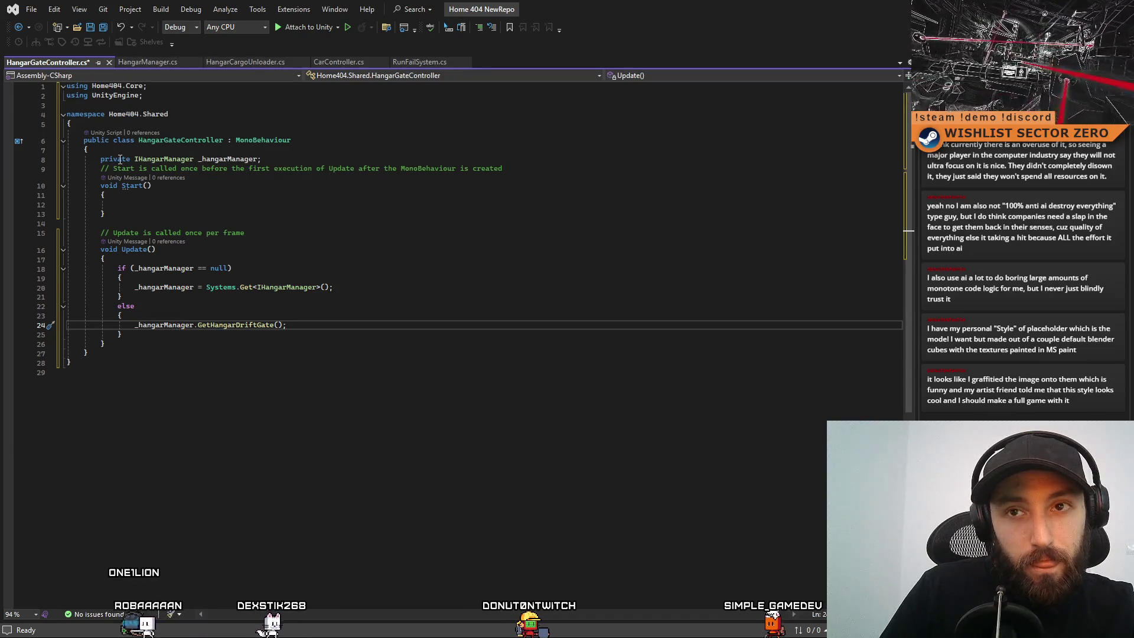
pyautogui.click(285, 159)
pyautogui.moveTo(102, 160); pyautogui.dragTo(272, 160)
# Duplicate the field line as a private DriftGate _driftGate field.
pyautogui.click(300, 160)
pyautogui.press('Return')
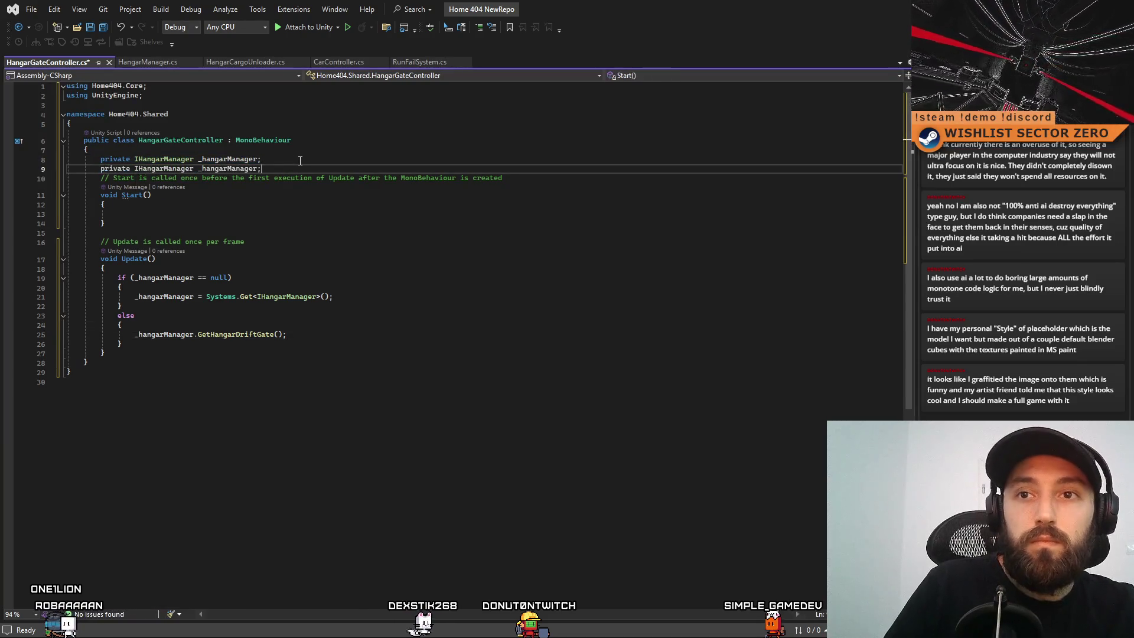
pyautogui.doubleClick(189, 168)
pyautogui.write('Drift')
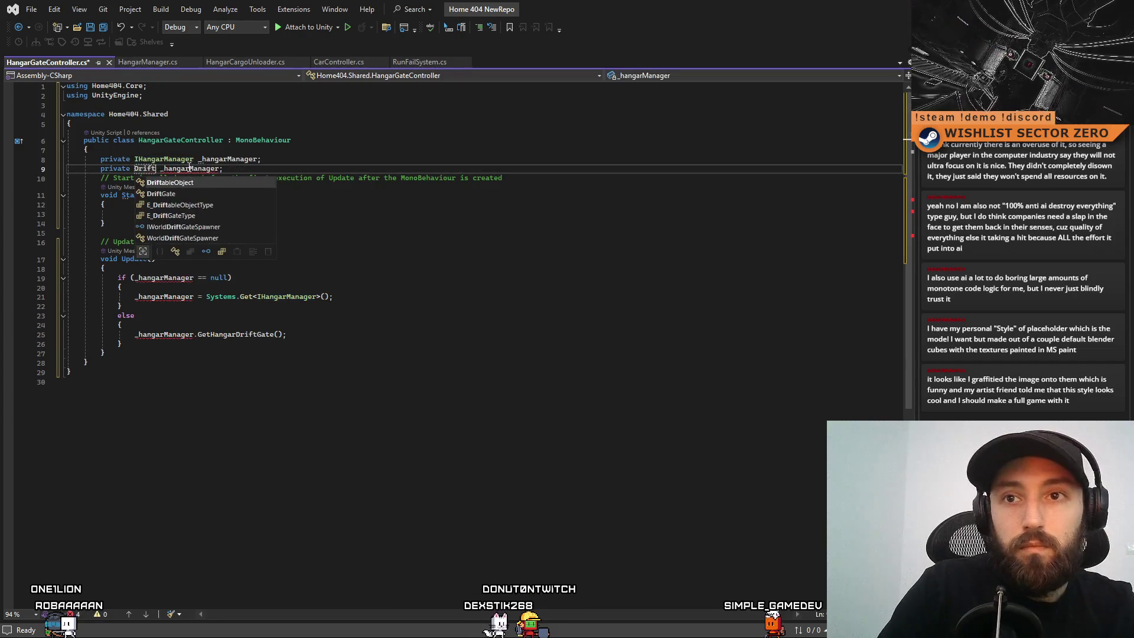
pyautogui.press('Tab')
pyautogui.doubleClick(189, 168)
pyautogui.write('_drif')
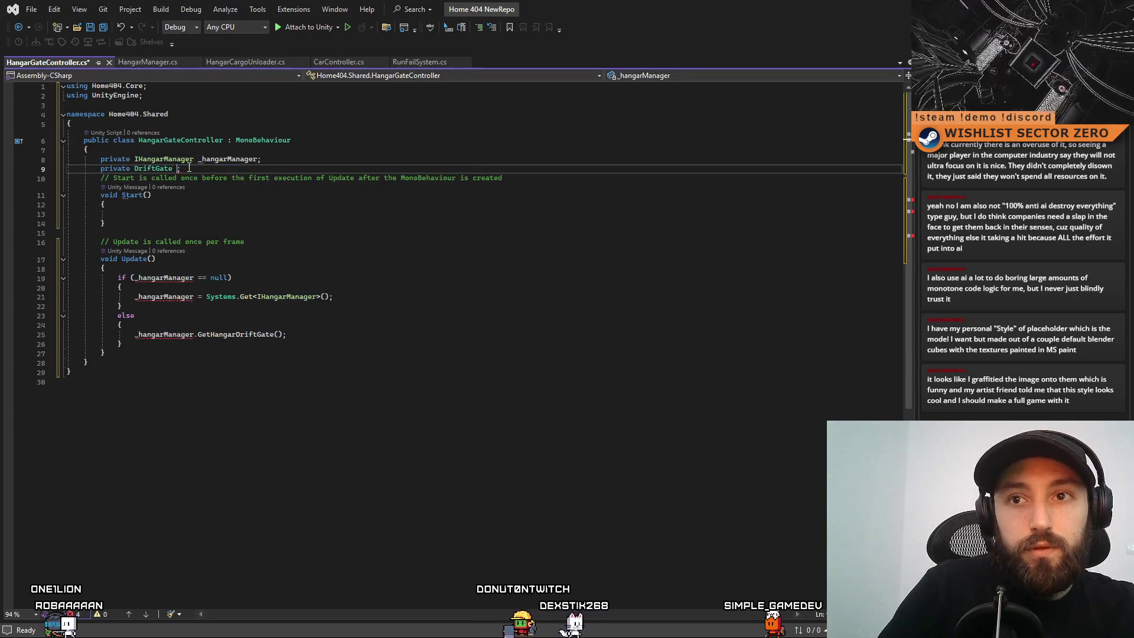
pyautogui.write('t')
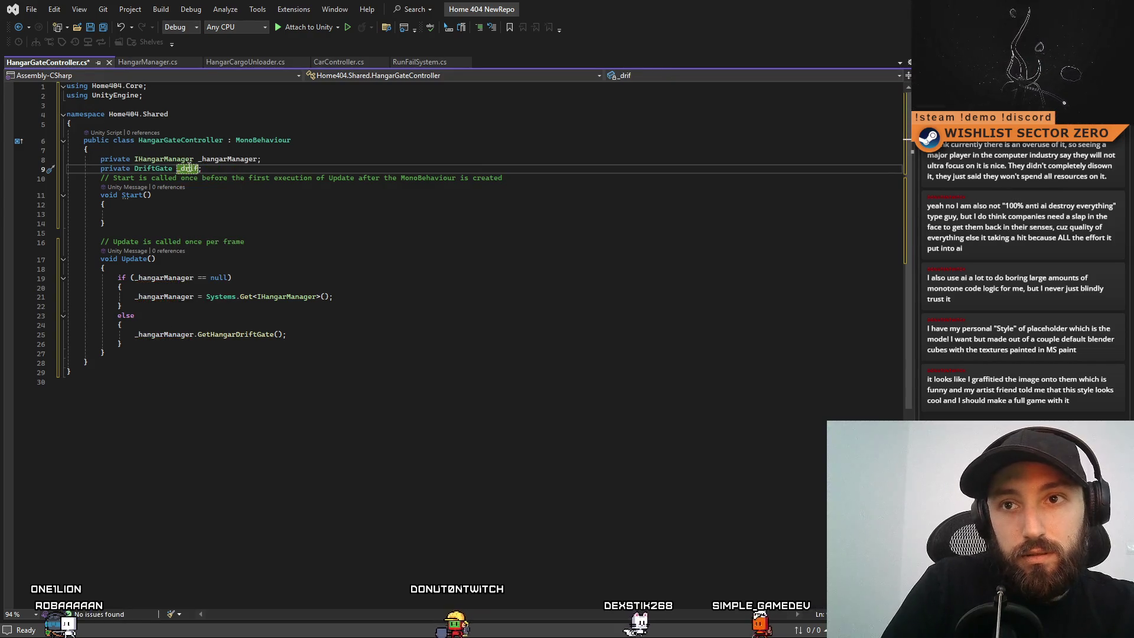
pyautogui.write('Gate')
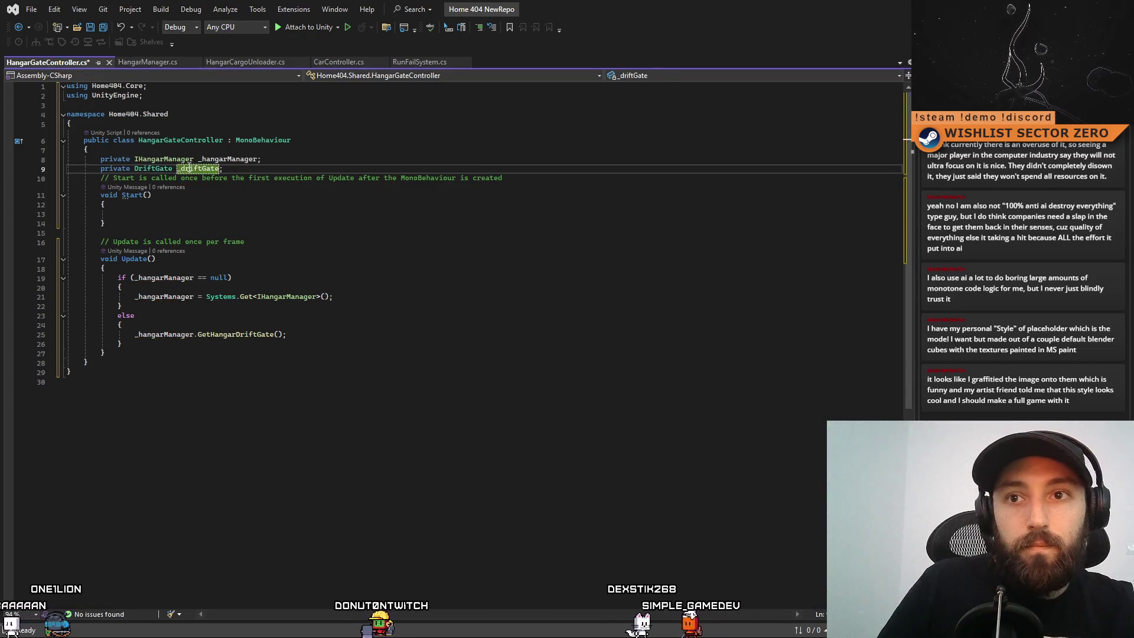
# Assign _driftGate = _hangarManager.GetHangarDriftGate() in the null branch and remove the else call.
pyautogui.click(380, 336)
pyautogui.click(431, 298)
pyautogui.press('Return')
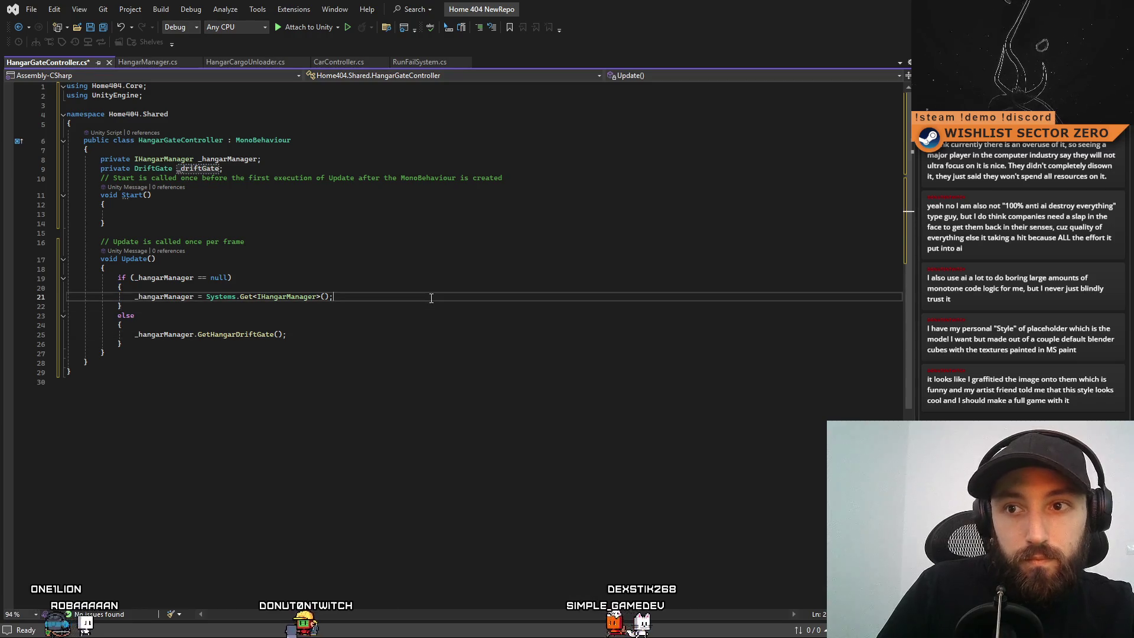
pyautogui.write('_driftGate =')
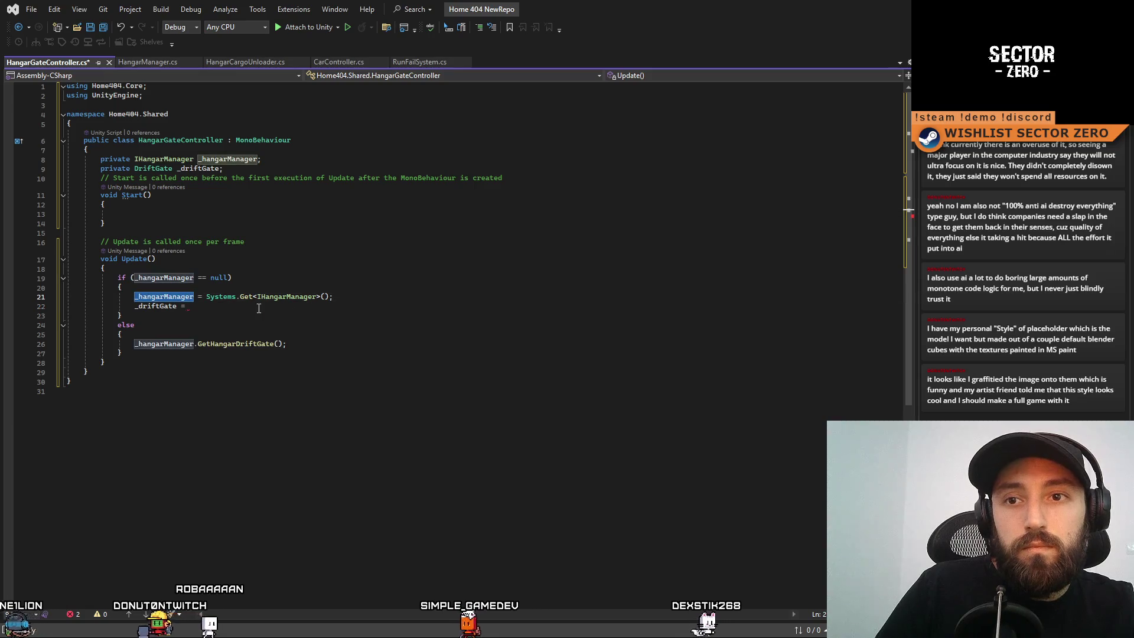
pyautogui.write(' _hangarManager.')
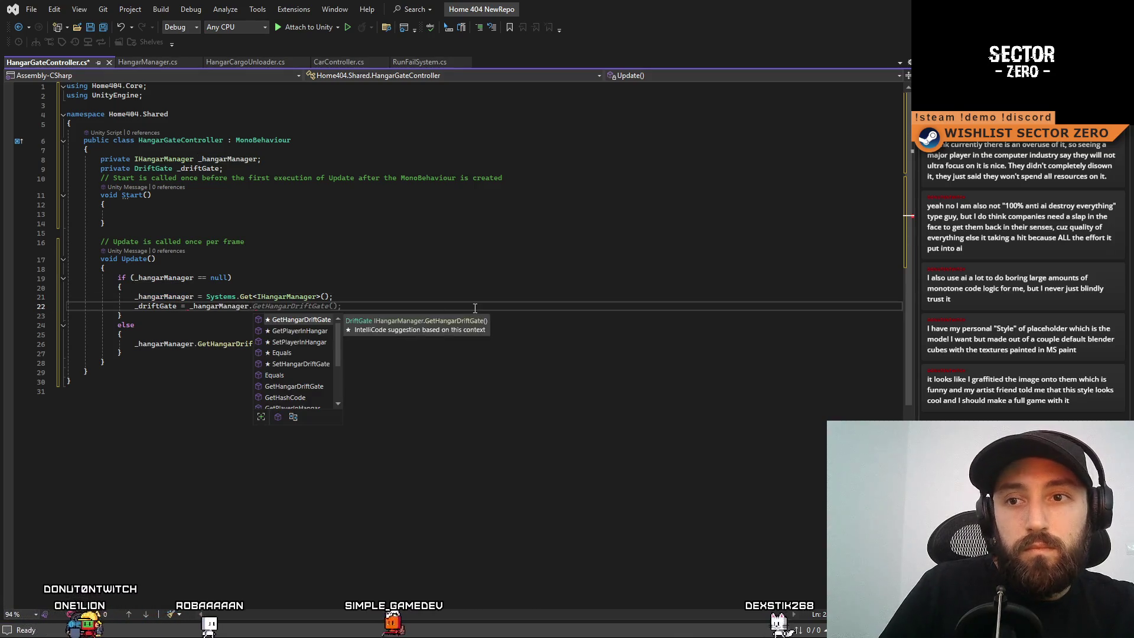
pyautogui.doubleClick(218, 306)
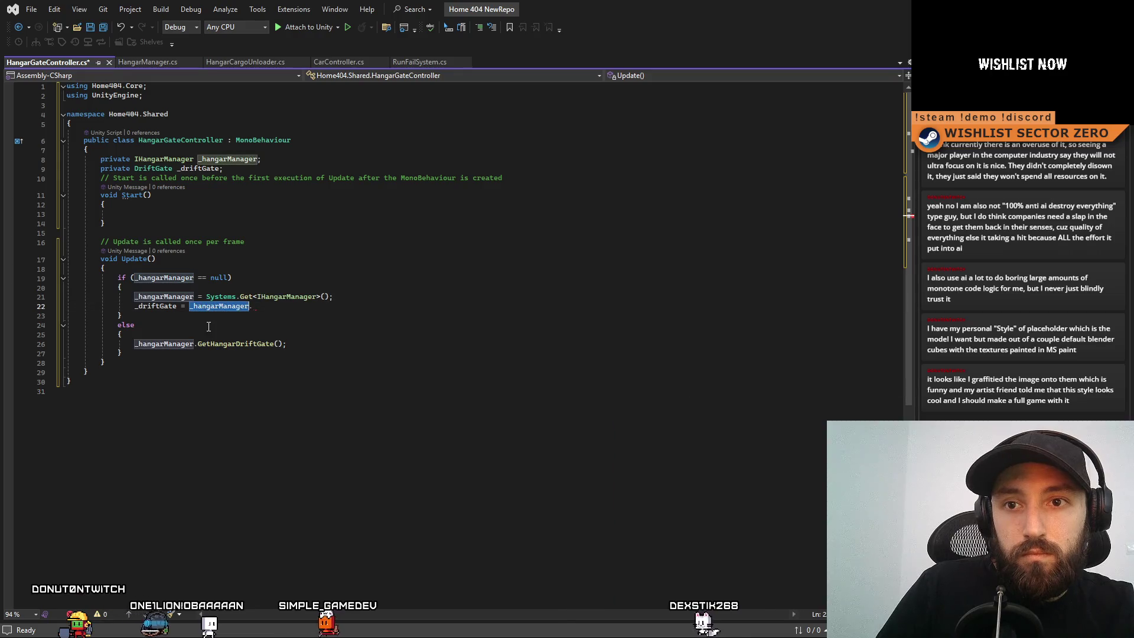
pyautogui.click(210, 343)
pyautogui.doubleClick(164, 344)
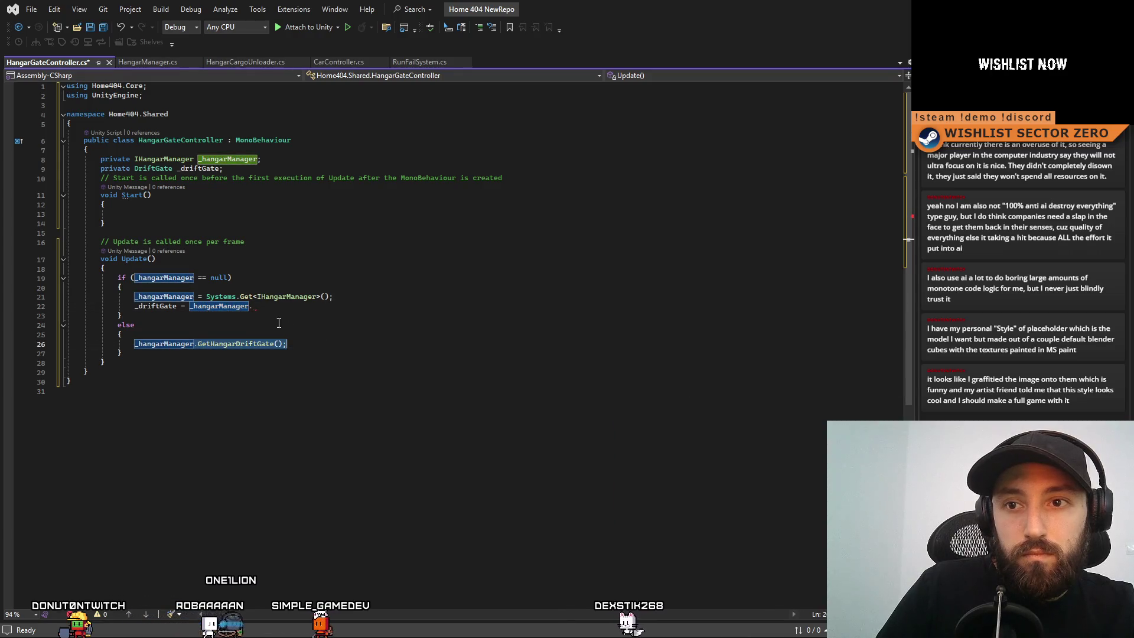
pyautogui.click(263, 307)
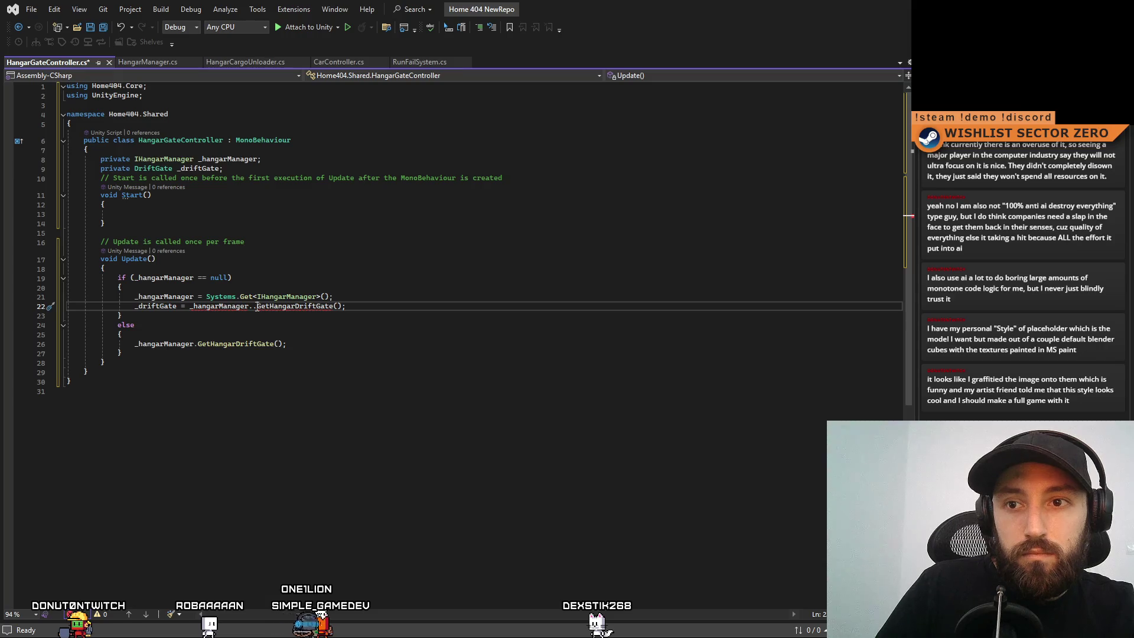
pyautogui.press('BackSpace')
pyautogui.press('End')
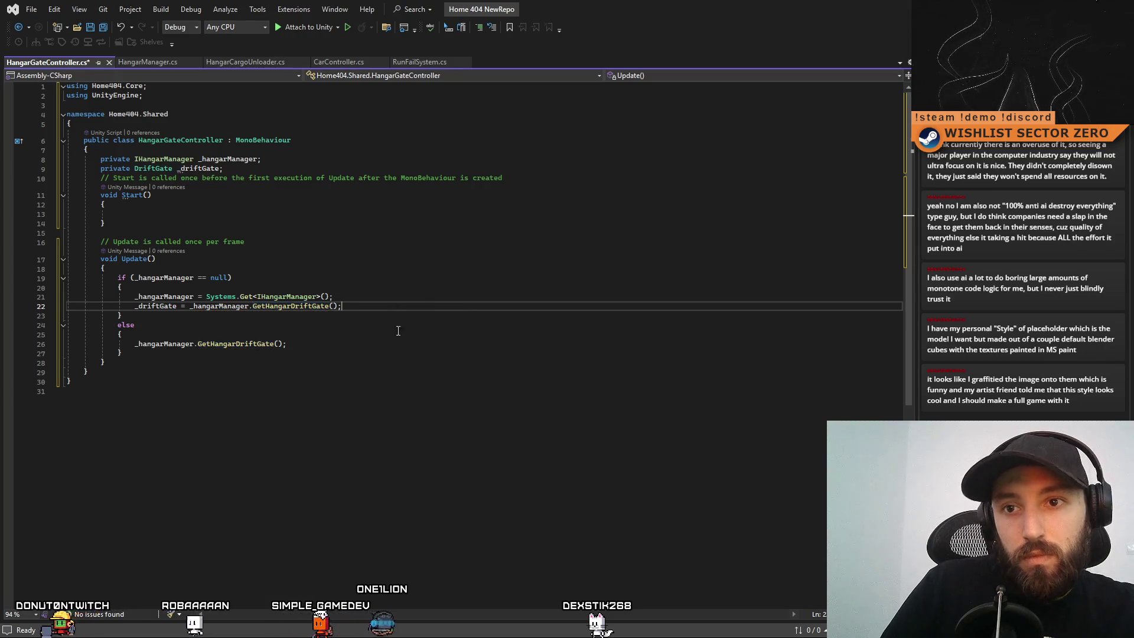
pyautogui.moveTo(286, 344); pyautogui.dragTo(134, 348)
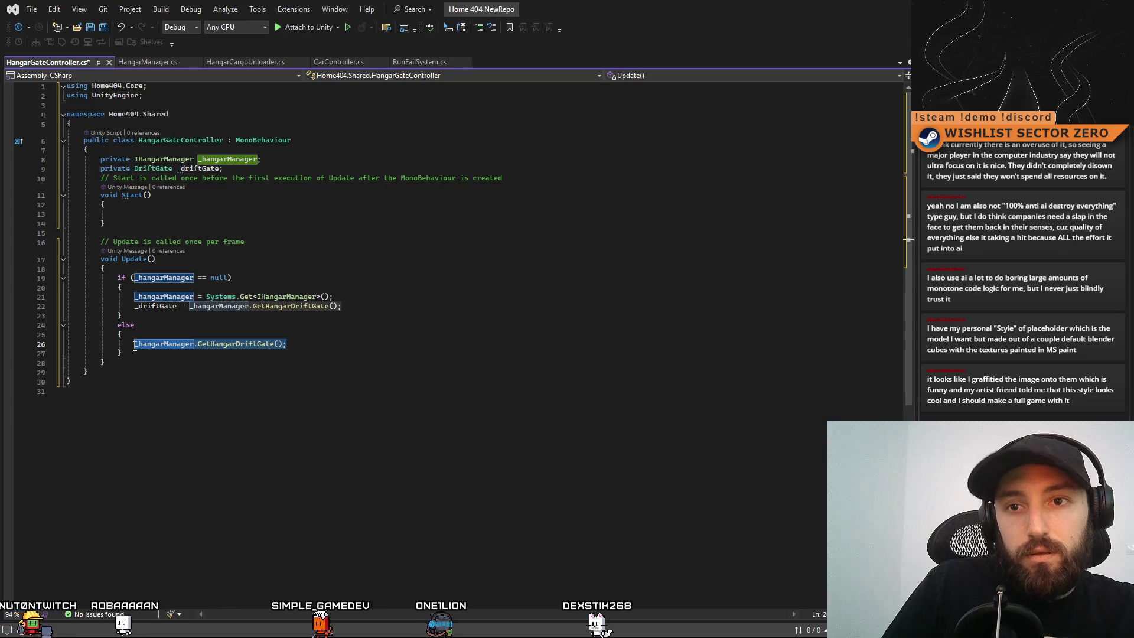
pyautogui.press('BackSpace')
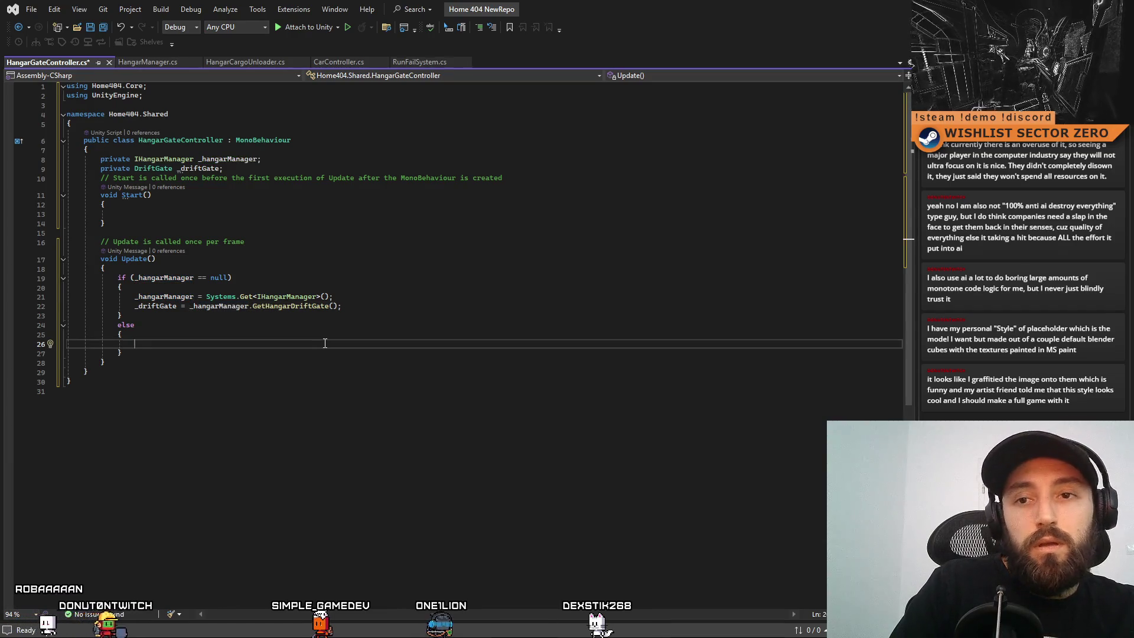
# Start a _driftGate. member access in the else branch, browsing members for an 'isAc' state check.
pyautogui.click(158, 309)
pyautogui.click(175, 344)
pyautogui.write('_')
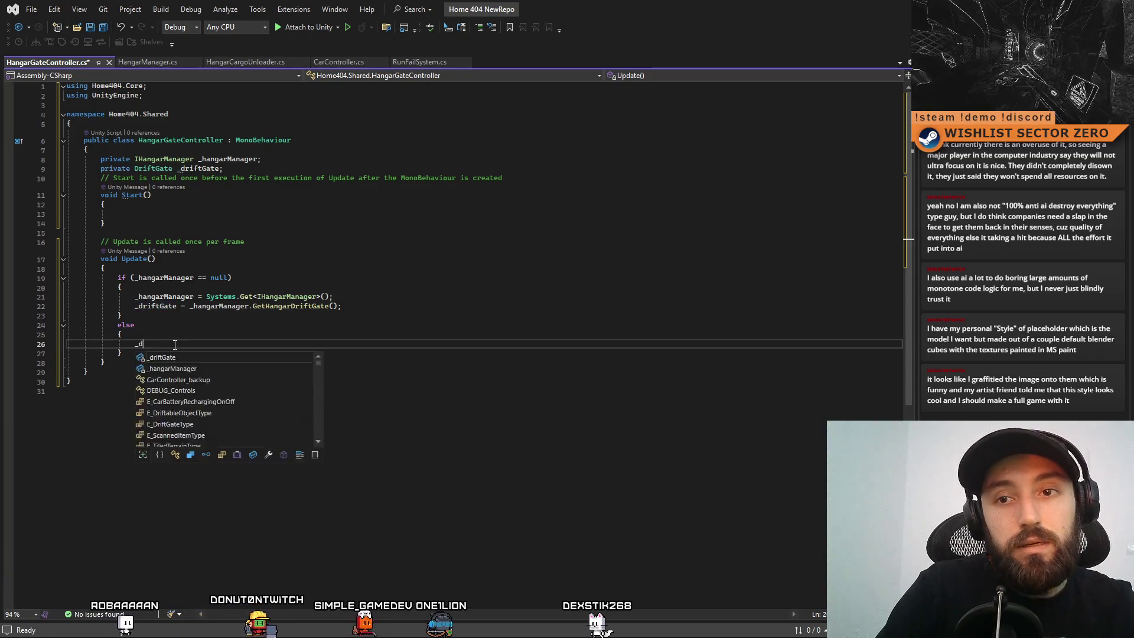
pyautogui.write('drift')
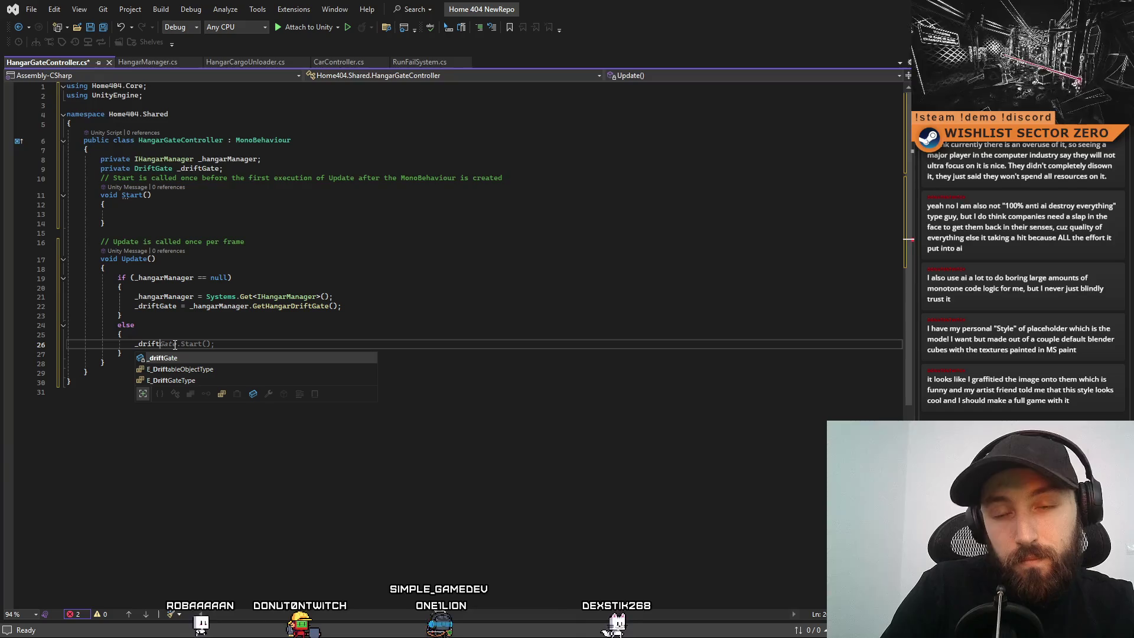
pyautogui.press('Tab')
pyautogui.write('.')
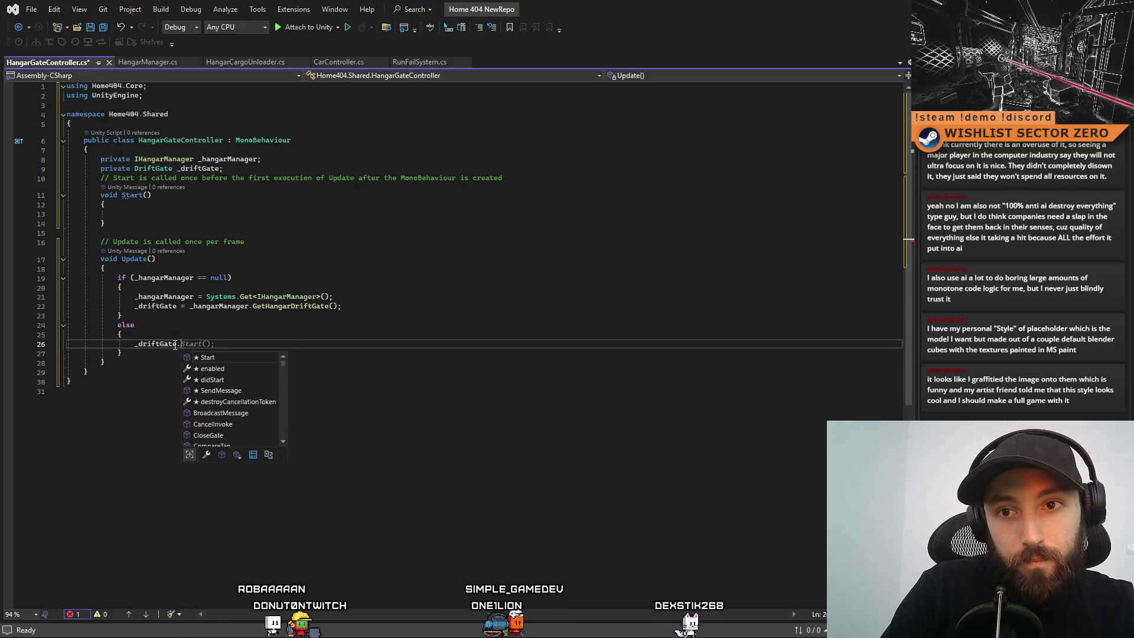
pyautogui.press('Down')
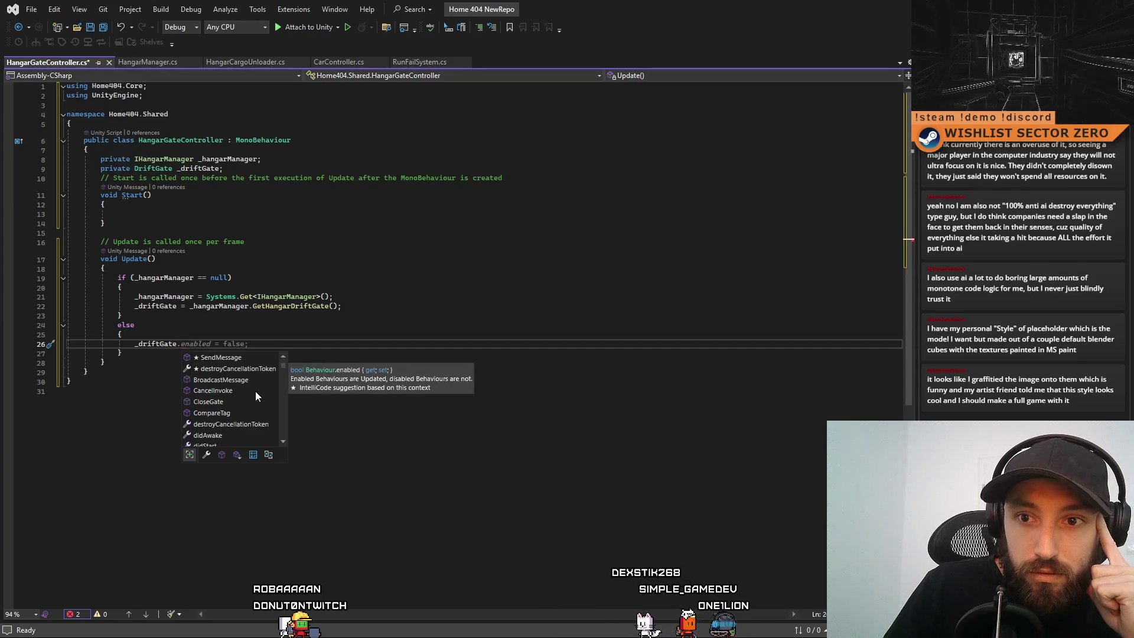
pyautogui.scroll(-3, 253, 381)
pyautogui.write('isAc')
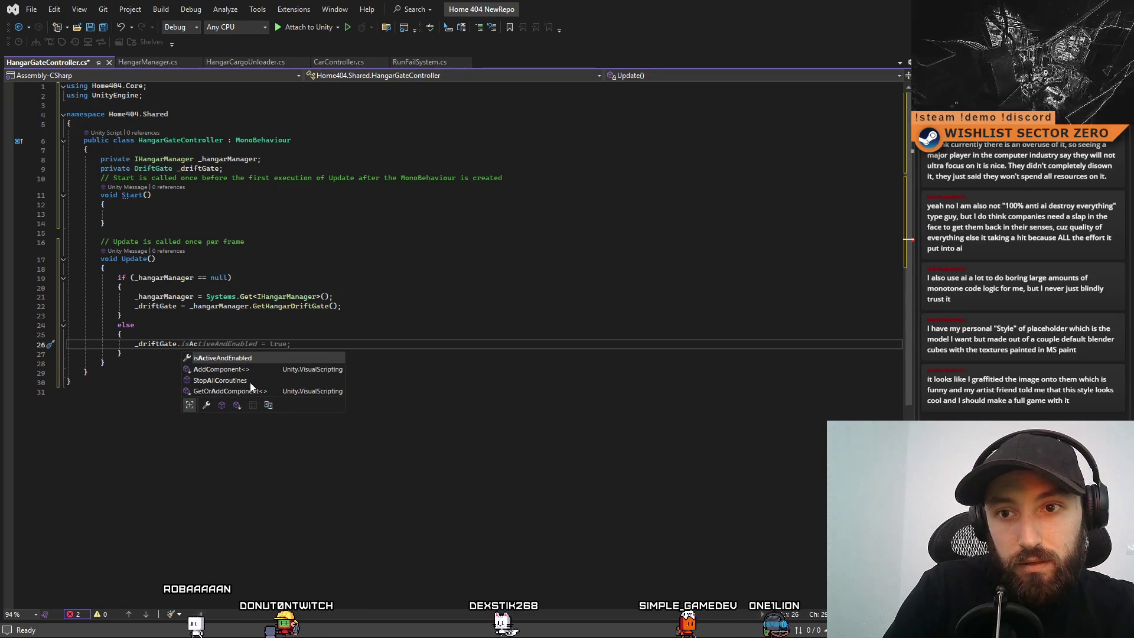
# Dismiss the suggestion list and go to the DriftGate class definition.
pyautogui.click(411, 300)
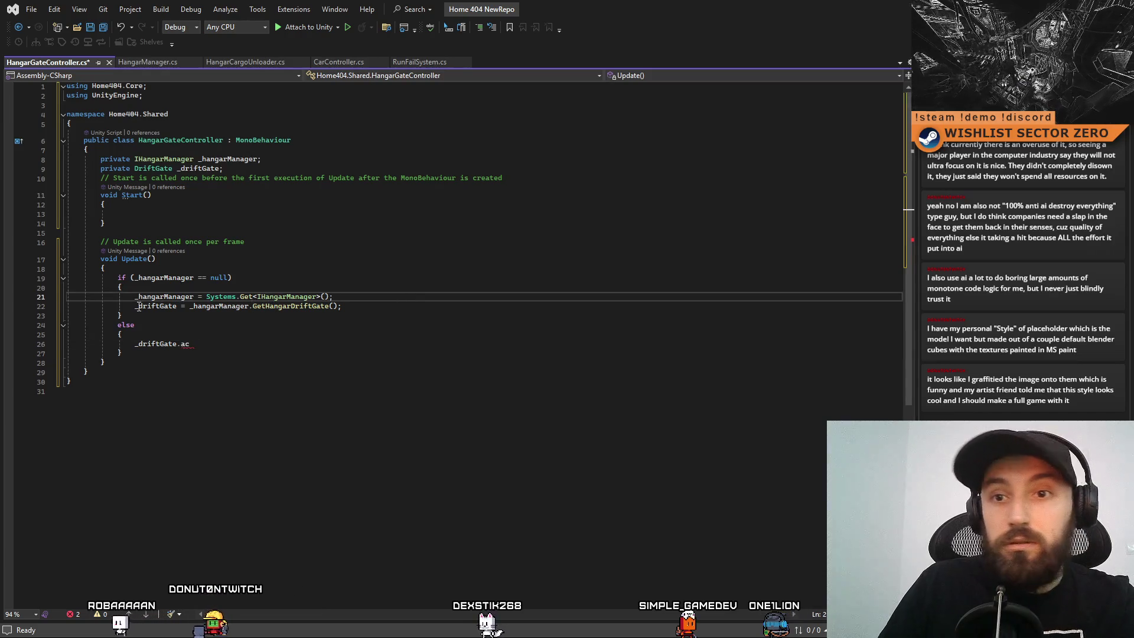
pyautogui.click(408, 270)
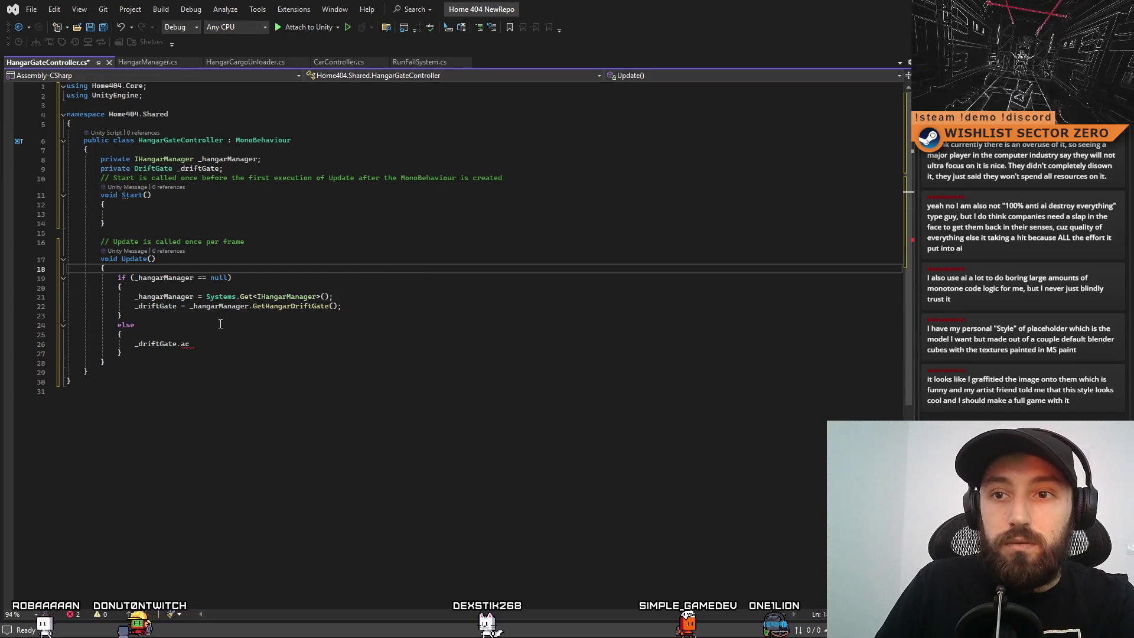
pyautogui.keyDown('ctrl'); pyautogui.click(153, 168); pyautogui.keyUp('ctrl')
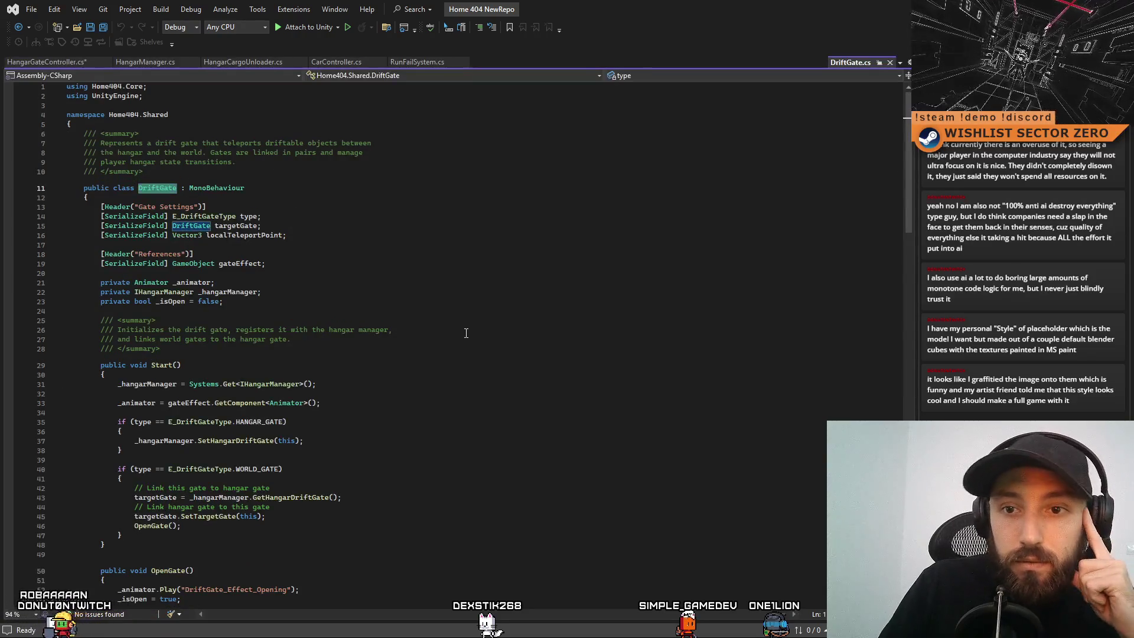
# Scroll through DriftGate.cs, highlighting targetGate, the CloseGate method and every use of _isOpen.
pyautogui.scroll(-4, 463, 330)
pyautogui.scroll(-6, 463, 330)
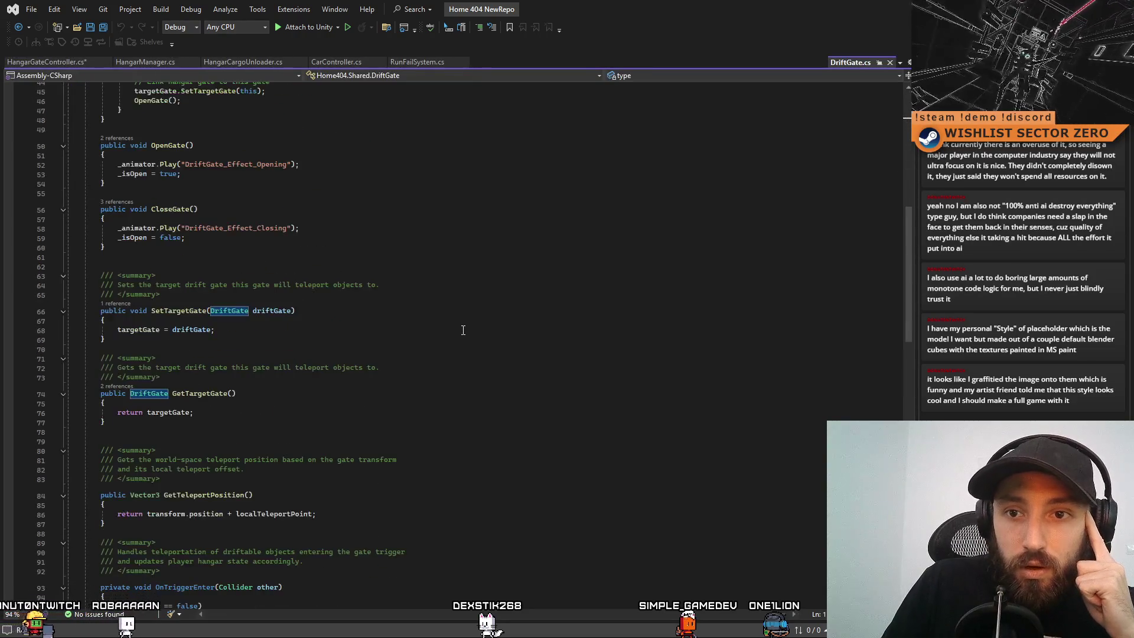
pyautogui.scroll(-8, 463, 330)
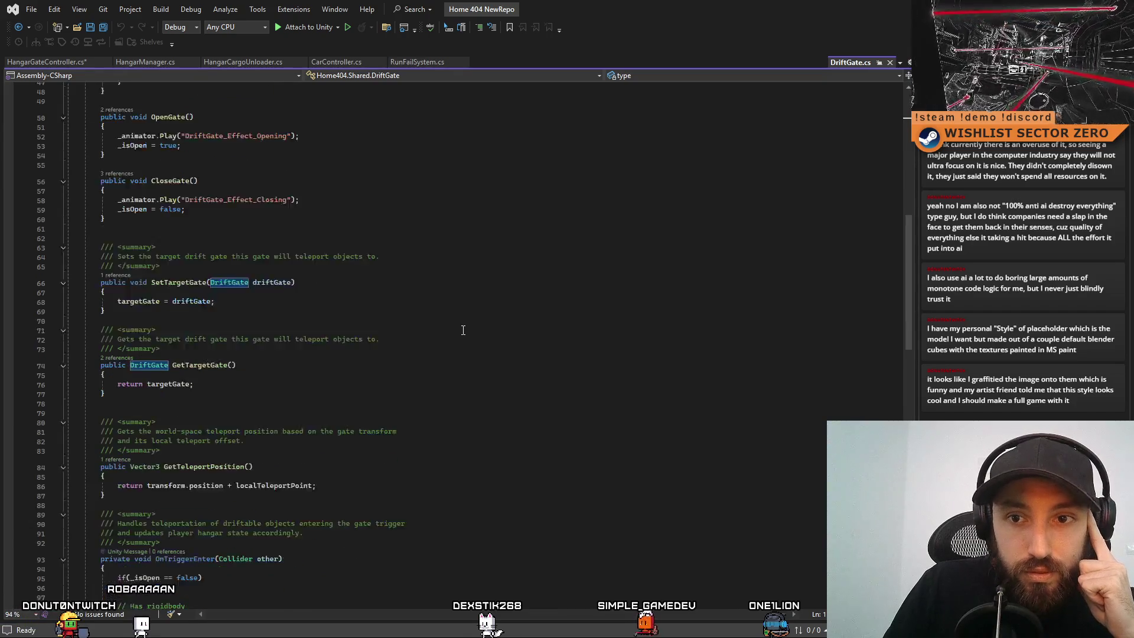
pyautogui.scroll(-8, 464, 330)
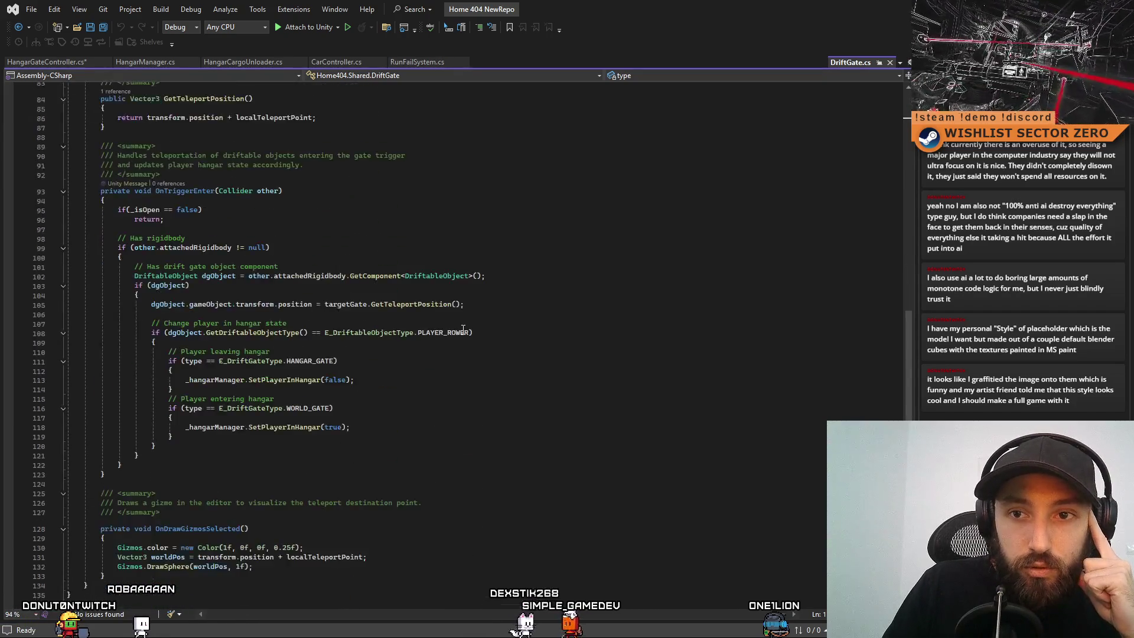
pyautogui.scroll(6, 463, 330)
pyautogui.scroll(8, 463, 329)
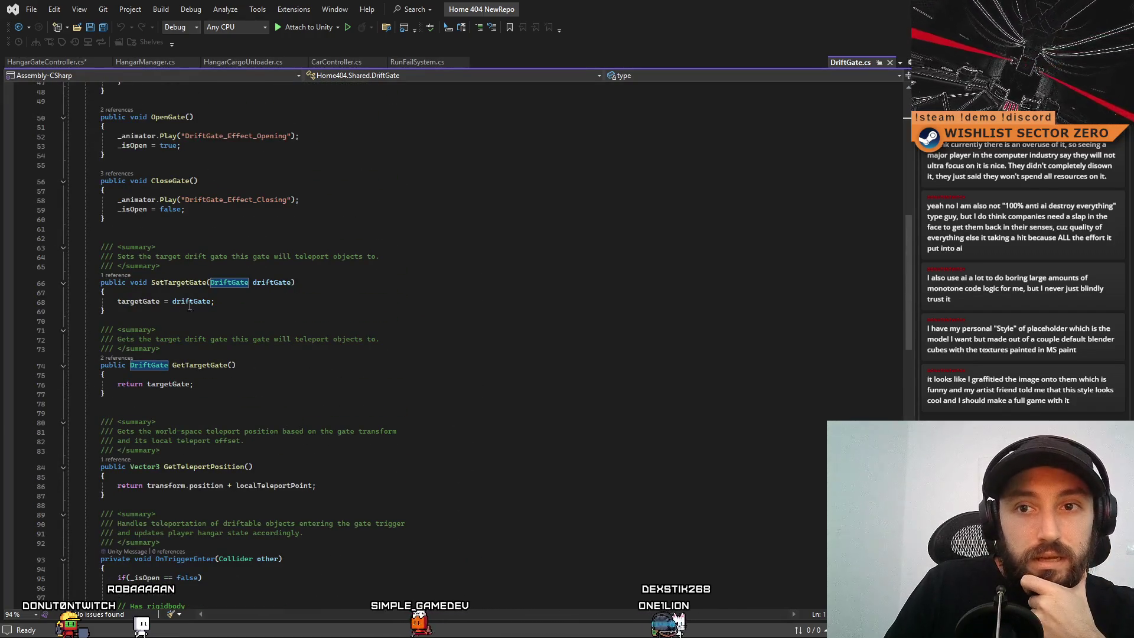
pyautogui.doubleClick(139, 301)
pyautogui.scroll(5, 432, 327)
pyautogui.click(171, 322)
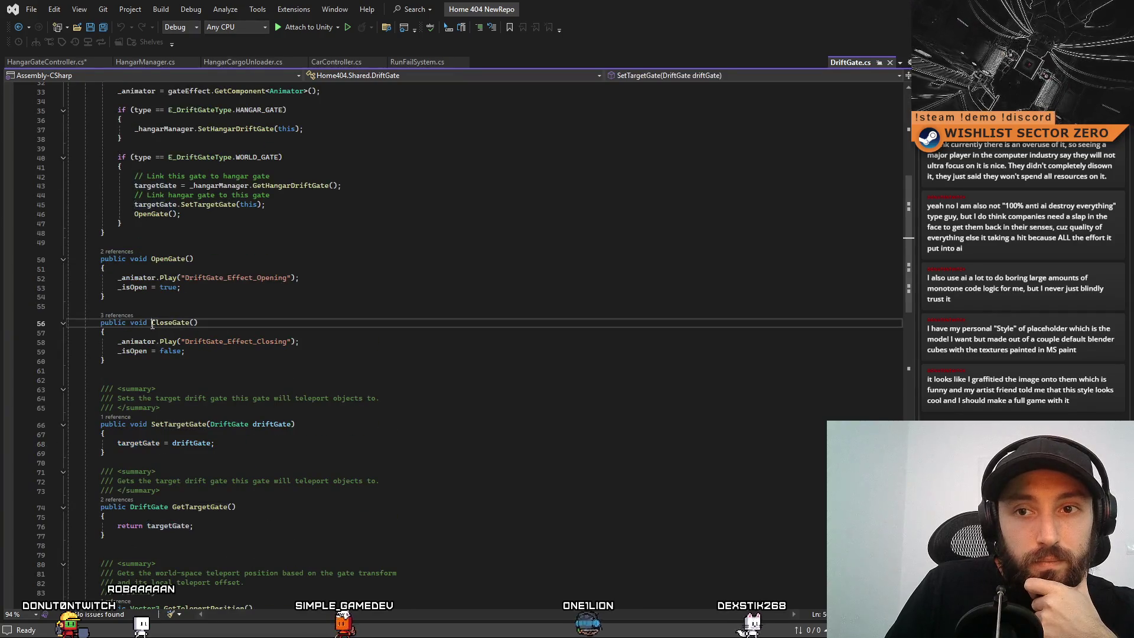
pyautogui.doubleClick(171, 322)
pyautogui.doubleClick(136, 353)
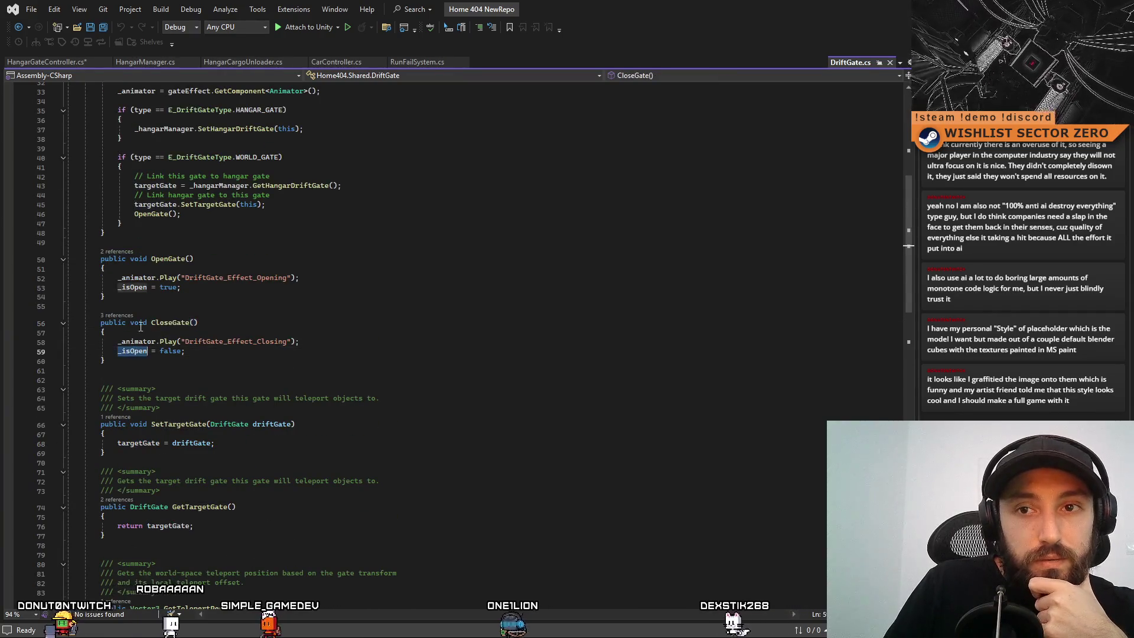
# Select the GetTeleportPosition method together with its summary comment.
pyautogui.scroll(7, 383, 304)
pyautogui.scroll(4, 384, 304)
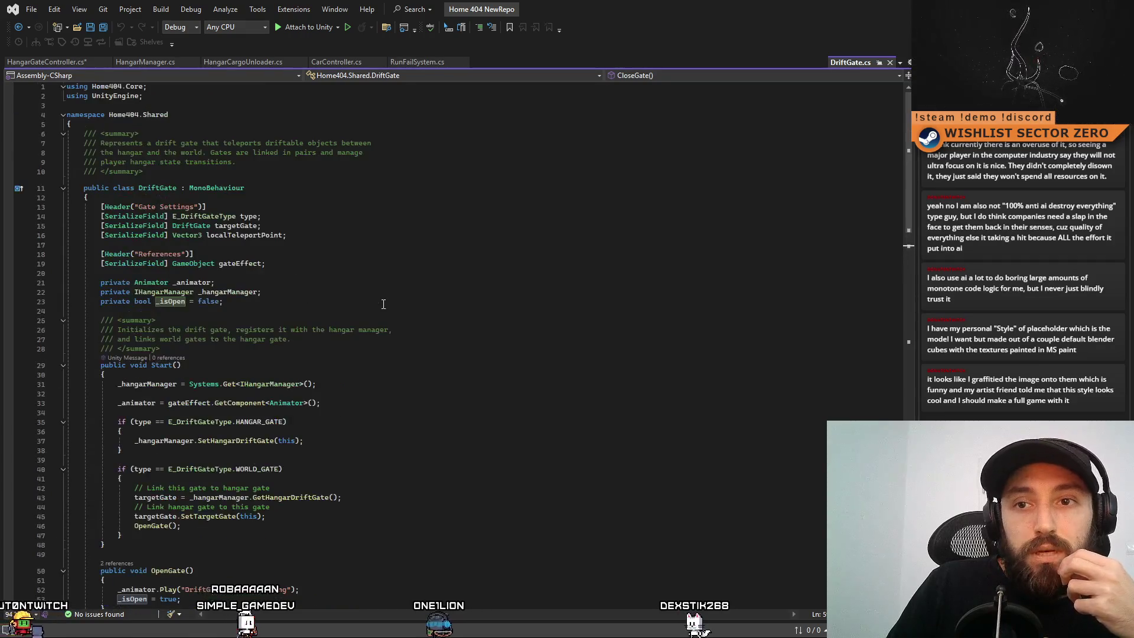
pyautogui.scroll(-4, 384, 305)
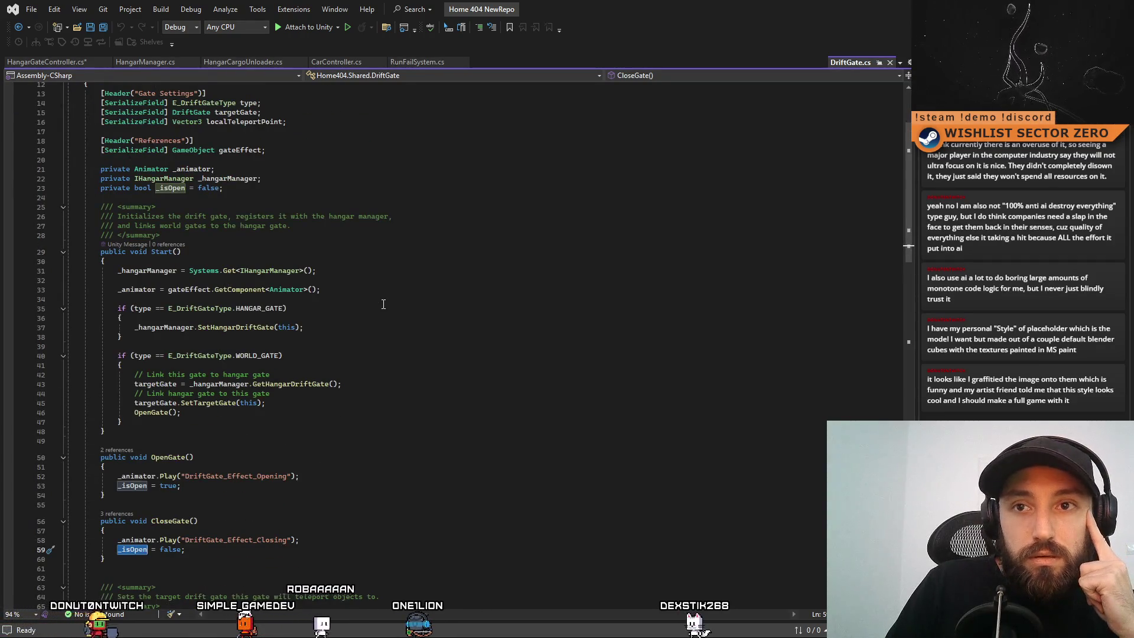
pyautogui.scroll(-19, 384, 305)
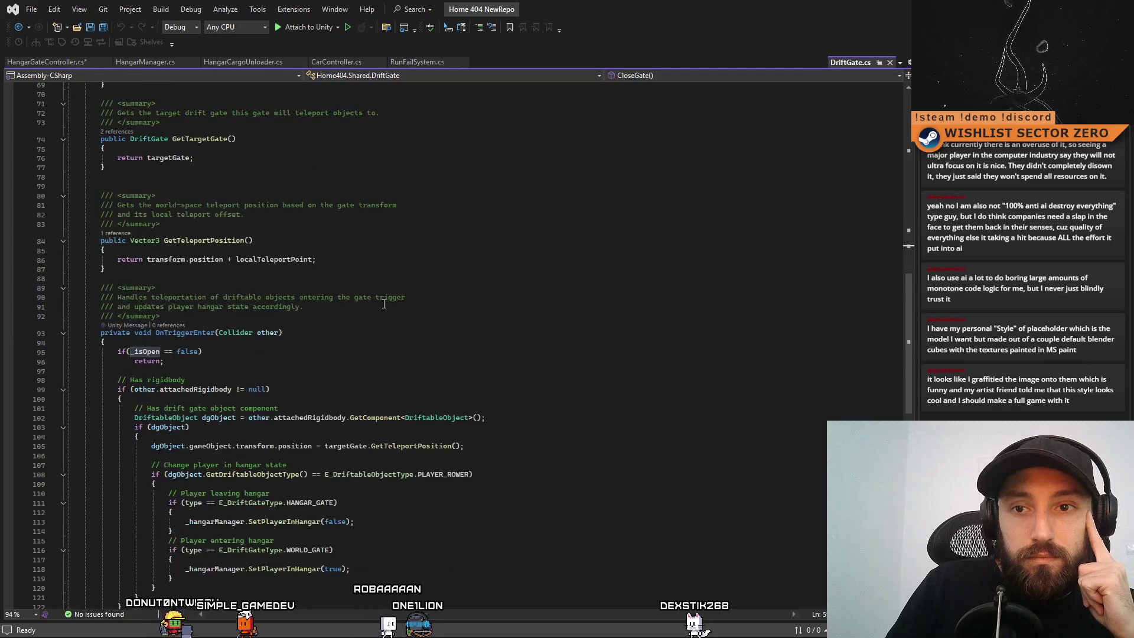
pyautogui.scroll(-5, 384, 303)
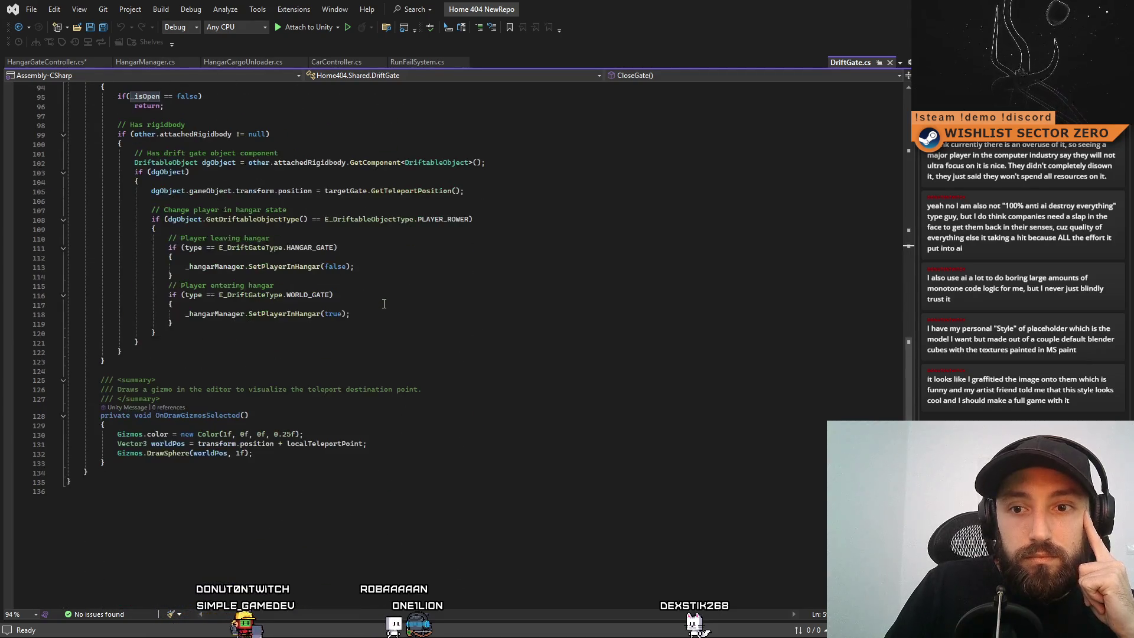
pyautogui.scroll(5, 387, 307)
pyautogui.click(153, 252)
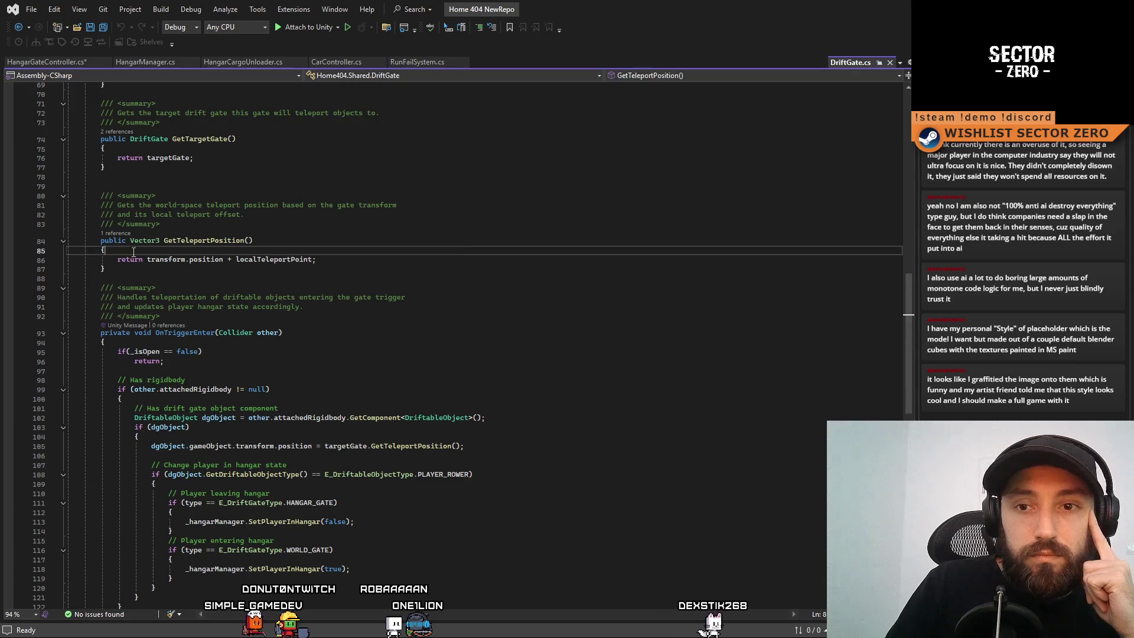
pyautogui.scroll(-5, 108, 238)
pyautogui.scroll(6, 124, 284)
pyautogui.click(133, 299)
pyautogui.moveTo(133, 300); pyautogui.dragTo(40, 224)
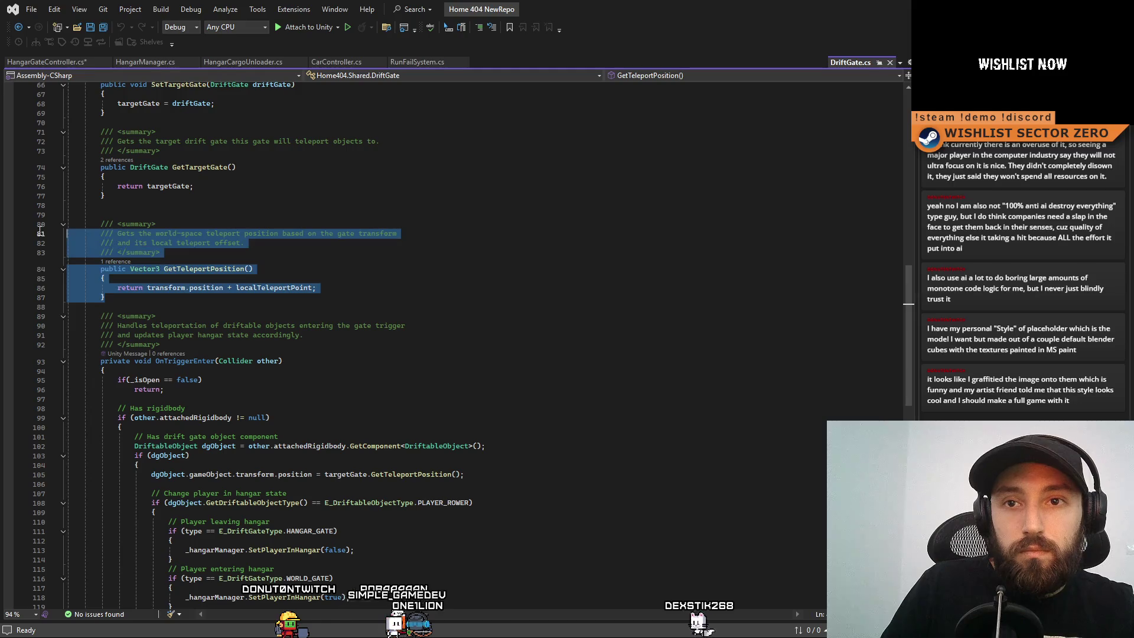
# Paste a copy of GetTeleportPosition below it, renamed IsOpen and returning _isOpen.
pyautogui.hotkey('ctrl', 'c')
pyautogui.click(167, 299)
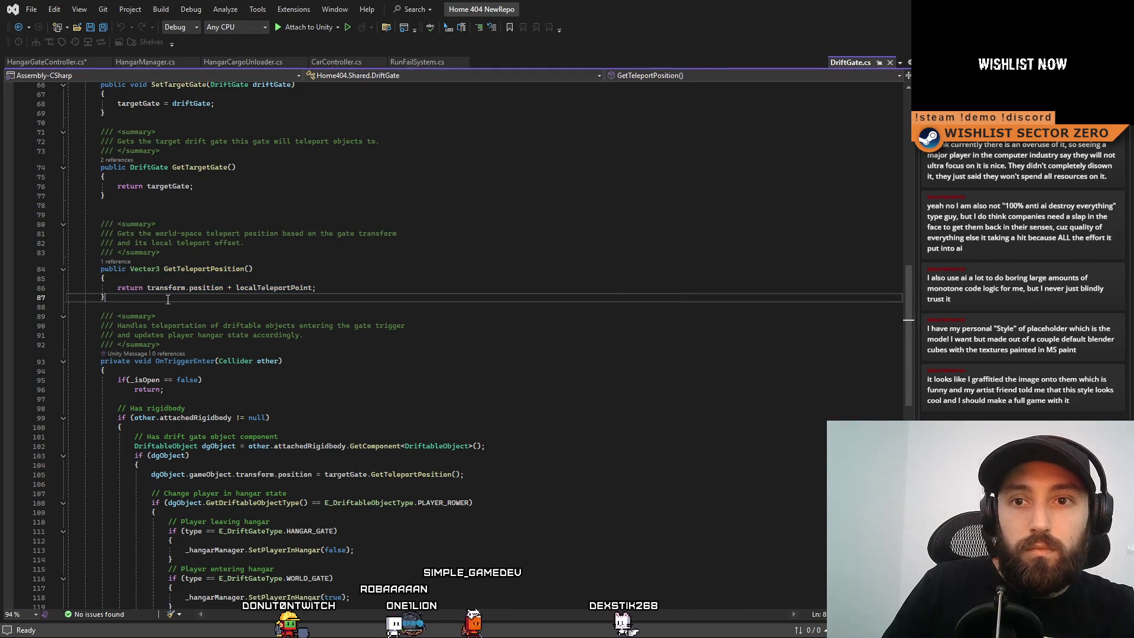
pyautogui.press('Return')
pyautogui.press('Return')
pyautogui.hotkey('ctrl', 'v')
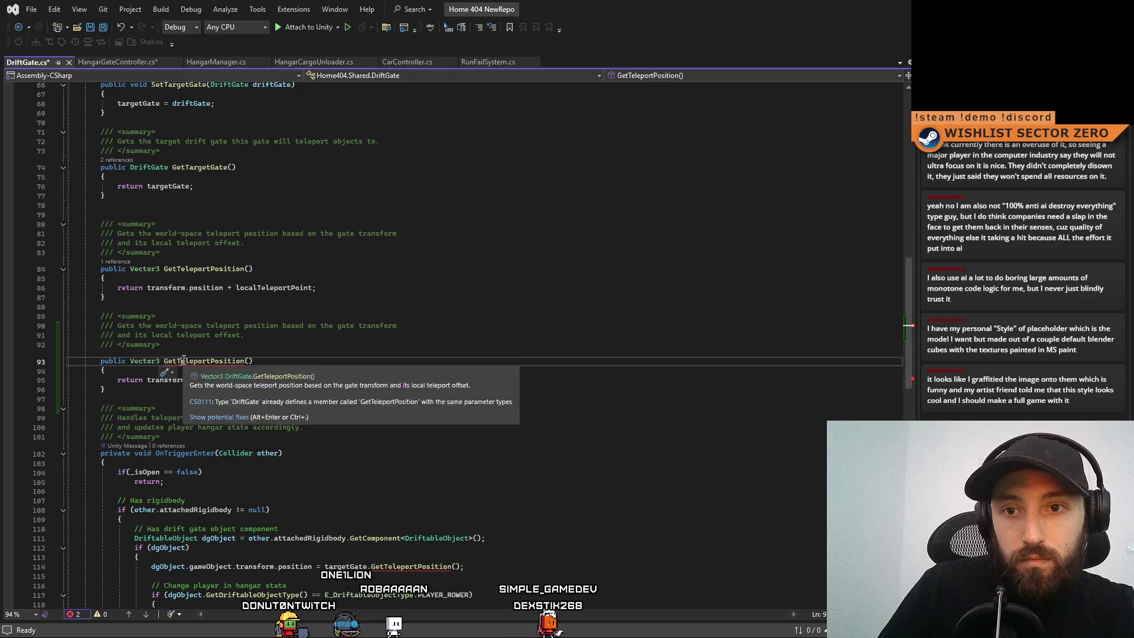
pyautogui.doubleClick(183, 360)
pyautogui.write('IsOpen')
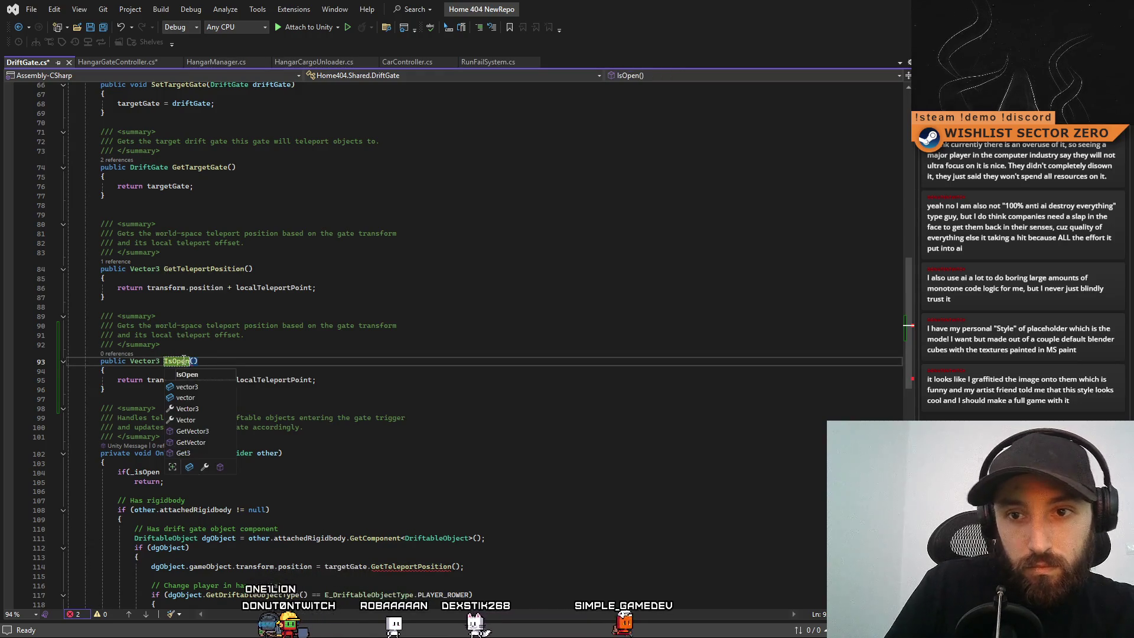
pyautogui.press('Escape')
pyautogui.press('Up')
pyautogui.moveTo(148, 379); pyautogui.dragTo(378, 380)
pyautogui.write('_is')
pyautogui.press('Tab')
pyautogui.write(';')
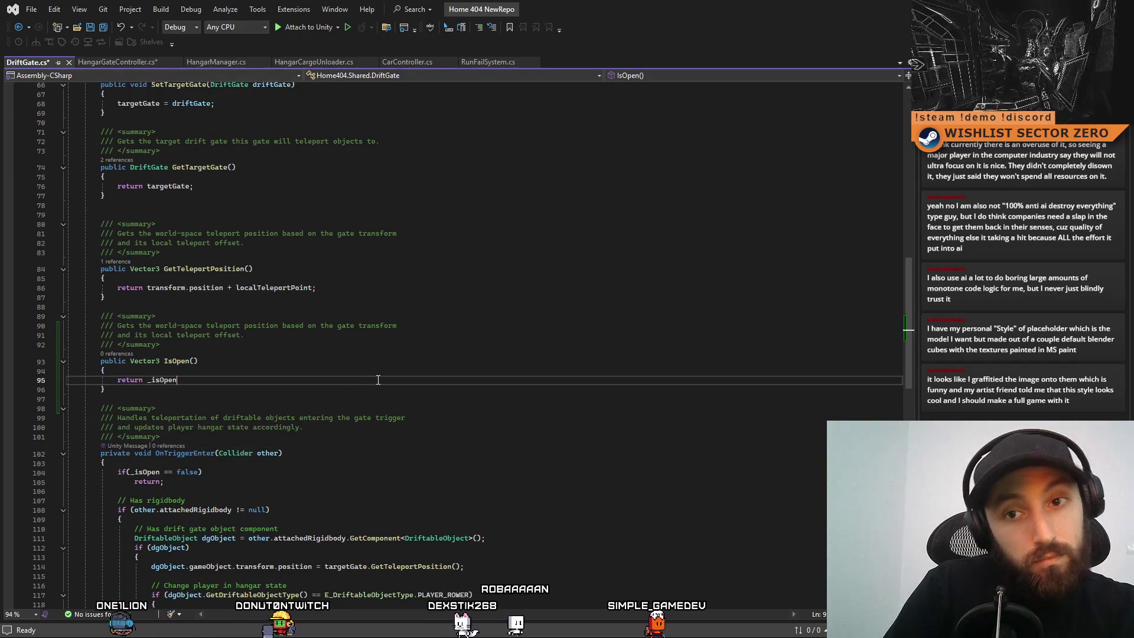
# Reword the summary to return the gate's current open state, make the return type bool, and save.
pyautogui.click(227, 352)
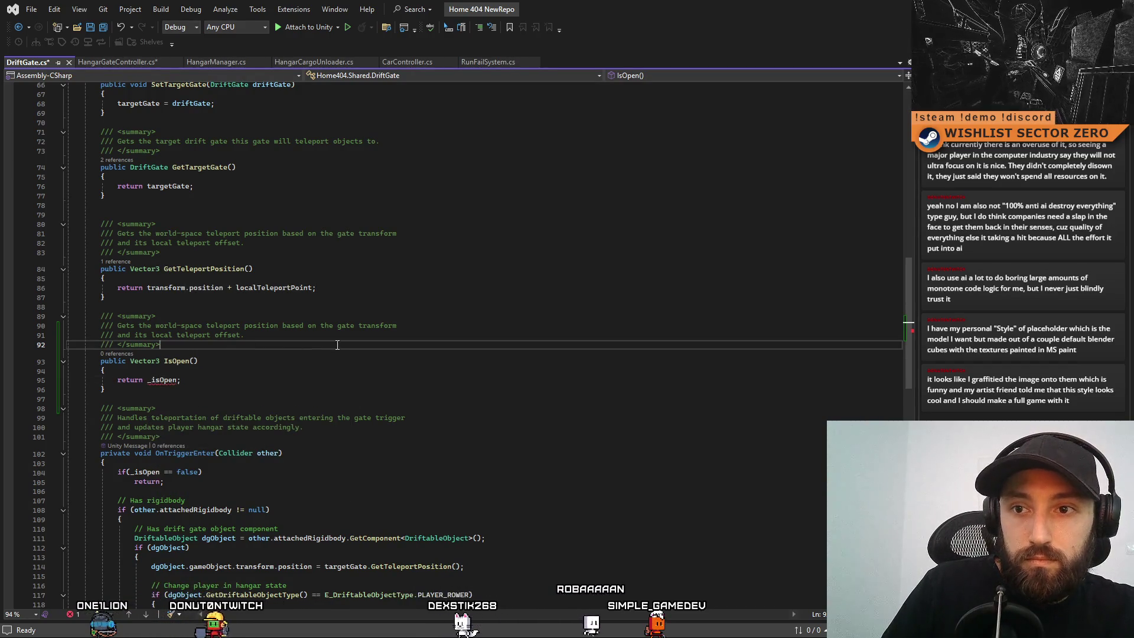
pyautogui.moveTo(397, 326)
pyautogui.mouseDown()
pyautogui.moveTo(118, 335)
pyautogui.moveTo(66, 326)
pyautogui.mouseUp()
pyautogui.write('///')
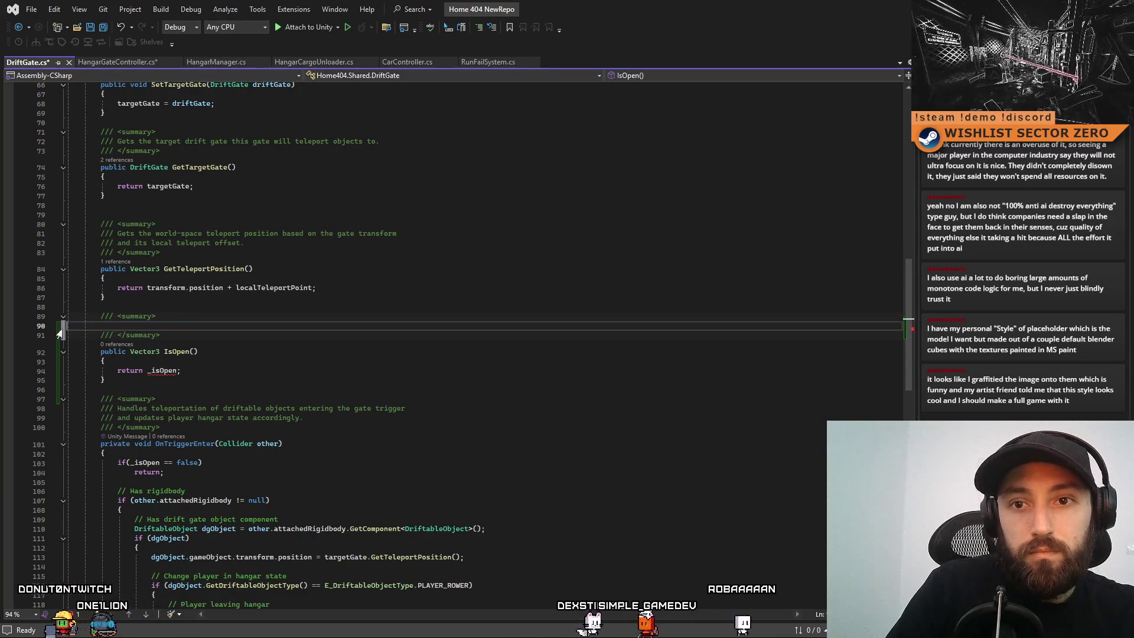
pyautogui.write(' Re')
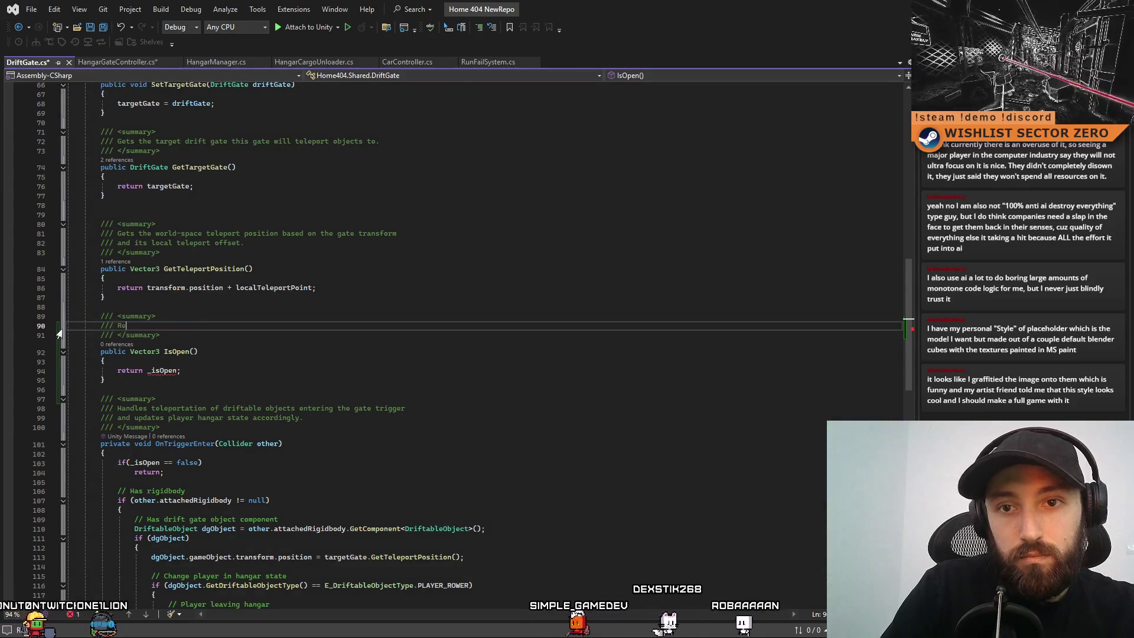
pyautogui.write('turns the current open state of the gate.')
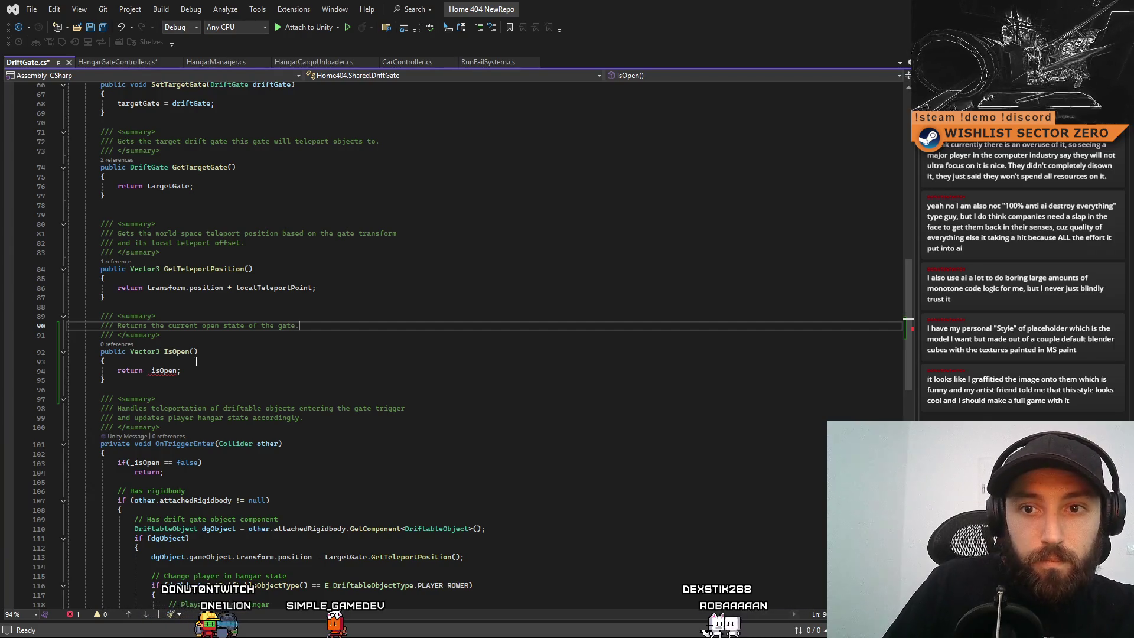
pyautogui.click(195, 370)
pyautogui.doubleClick(144, 352)
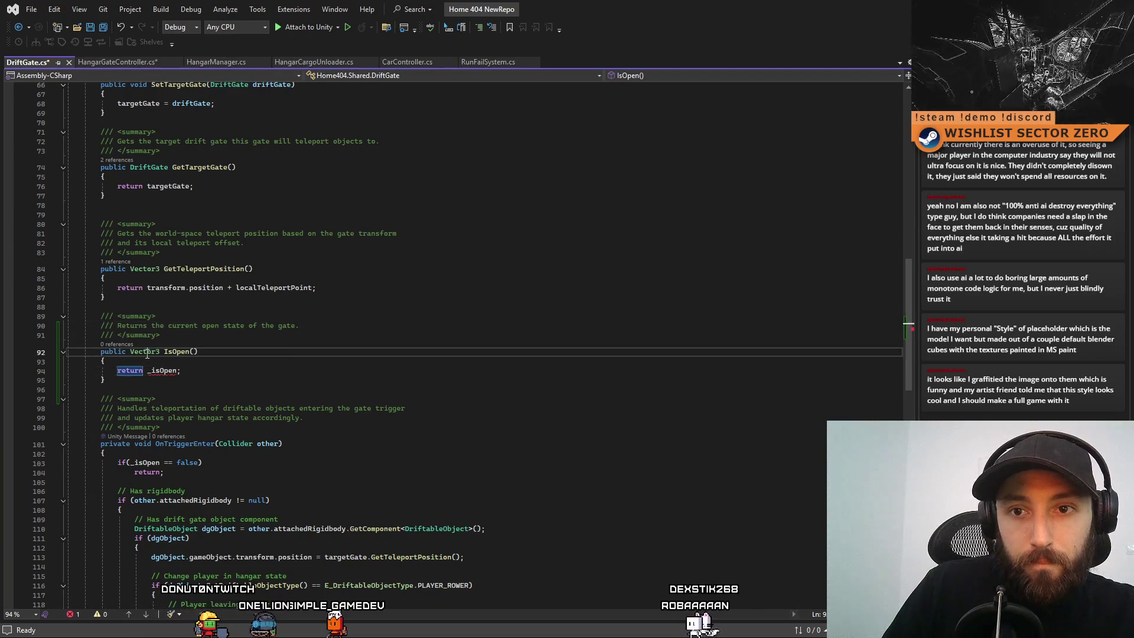
pyautogui.write('bool')
pyautogui.click(292, 350)
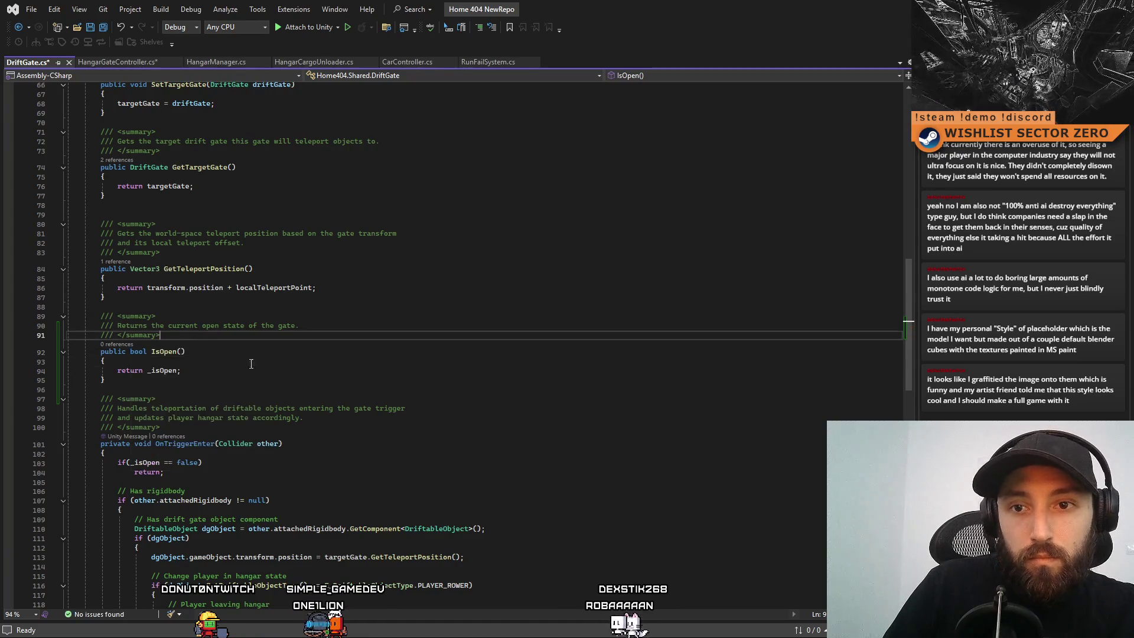
pyautogui.hotkey('ctrl', 's')
pyautogui.scroll(18, 293, 349)
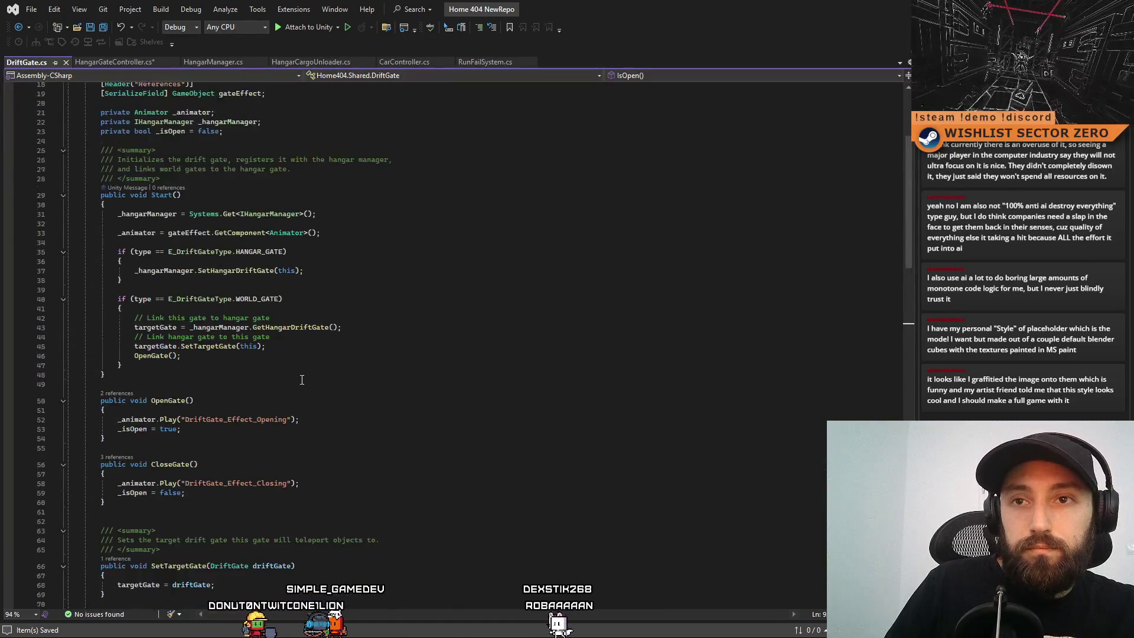
# Back in HangarGateController.cs, check the IsOpen call in Update's else block.
pyautogui.scroll(-14, 302, 380)
pyautogui.click(380, 367)
pyautogui.click(118, 62)
pyautogui.write('_driftGate.IsOpen();')
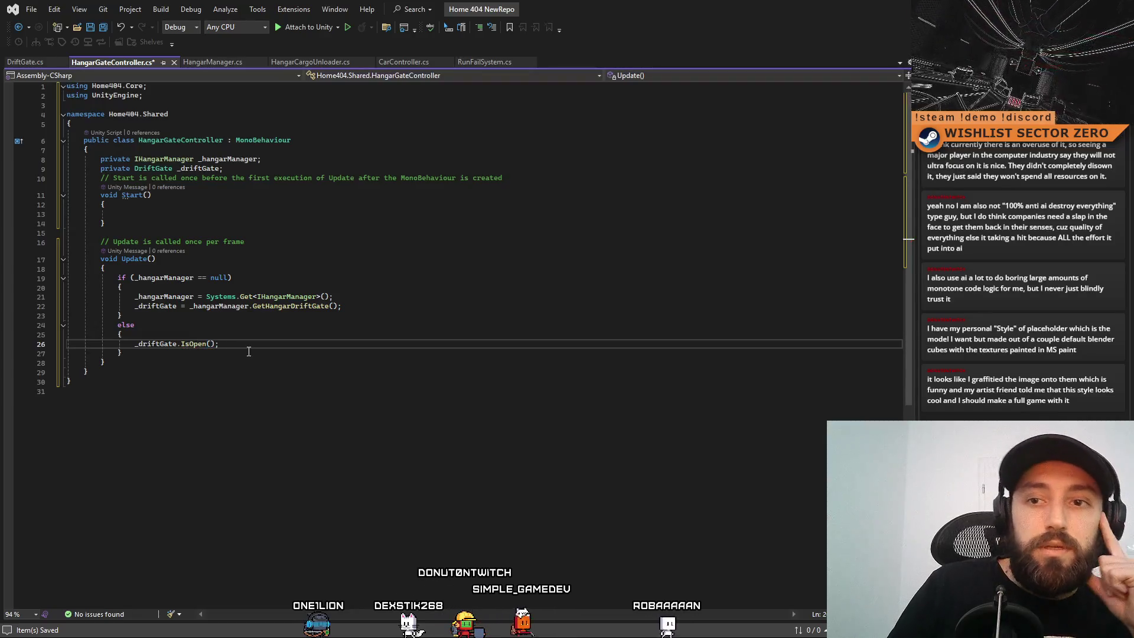
pyautogui.click(301, 377)
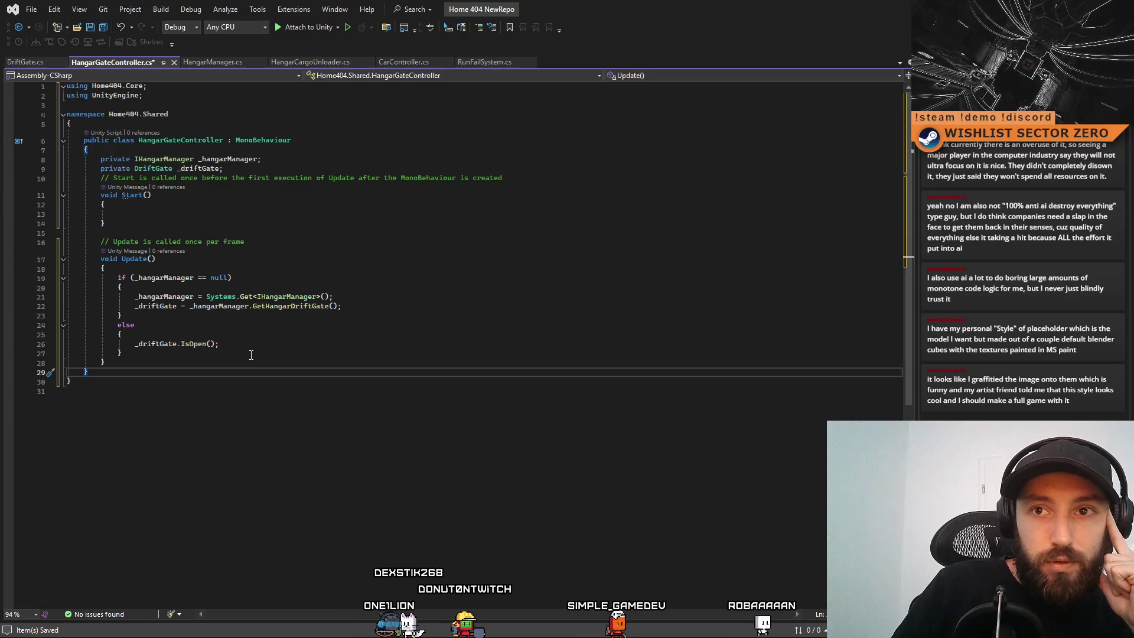
pyautogui.click(271, 343)
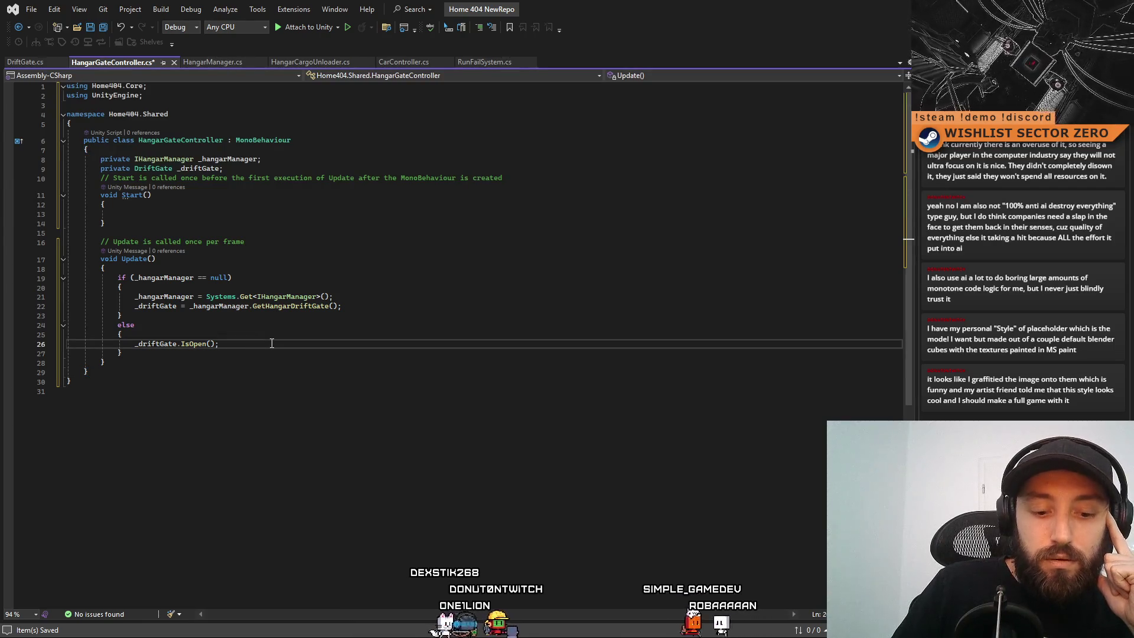
pyautogui.click(294, 334)
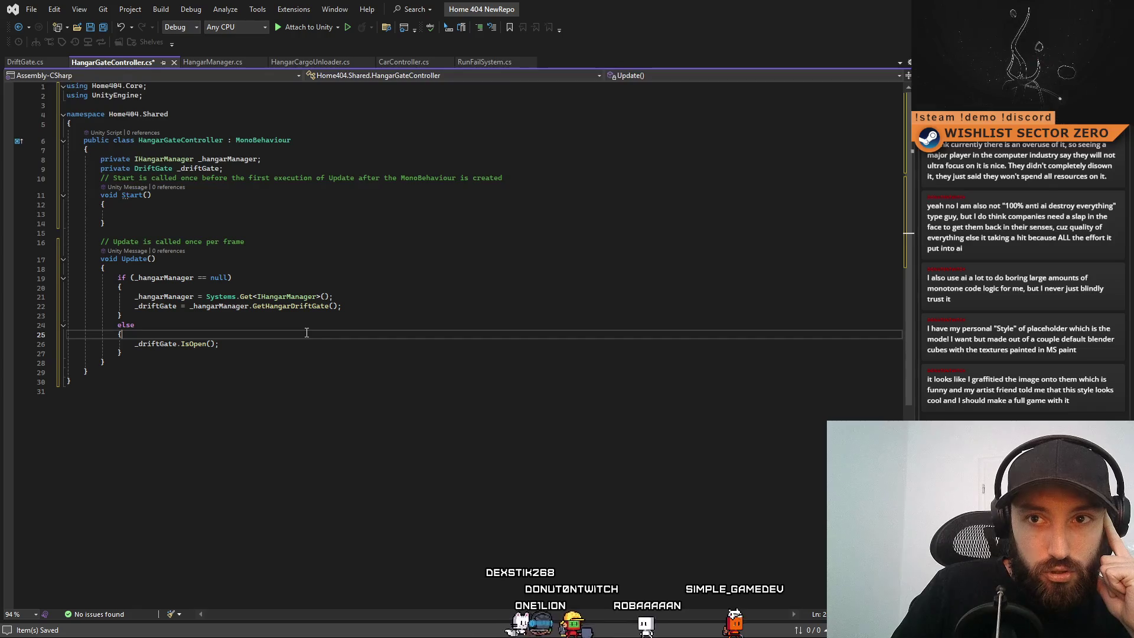
# Add a 'private Animator _animator;' field below the _driftGate field.
pyautogui.click(268, 170)
pyautogui.press('Return')
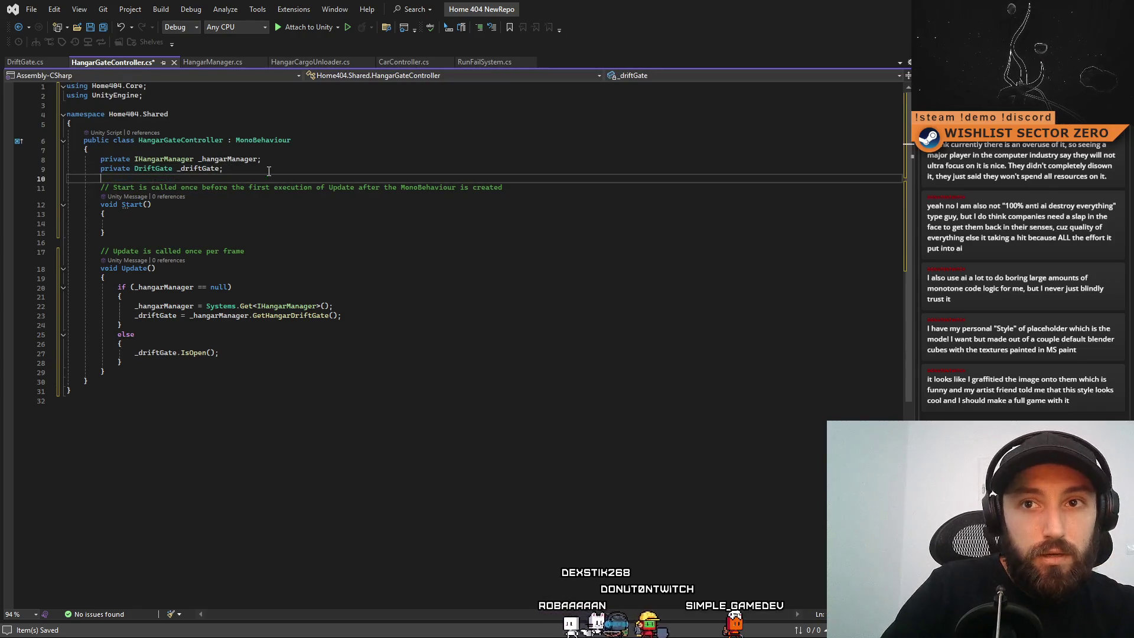
pyautogui.write('pr')
pyautogui.press('Tab')
pyautogui.write('Animator')
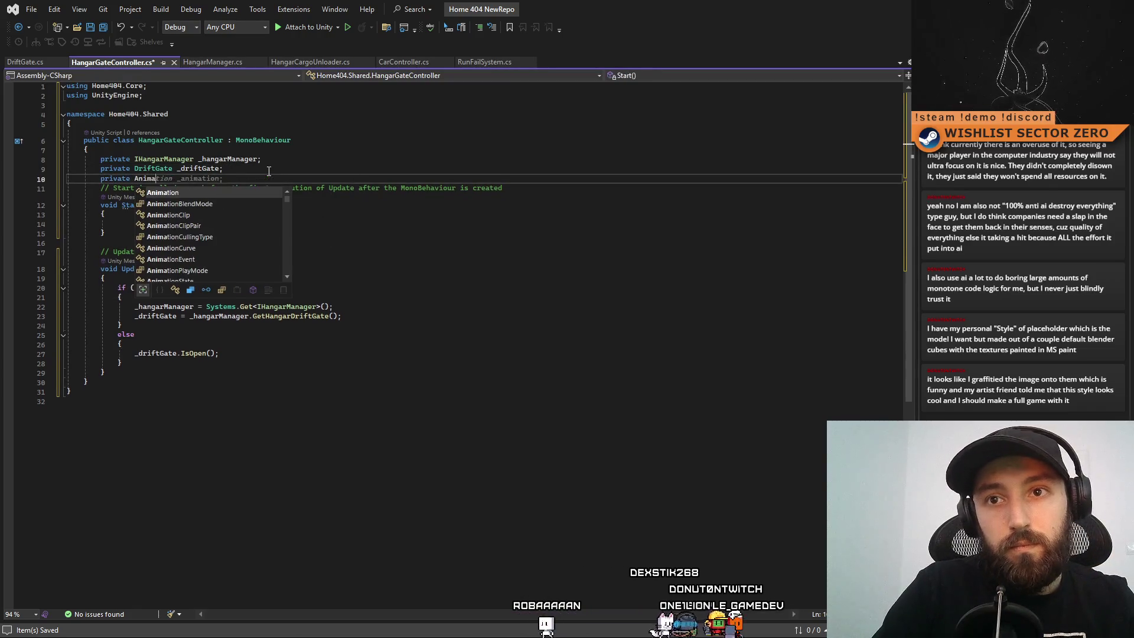
pyautogui.press('Escape')
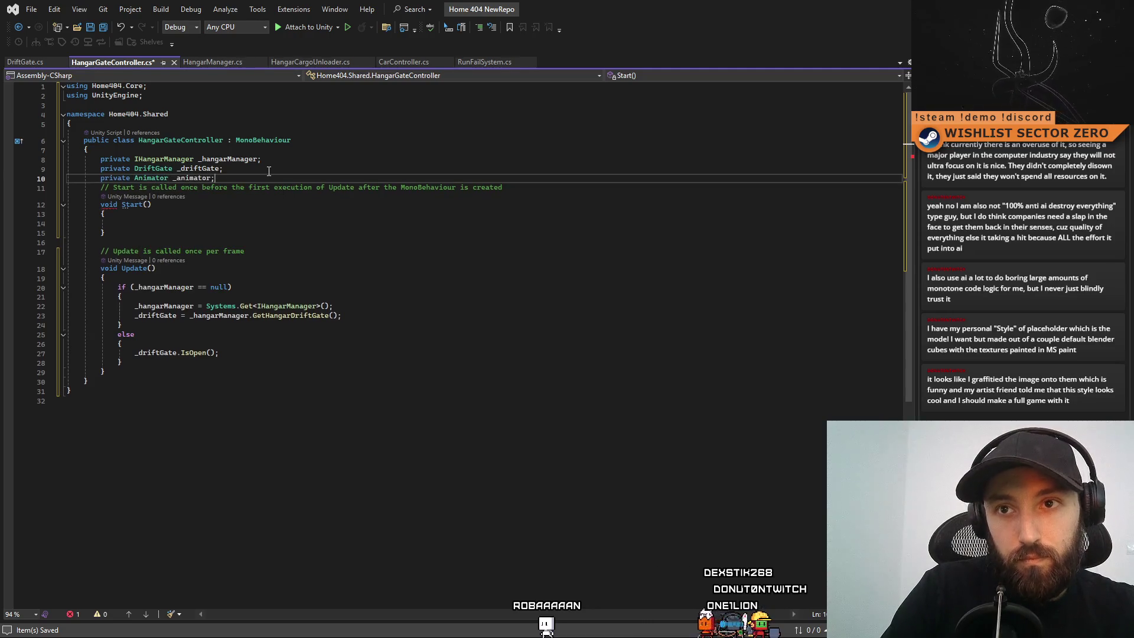
pyautogui.click(411, 280)
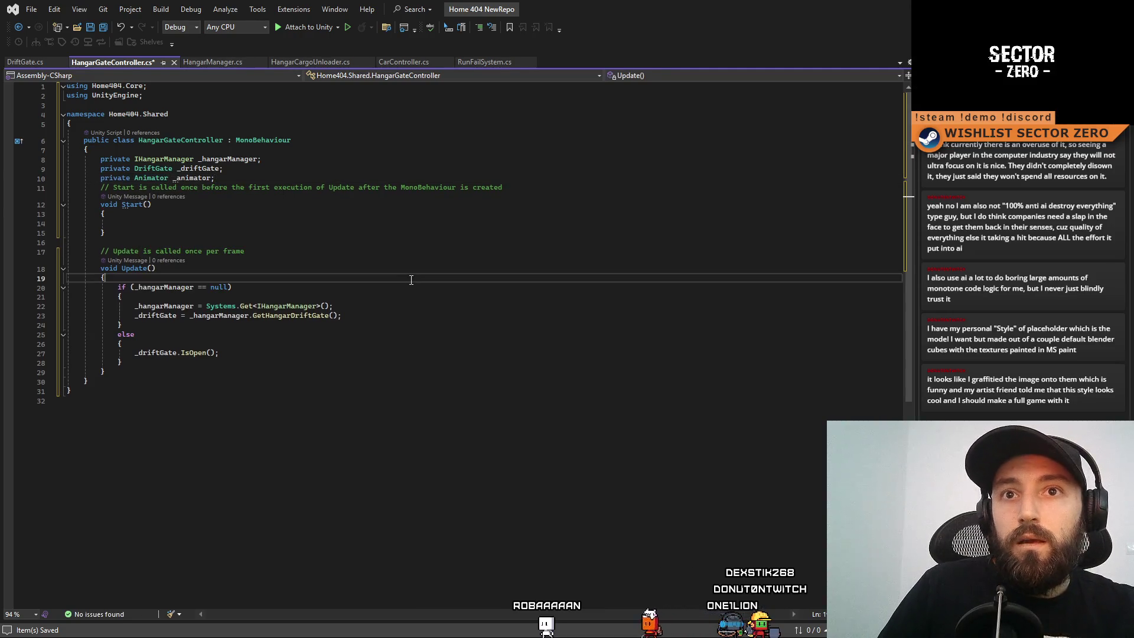
# Read the _animator.Play calls in DriftGate.cs's OpenGate and CloseGate methods.
pyautogui.click(34, 61)
pyautogui.scroll(-5, 343, 291)
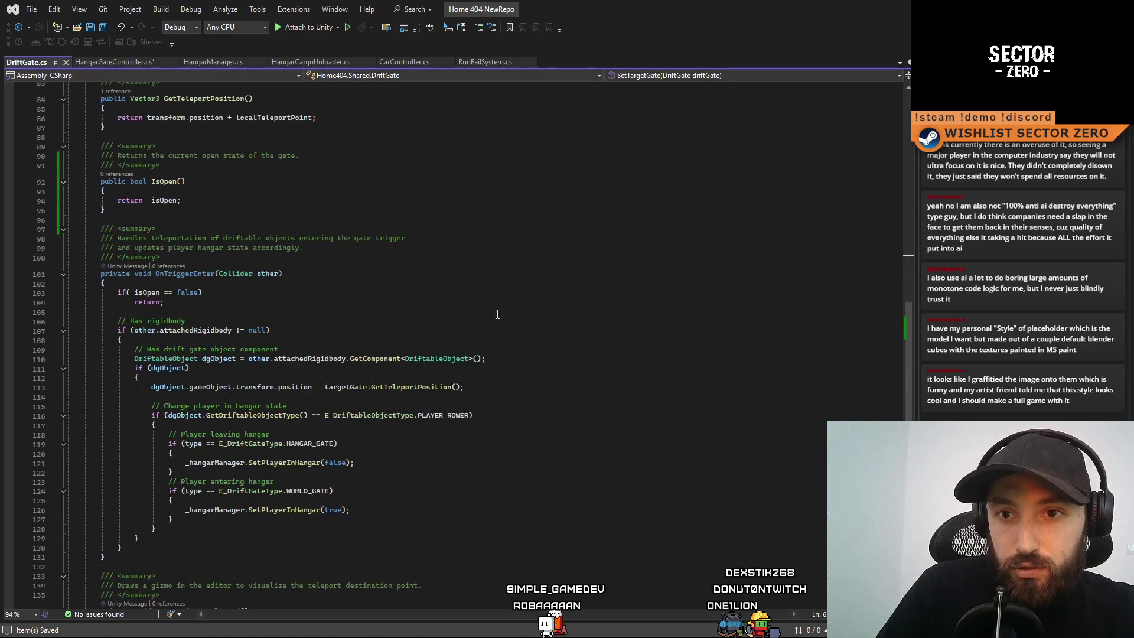
pyautogui.scroll(-10, 909, 324)
pyautogui.scroll(20, 909, 324)
pyautogui.scroll(-8, 925, 199)
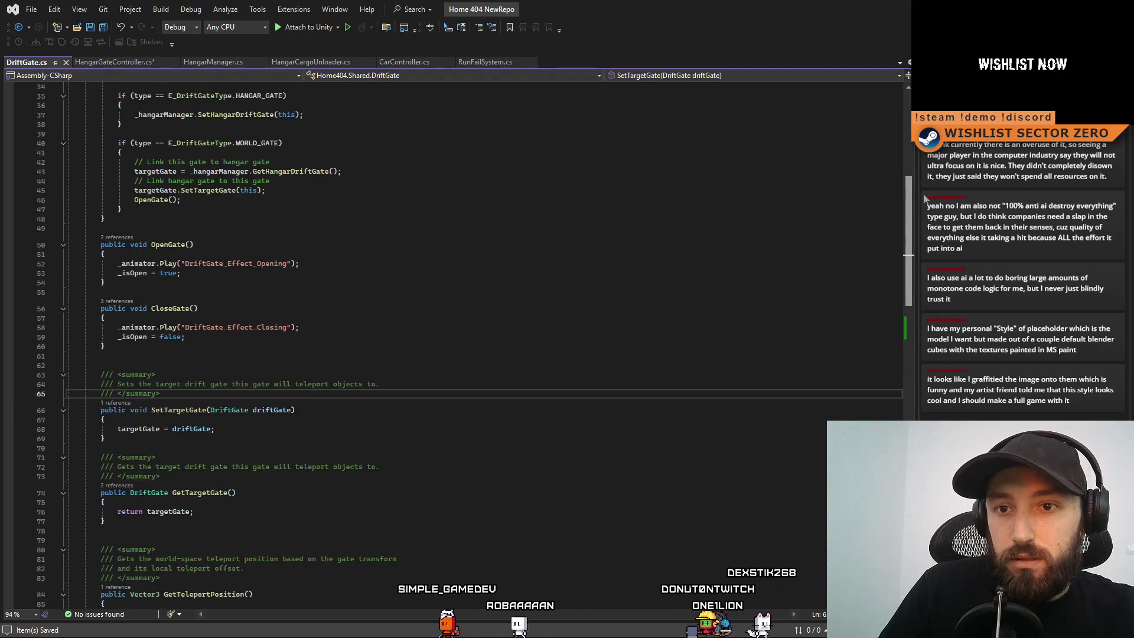
pyautogui.scroll(11, 925, 199)
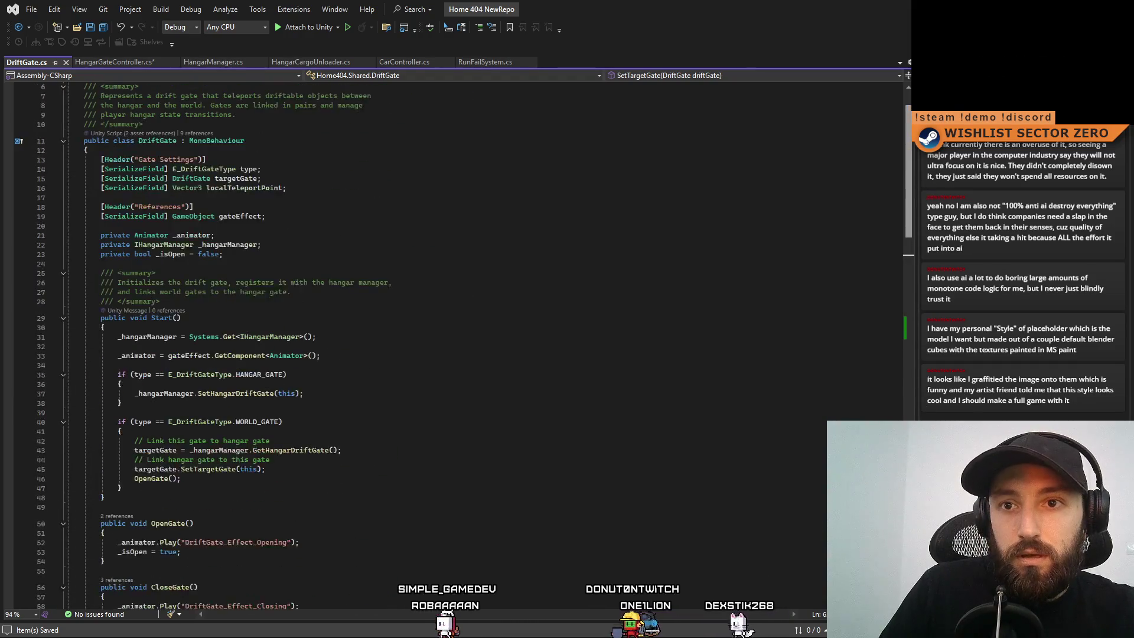
pyautogui.scroll(-9, 205, 296)
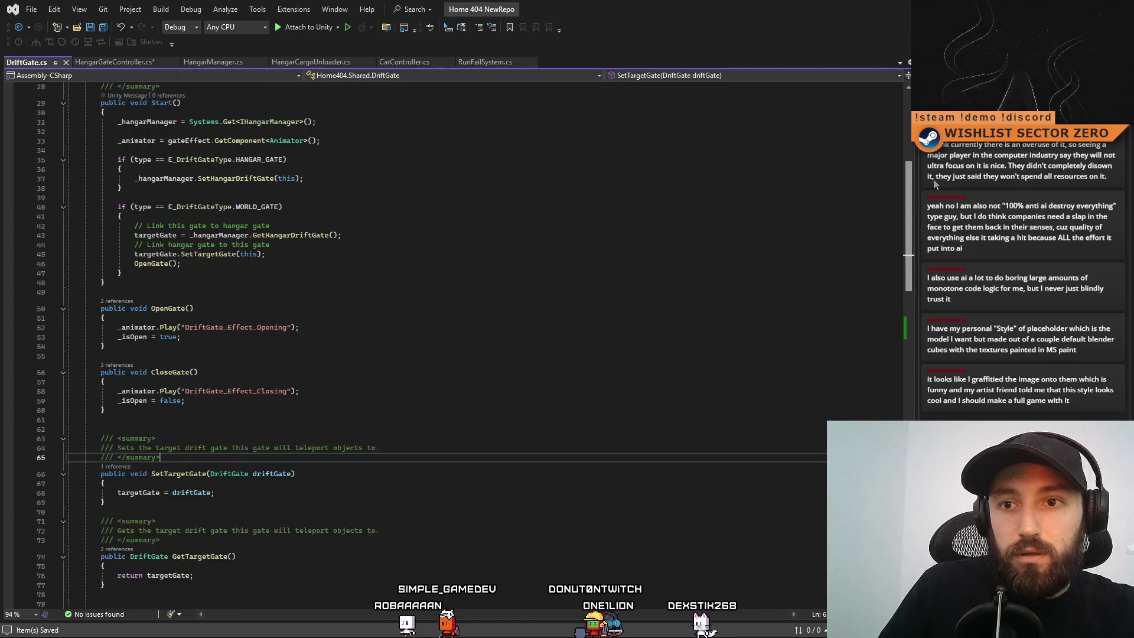
pyautogui.click(135, 327)
pyautogui.click(95, 65)
# Paste _animator.Play("DriftGate_Effect_Opening"); on a new line below the IsOpen call.
pyautogui.click(301, 430)
pyautogui.click(307, 353)
pyautogui.press('Return')
pyautogui.write('_animator.Play("DriftGate_Effect_Opening");')
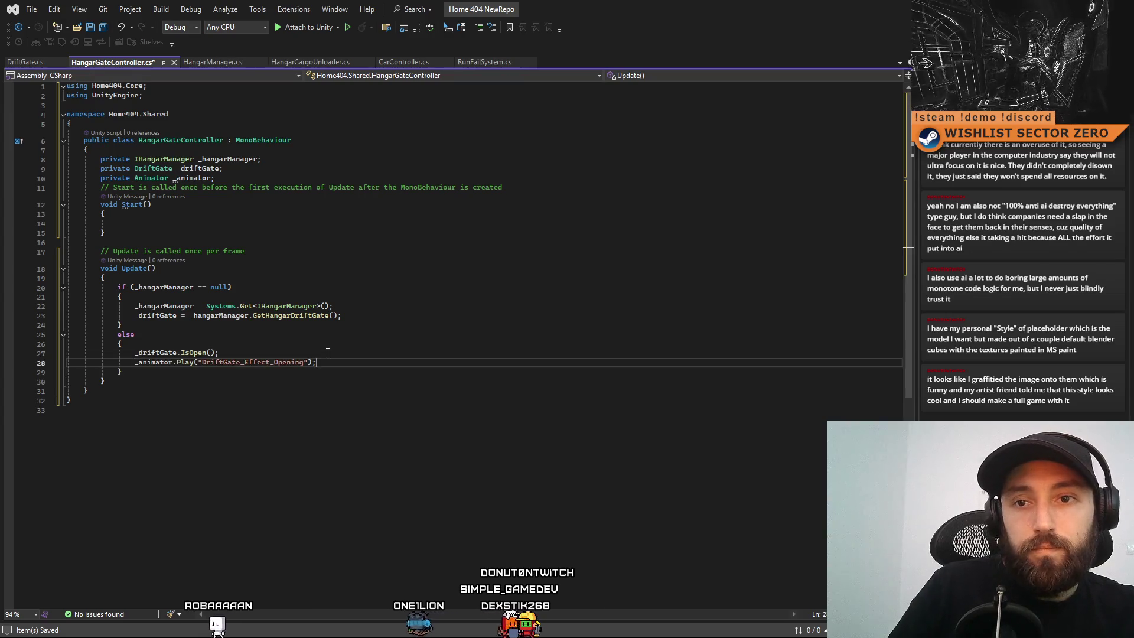
# Begin the _animator = GetComponent<Animator>() assignment inside Start().
pyautogui.click(321, 431)
pyautogui.click(198, 178)
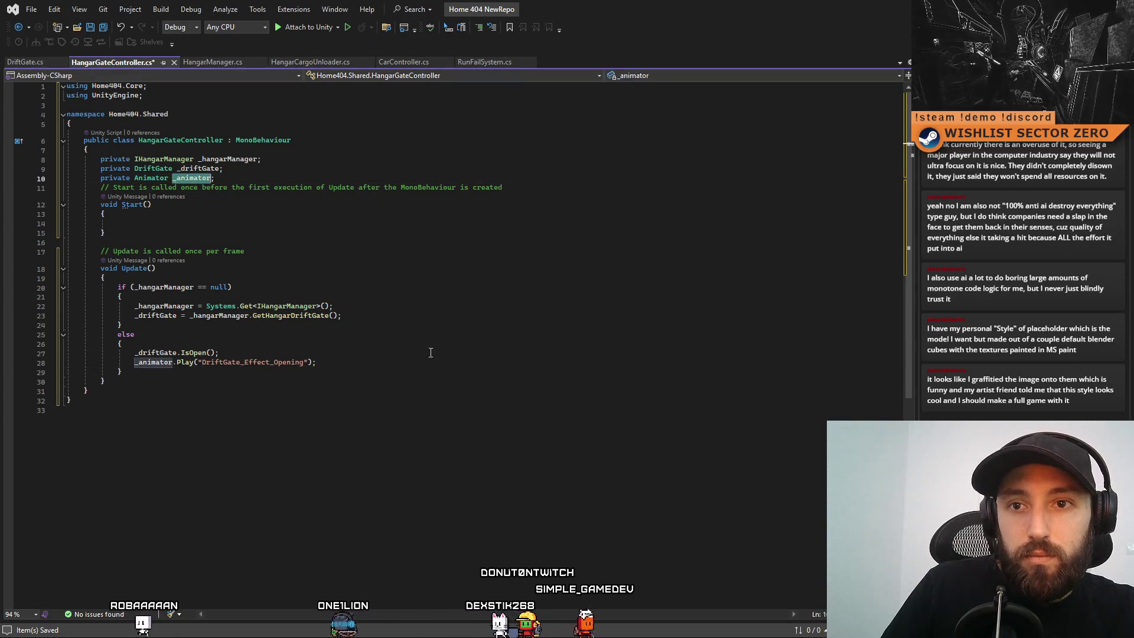
pyautogui.click(424, 221)
pyautogui.write('_animator = GetComponent<Animator>();')
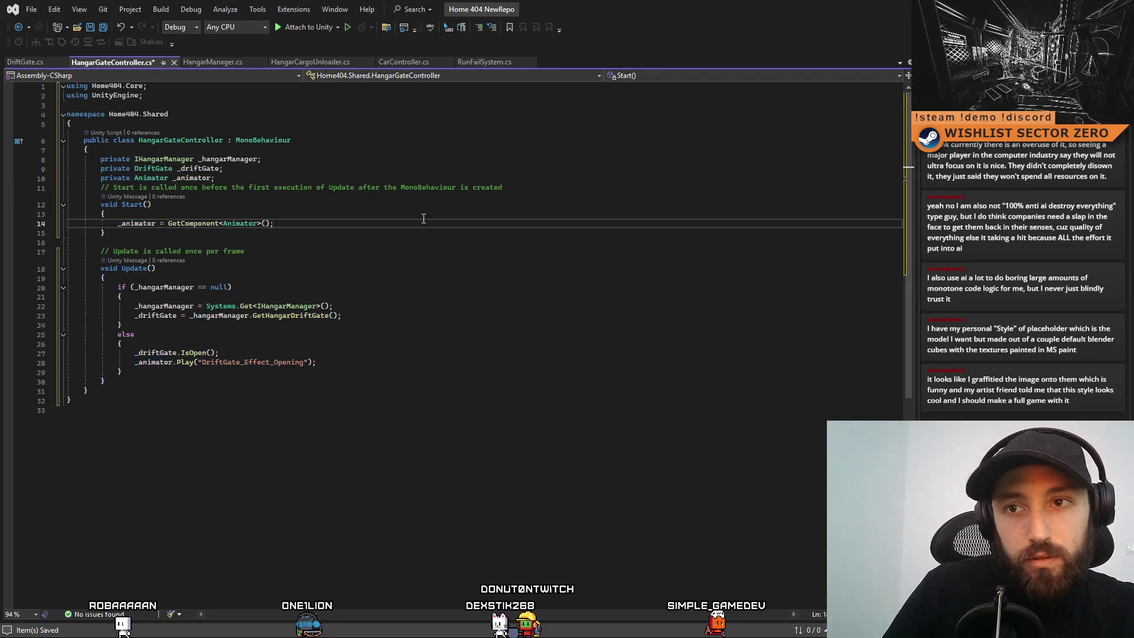
pyautogui.click(508, 351)
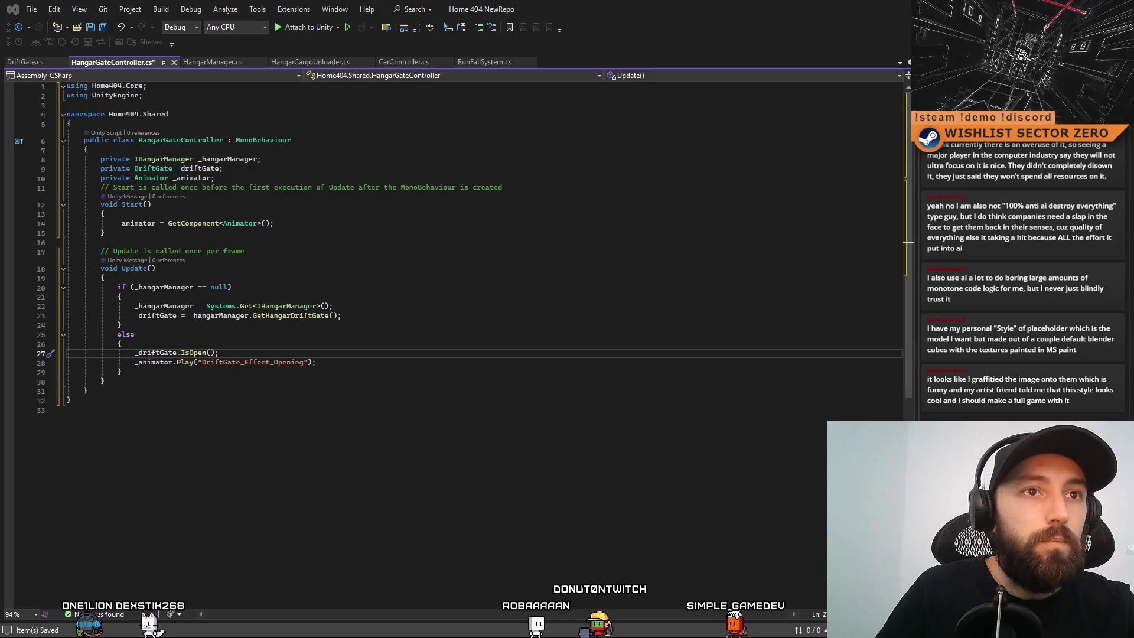
pyautogui.click(622, 382)
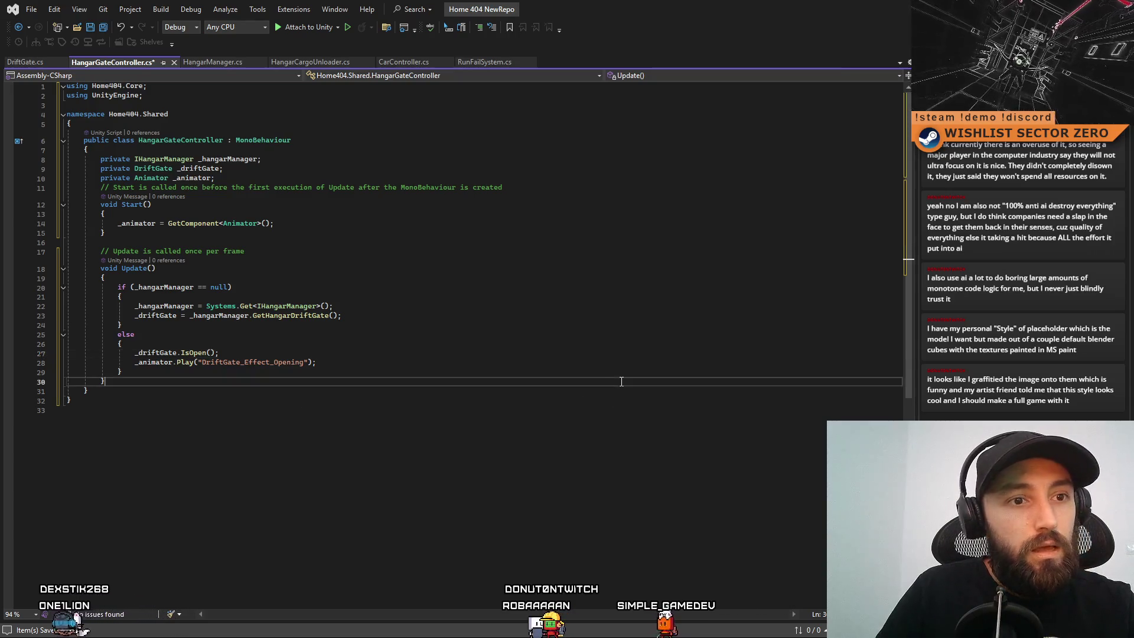
pyautogui.click(593, 343)
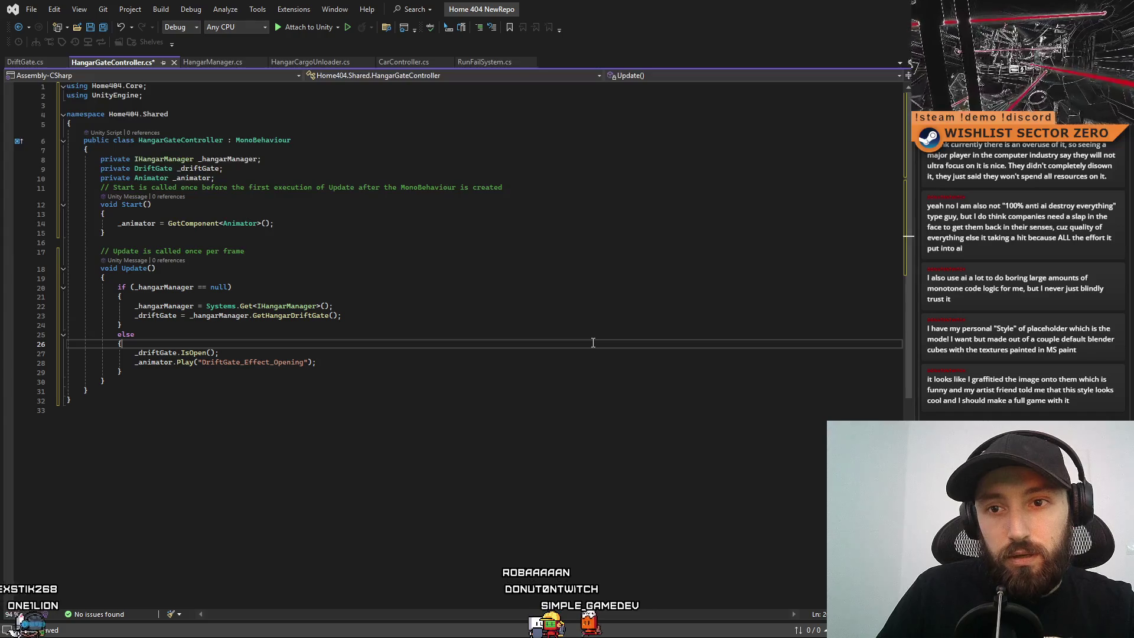
pyautogui.click(550, 357)
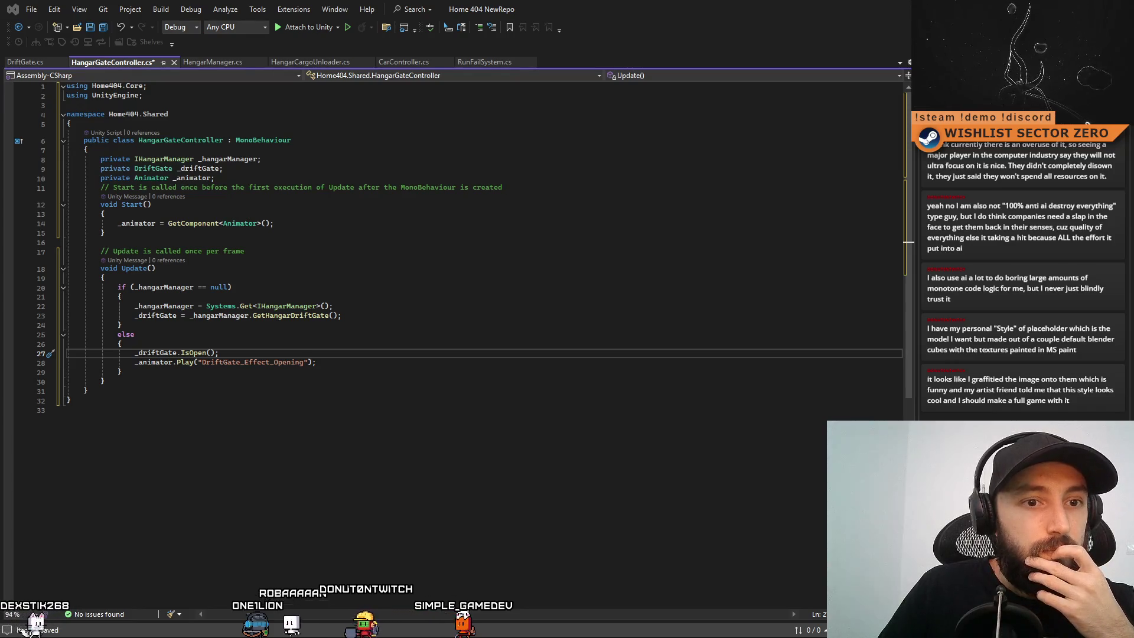
pyautogui.click(66, 410)
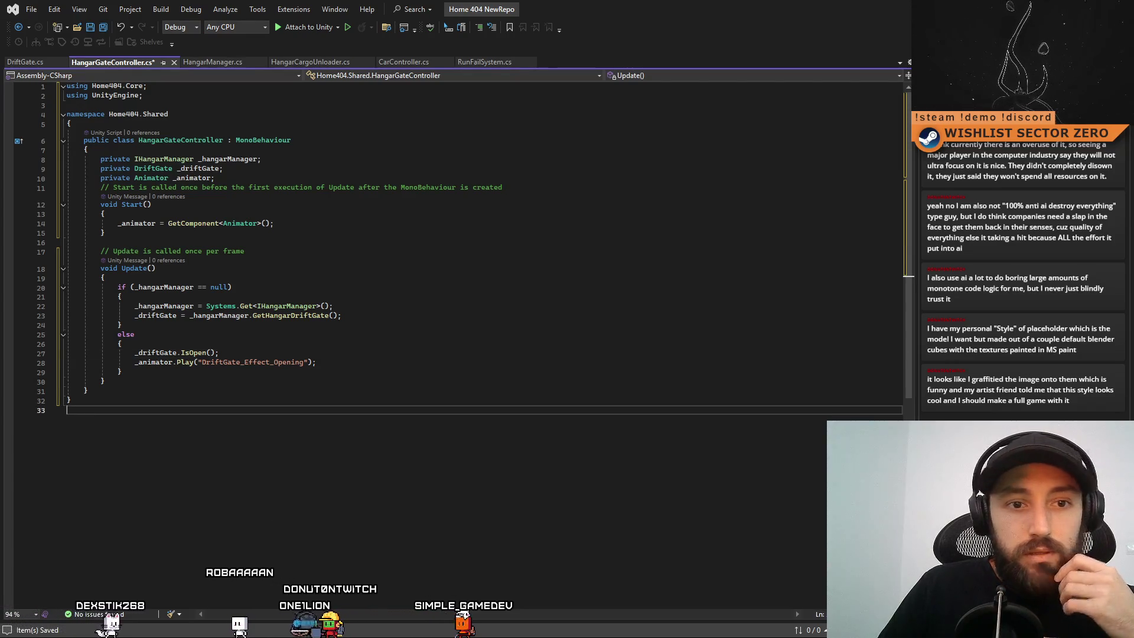
pyautogui.click(452, 341)
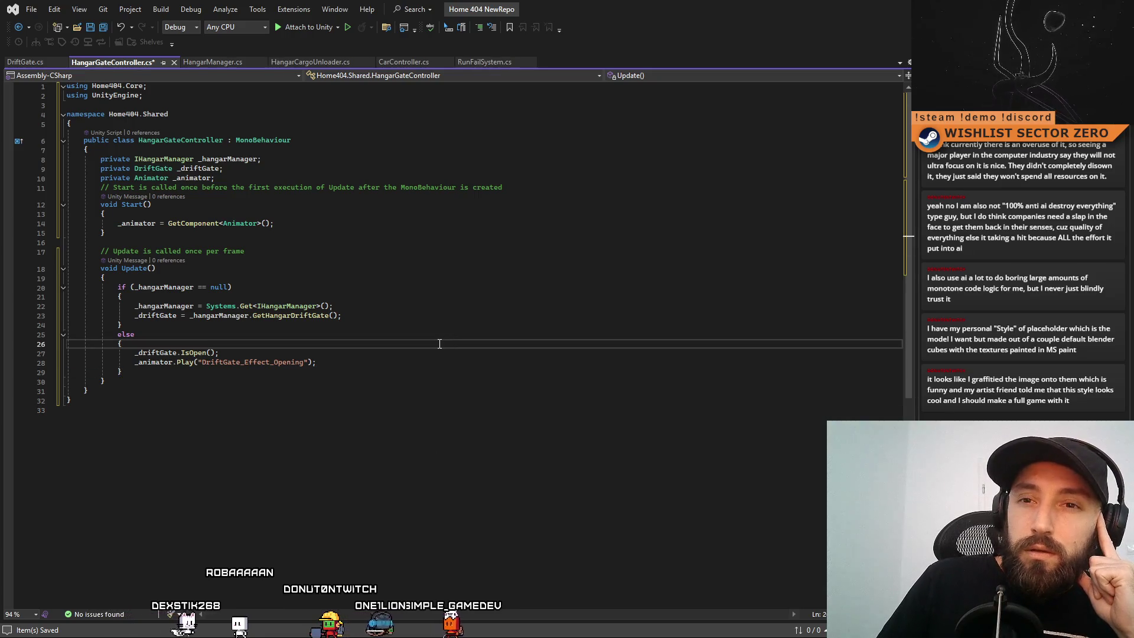
pyautogui.click(422, 352)
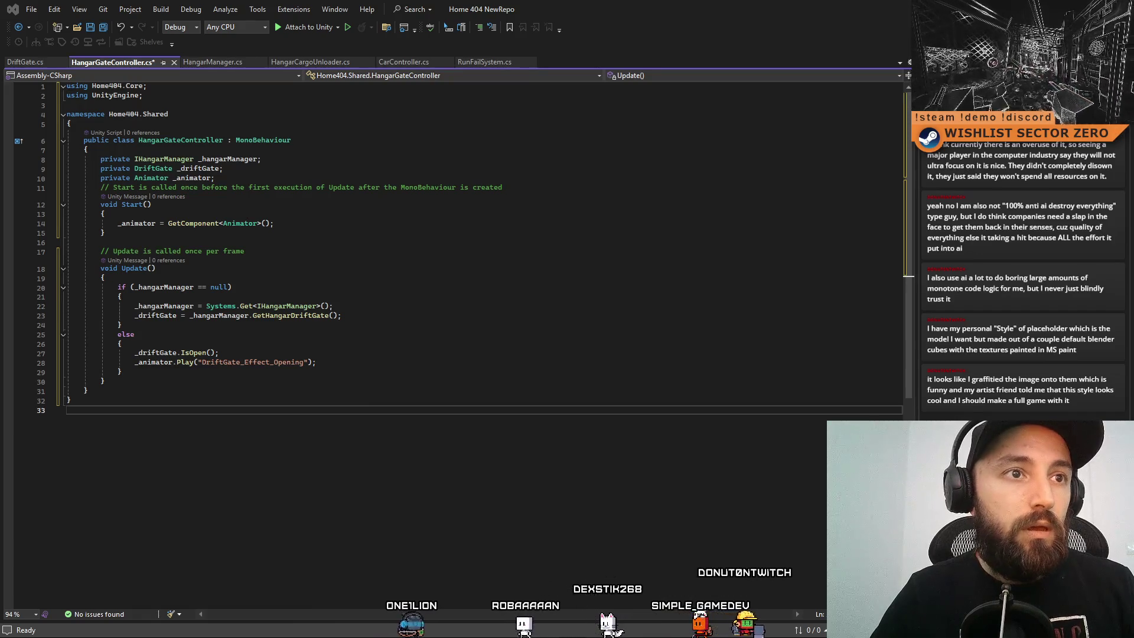
# Review Update's hangar manager null check and DriftGate_Effect_Opening Play call, then switch to DriftGate.cs.
pyautogui.click(568, 288)
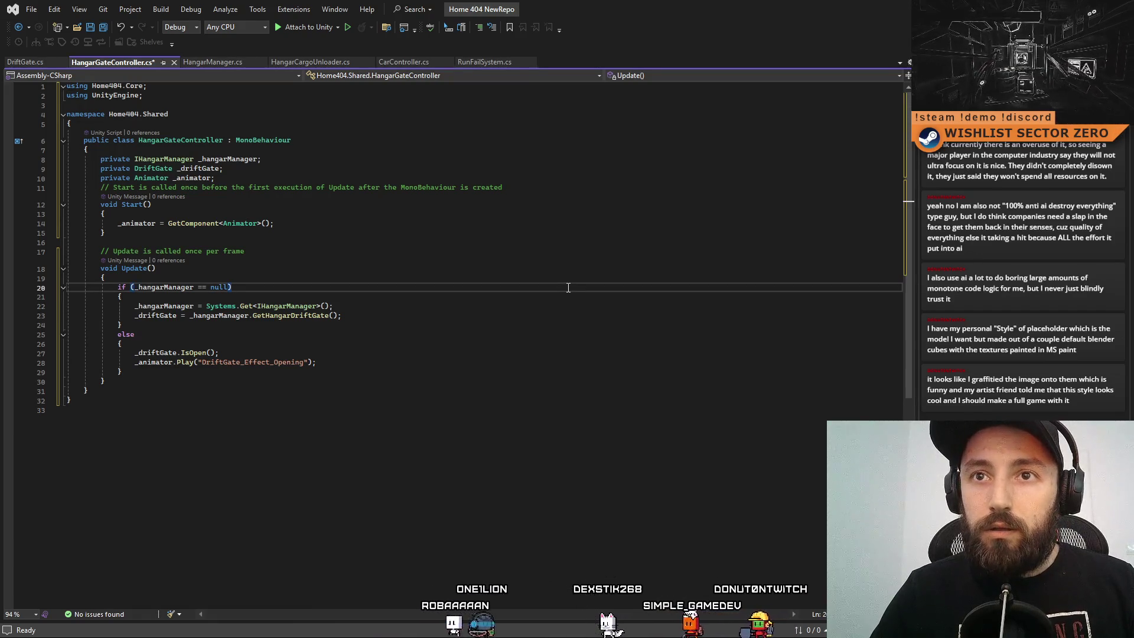
pyautogui.click(515, 357)
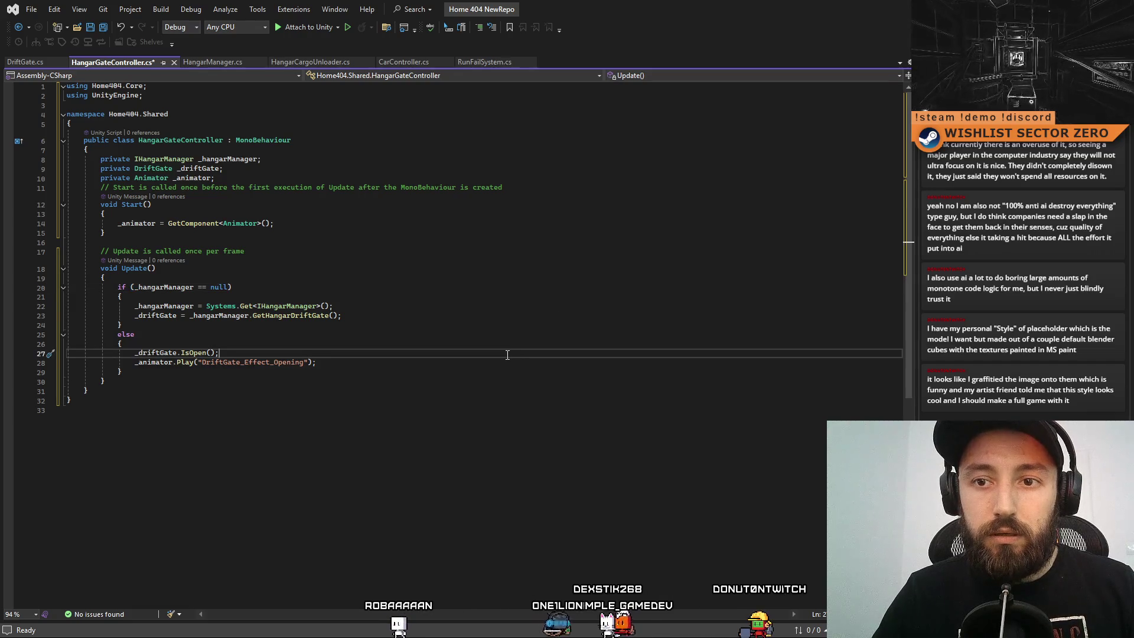
pyautogui.moveTo(129, 362); pyautogui.dragTo(317, 361)
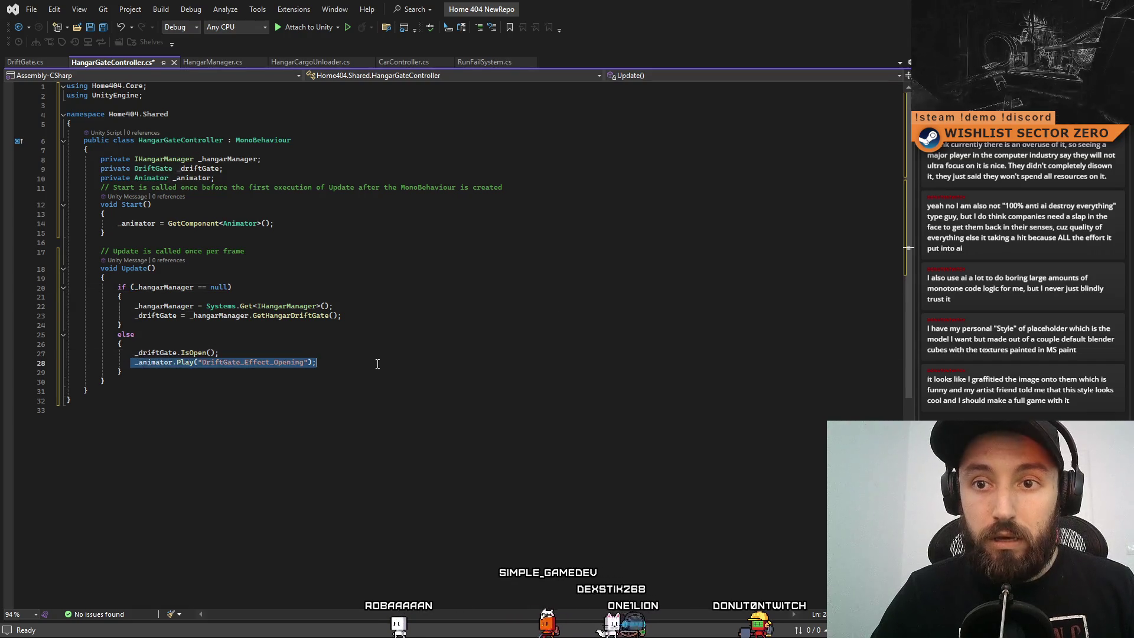
pyautogui.click(105, 381)
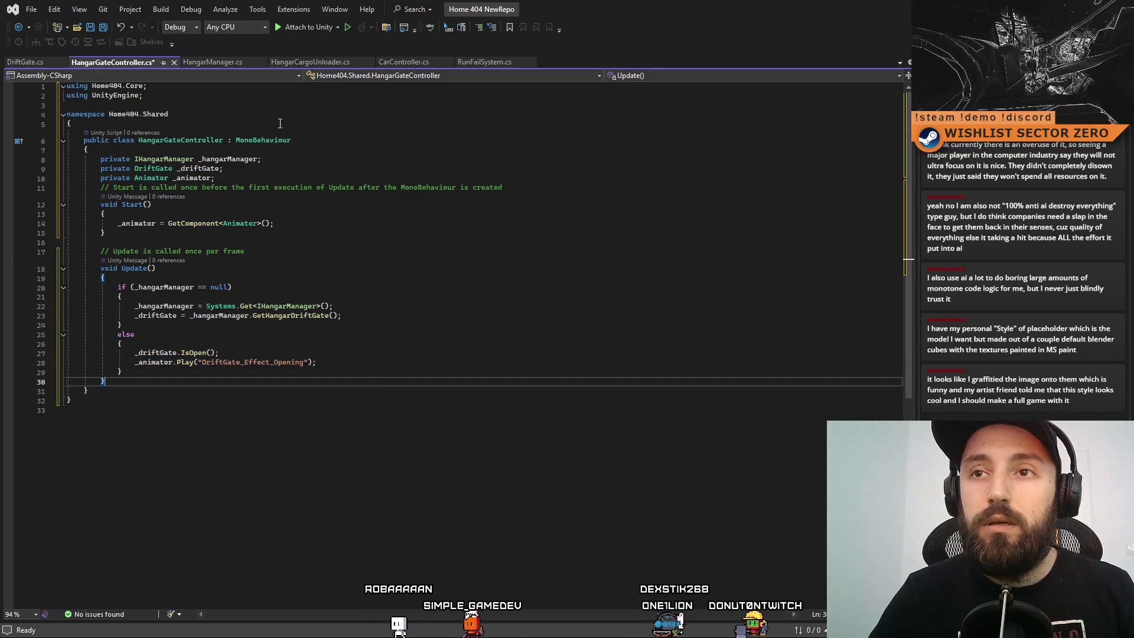
pyautogui.click(29, 63)
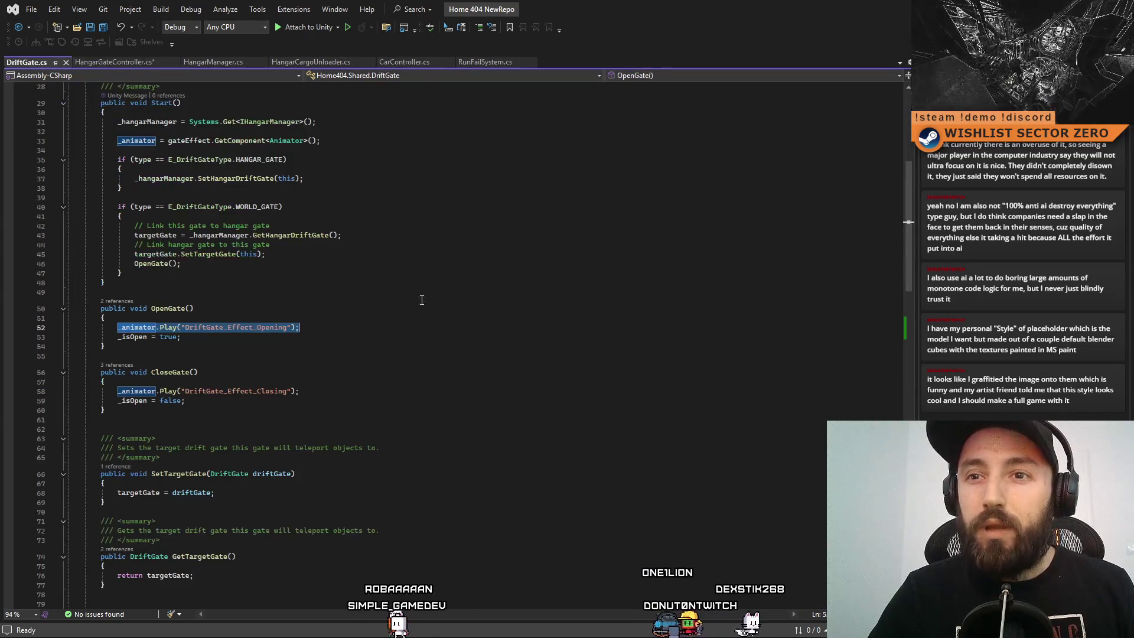
pyautogui.scroll(-5, 426, 280)
pyautogui.scroll(-10, 426, 279)
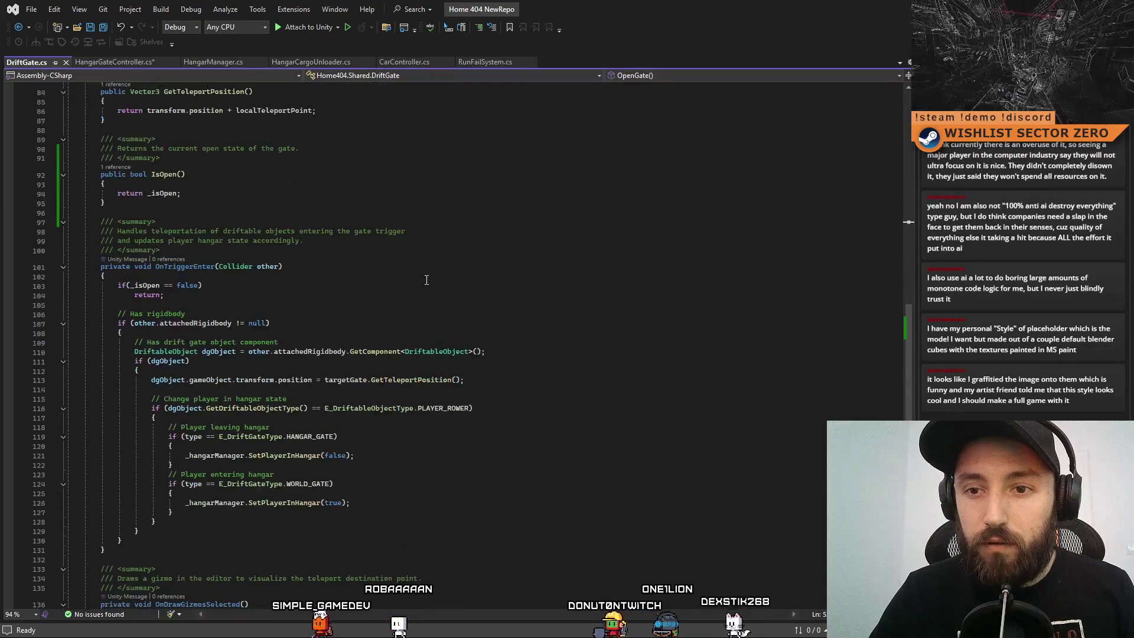
pyautogui.scroll(20, 434, 300)
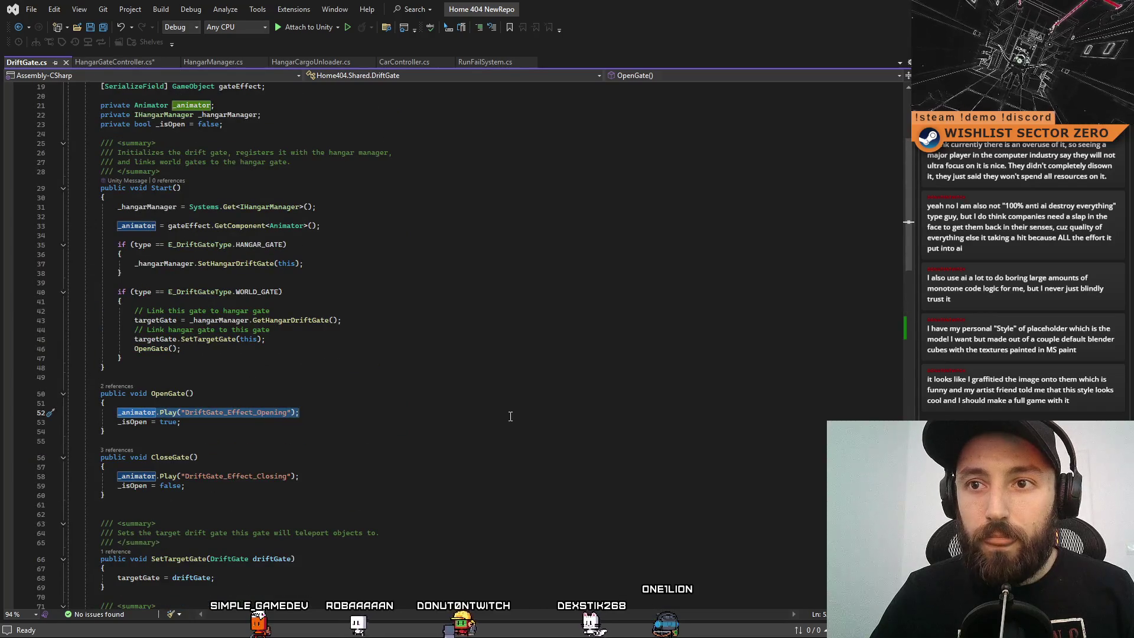
pyautogui.scroll(5, 510, 416)
pyautogui.scroll(1, 510, 416)
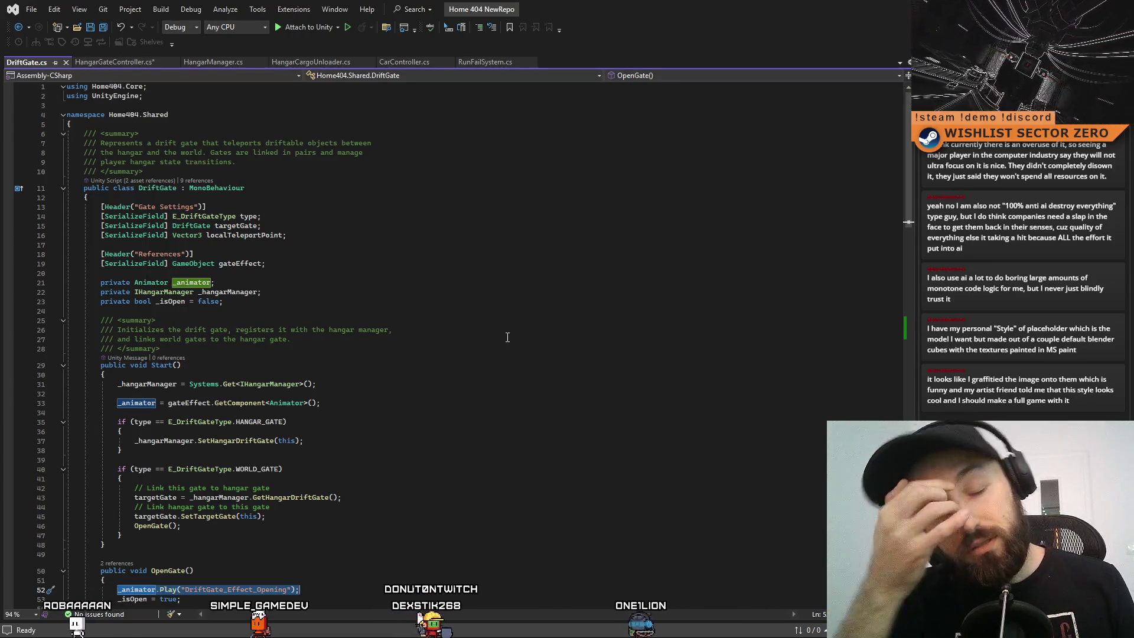
pyautogui.hotkey('alt', 'Tab')
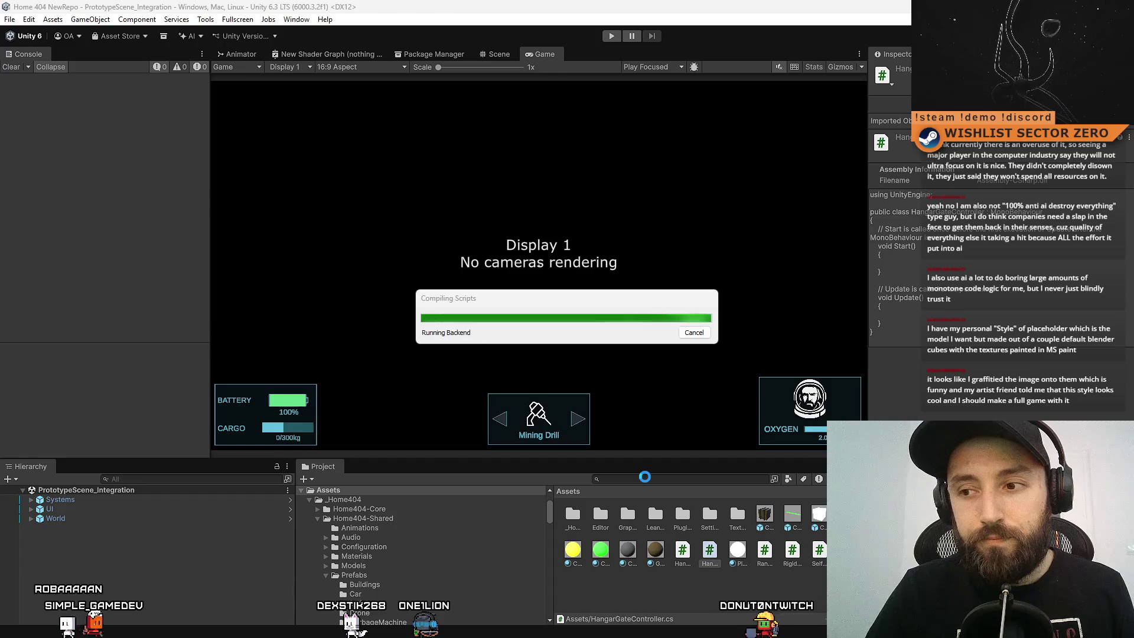
# Search the Project window for 'closed' and inspect the HangarGate_Closed animation asset.
pyautogui.click(634, 479)
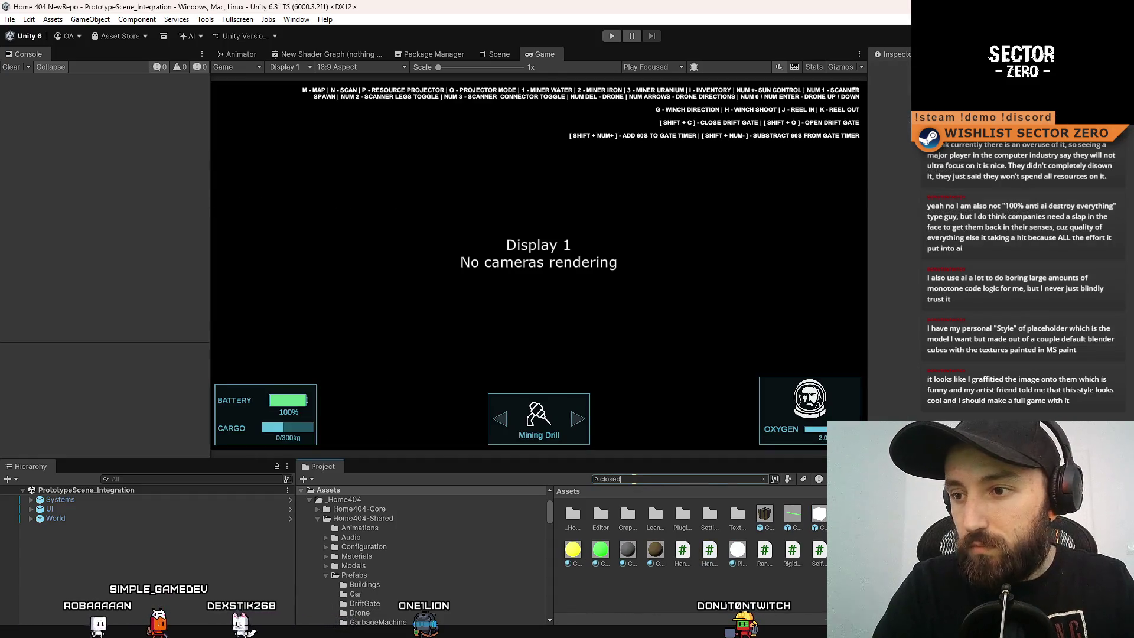
pyautogui.write('closed')
pyautogui.click(652, 508)
pyautogui.click(661, 480)
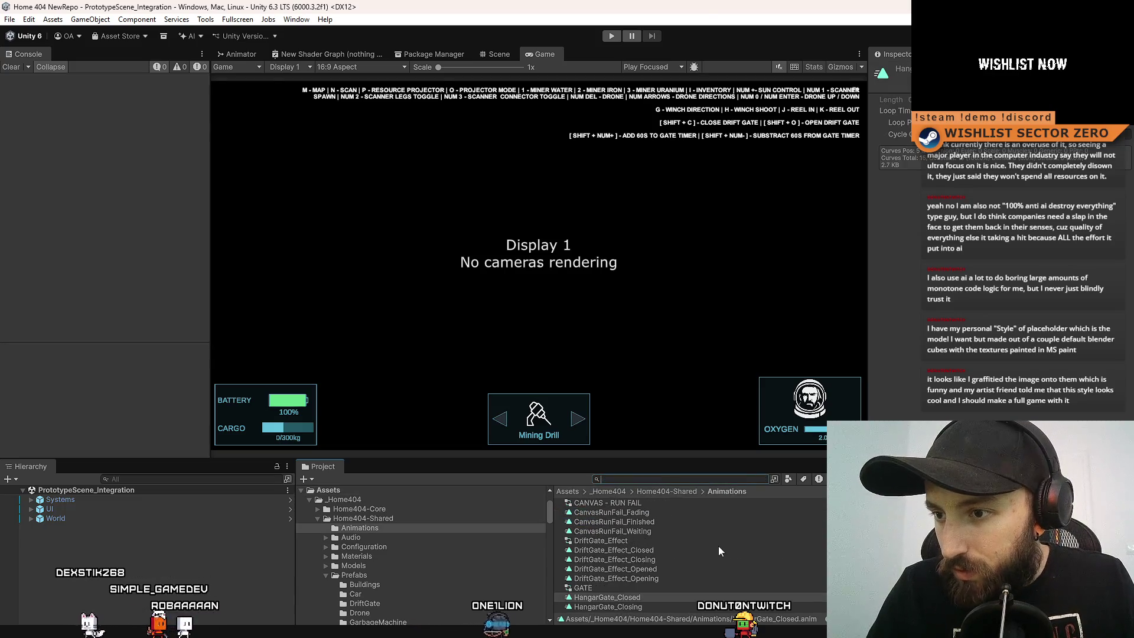
pyautogui.press('Down')
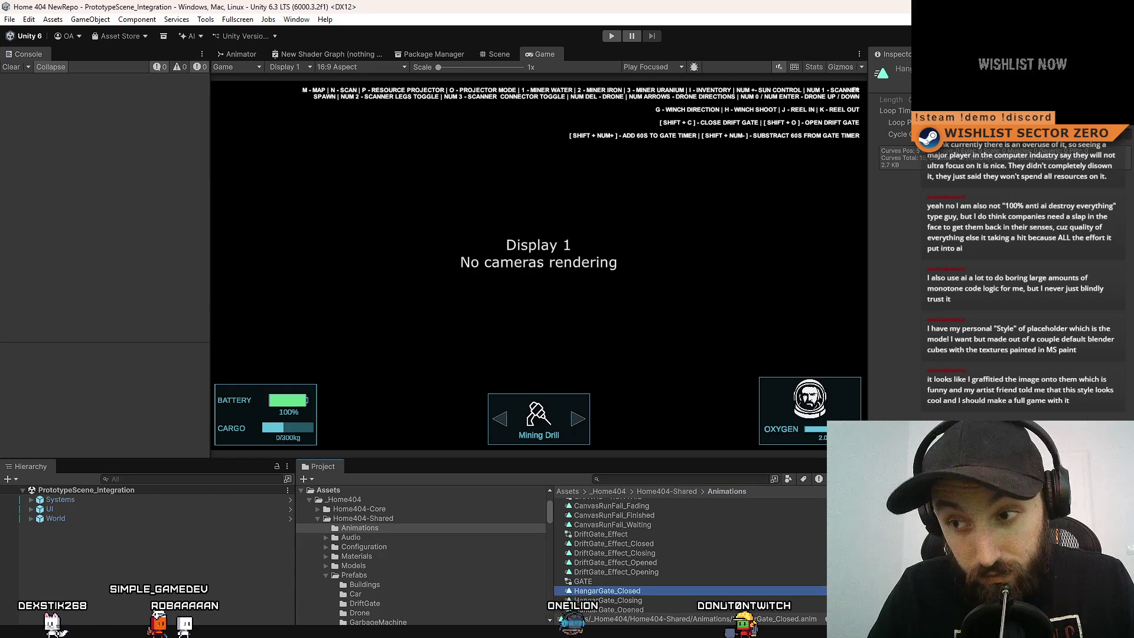
pyautogui.scroll(-1, 690, 561)
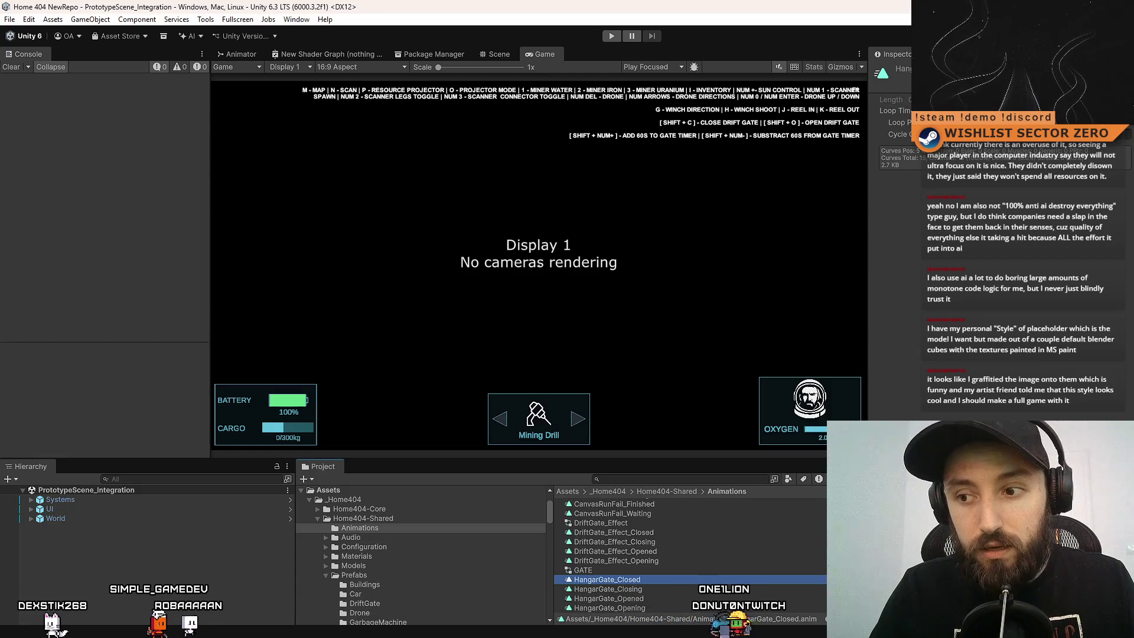
pyautogui.scroll(1, 690, 561)
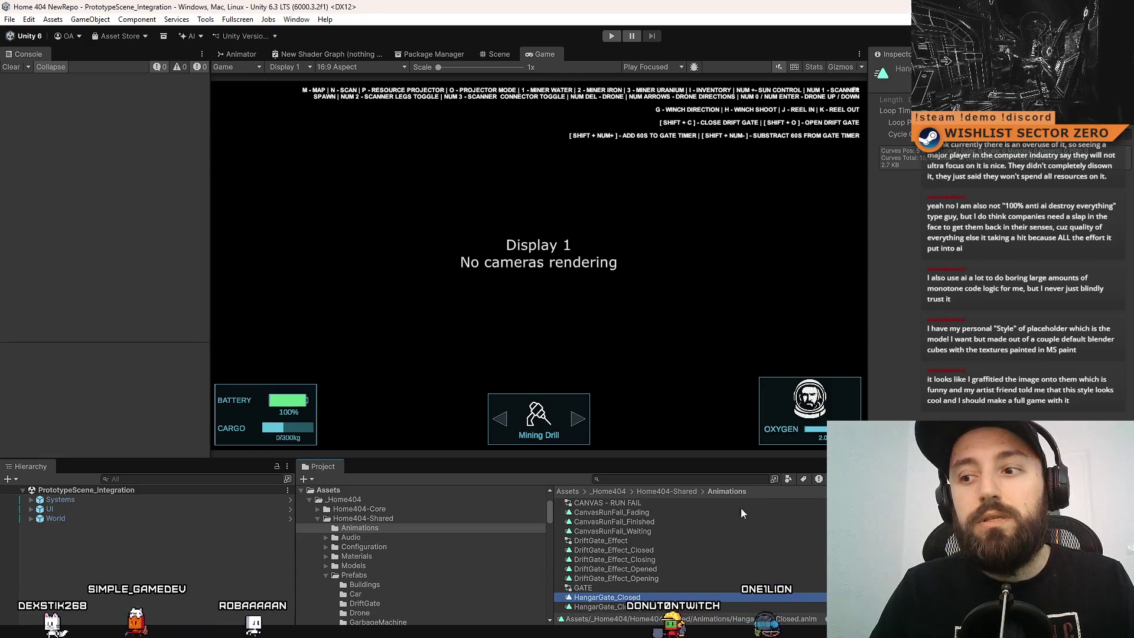
# Search 'runfail' and open the RunFailSystem script in Visual Studio.
pyautogui.click(647, 479)
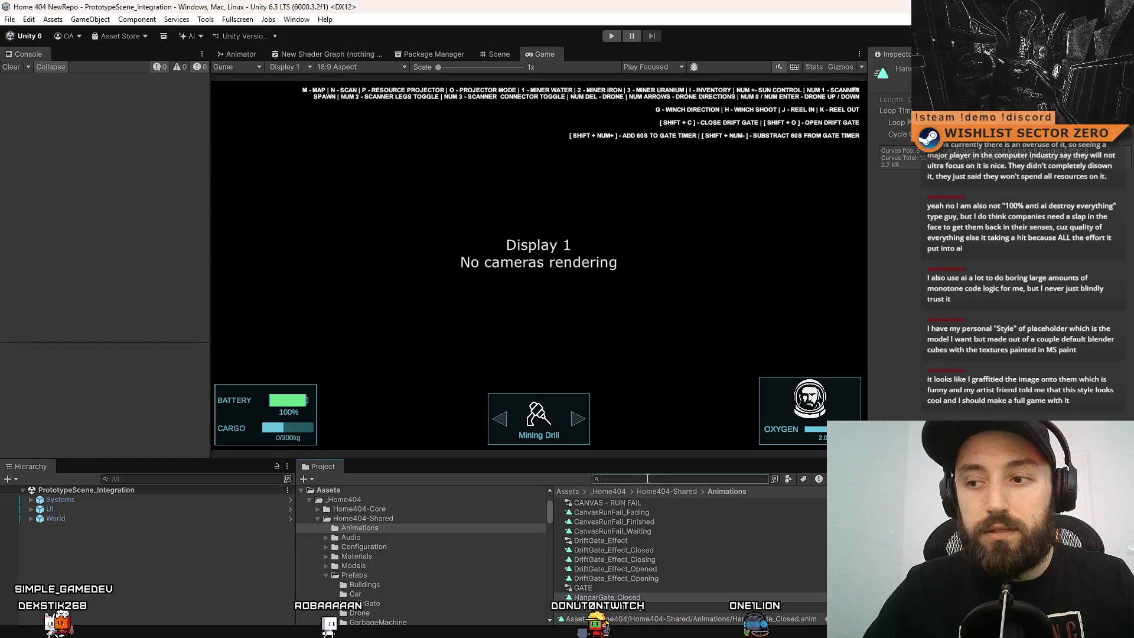
pyautogui.write('runfail')
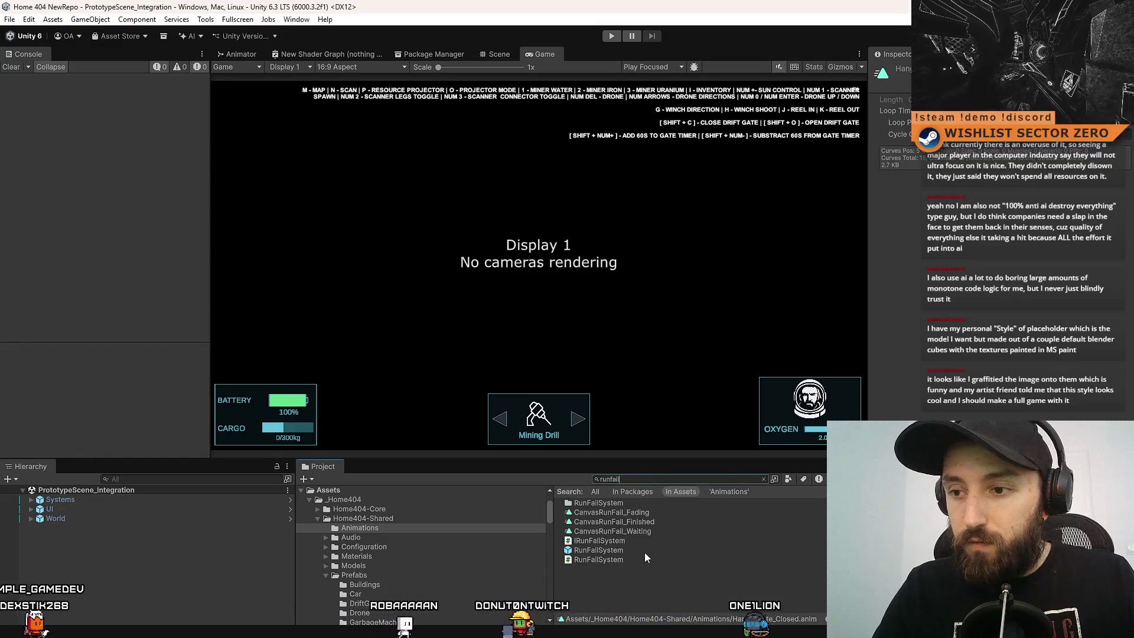
pyautogui.click(640, 560)
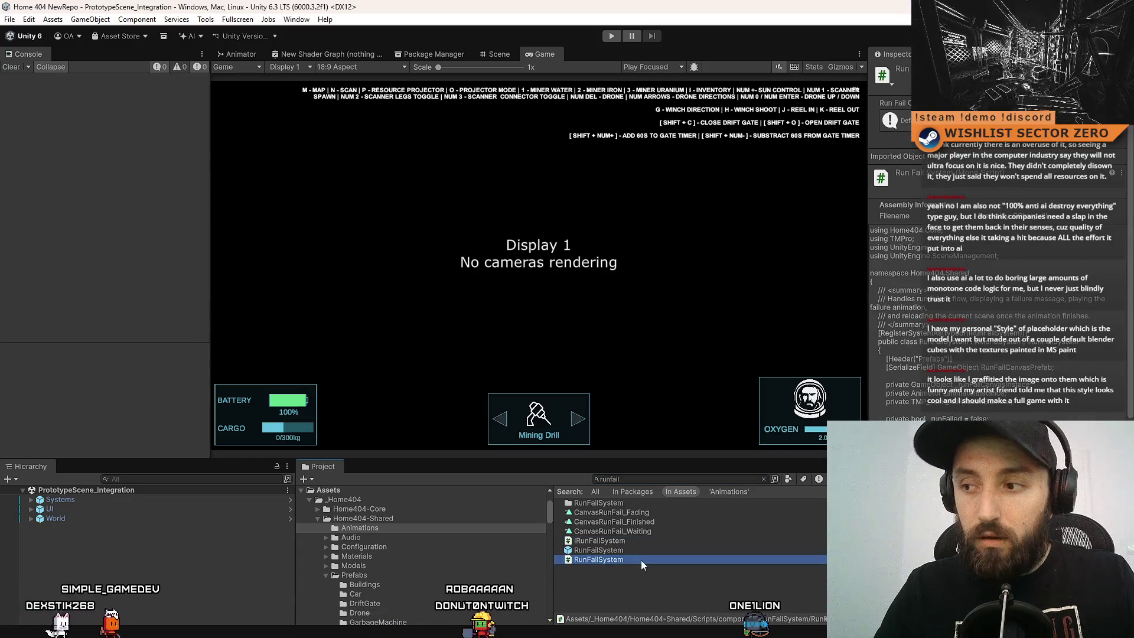
pyautogui.doubleClick(640, 560)
pyautogui.scroll(-6, 478, 424)
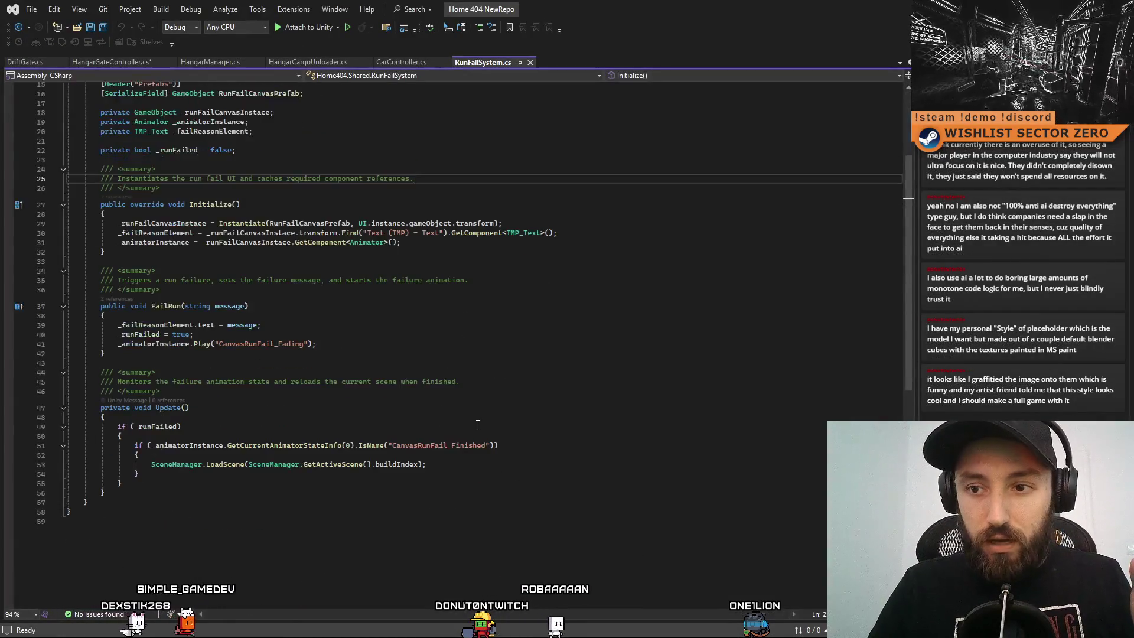
# Paste RunFailSystem's animator-state if-condition above the IsOpen call in HangarGateController.
pyautogui.moveTo(131, 417); pyautogui.dragTo(596, 417)
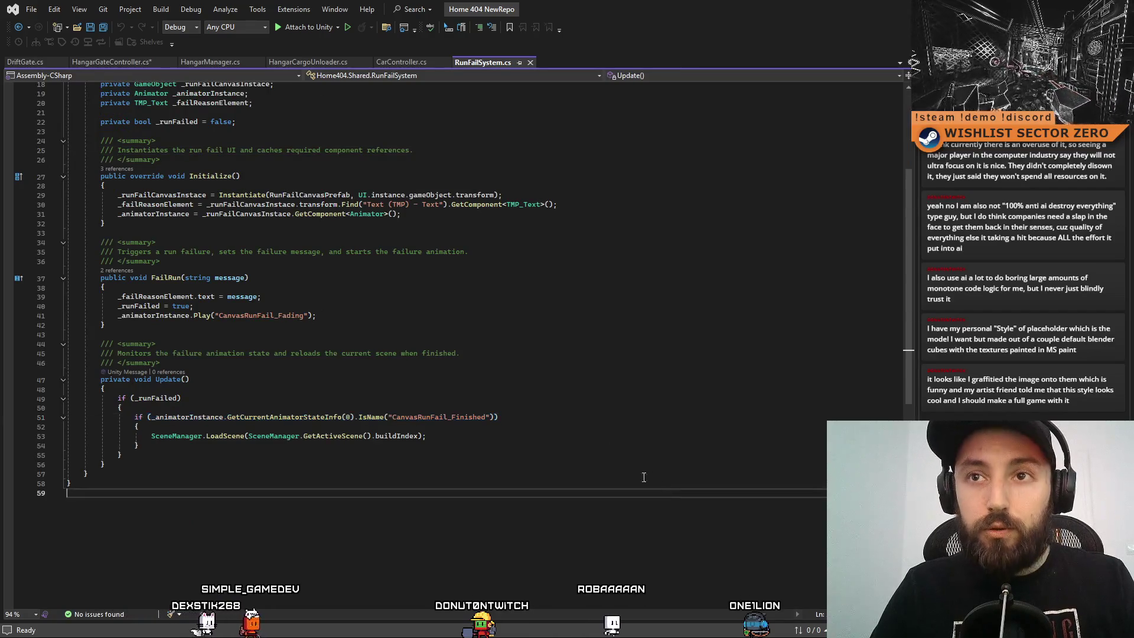
pyautogui.click(111, 62)
pyautogui.click(288, 420)
pyautogui.press('Up')
pyautogui.press('Up')
pyautogui.press('Up')
pyautogui.press('End')
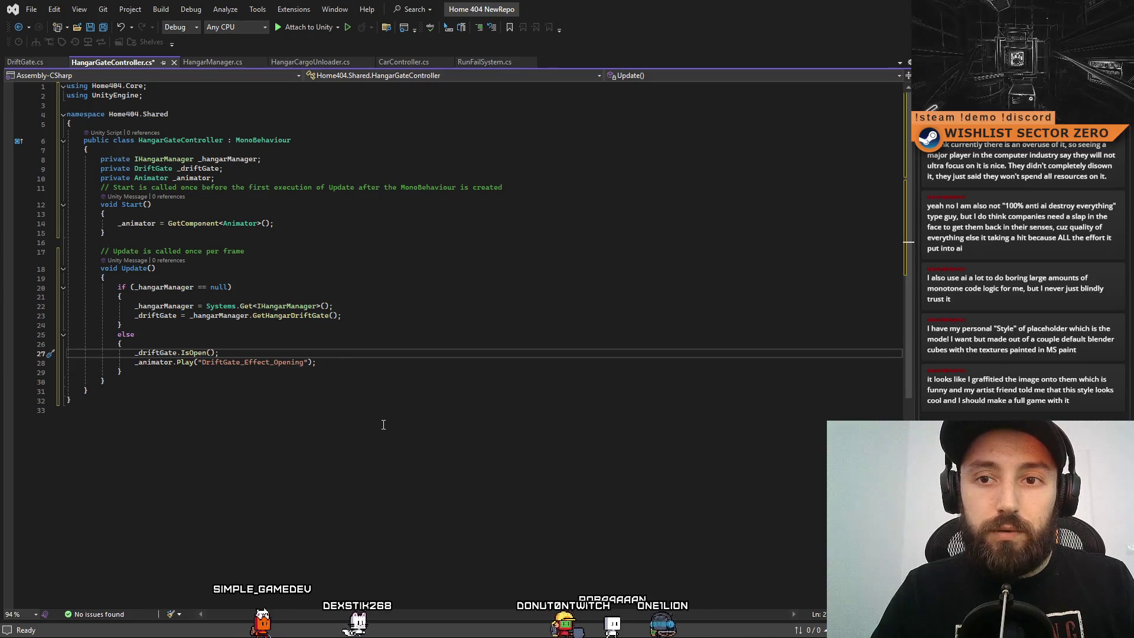
pyautogui.hotkey('ctrl', 'Return')
pyautogui.write('if')
pyautogui.hotkey('ctrl', 'v')
pyautogui.press('BackSpace')
pyautogui.press('BackSpace')
pyautogui.press('BackSpace')
pyautogui.click(290, 416)
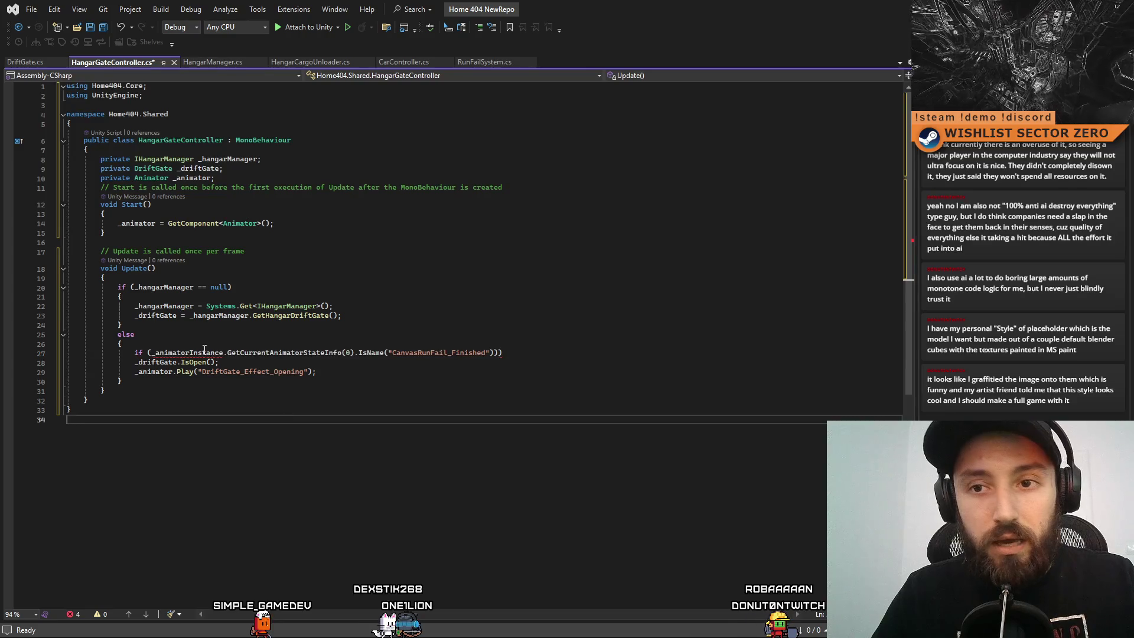
# Check the else block braces and select the CanvasRunFail_Finished state name.
pyautogui.click(260, 353)
pyautogui.press('Down')
pyautogui.press('Down')
pyautogui.press('Down')
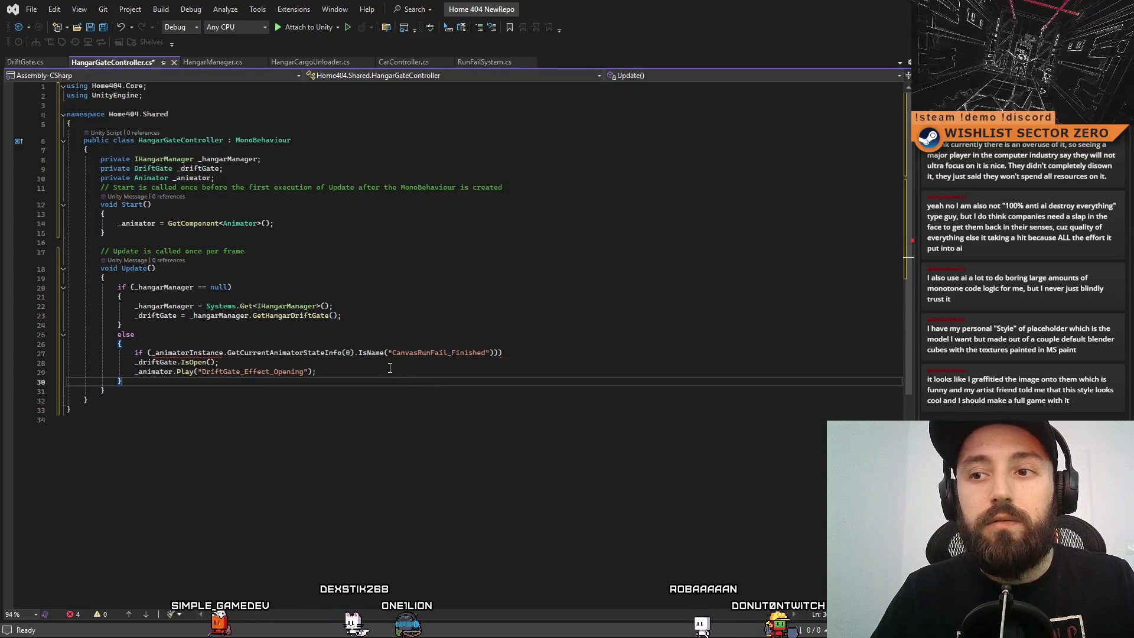
pyautogui.doubleClick(466, 353)
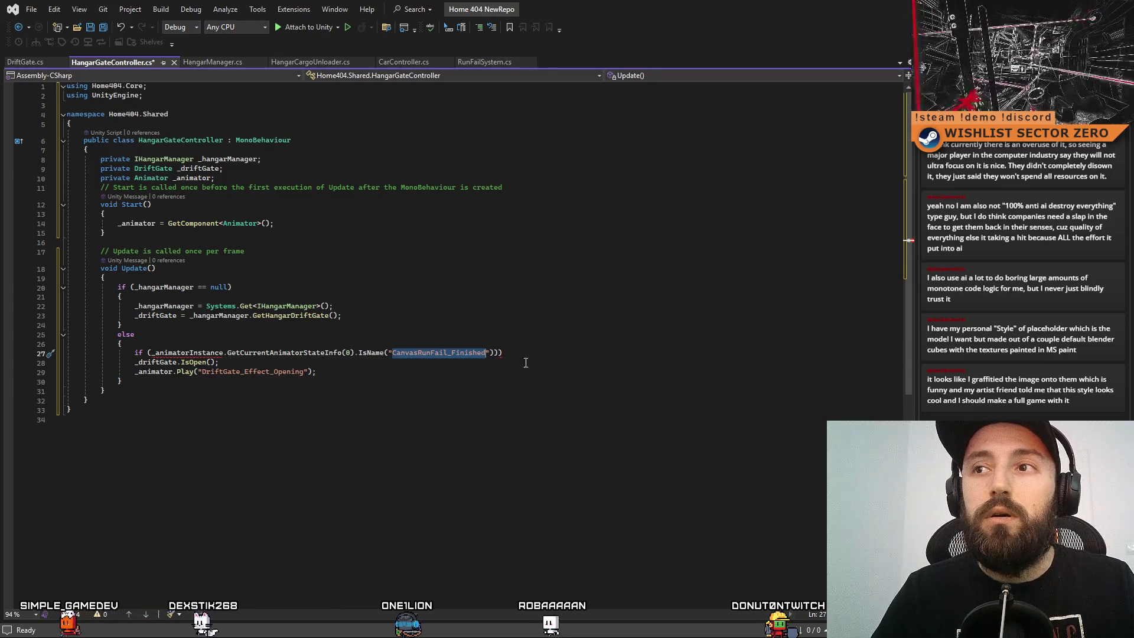
pyautogui.hotkey('alt', 'Tab')
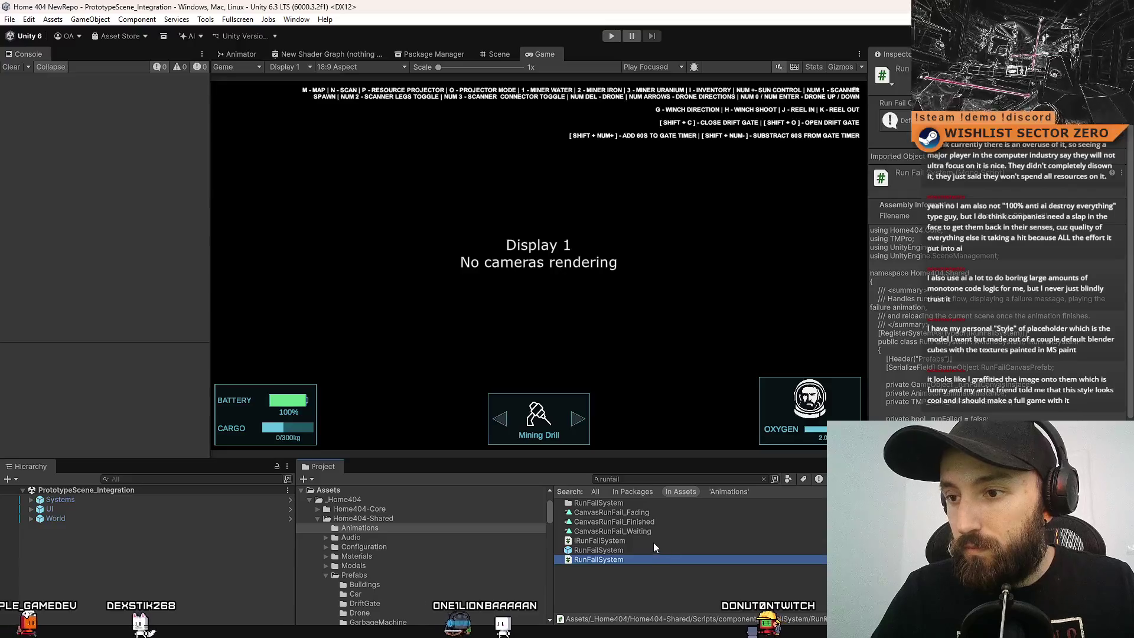
# Copy the HangarGate_Closing clip name in Unity and paste it over CanvasRunFail_Finished.
pyautogui.click(647, 513)
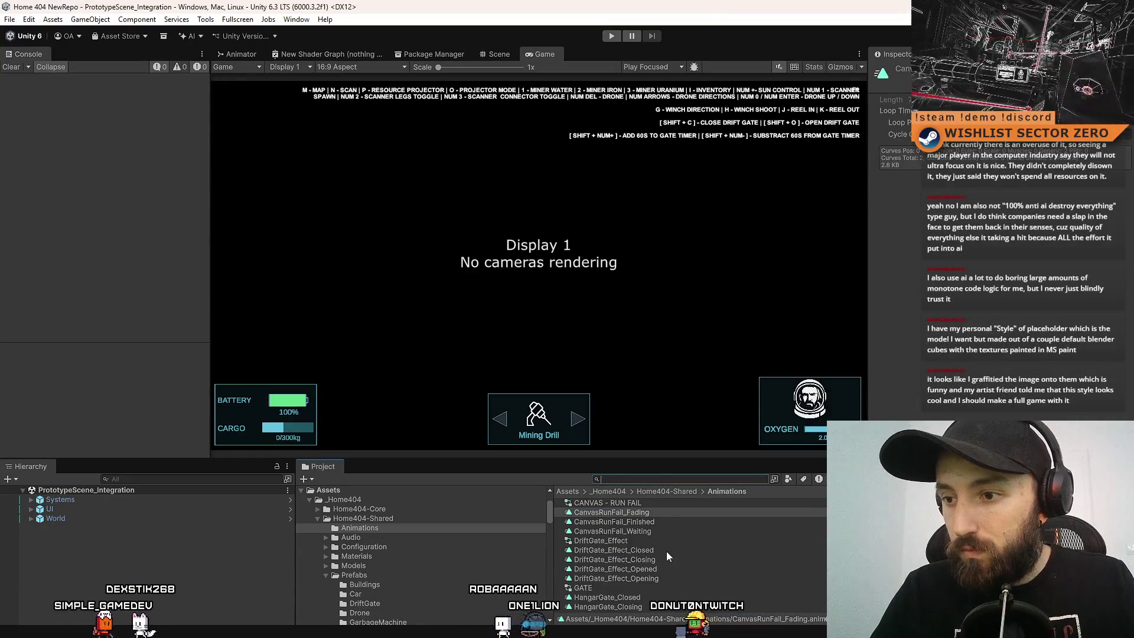
pyautogui.click(667, 588)
pyautogui.click(660, 589)
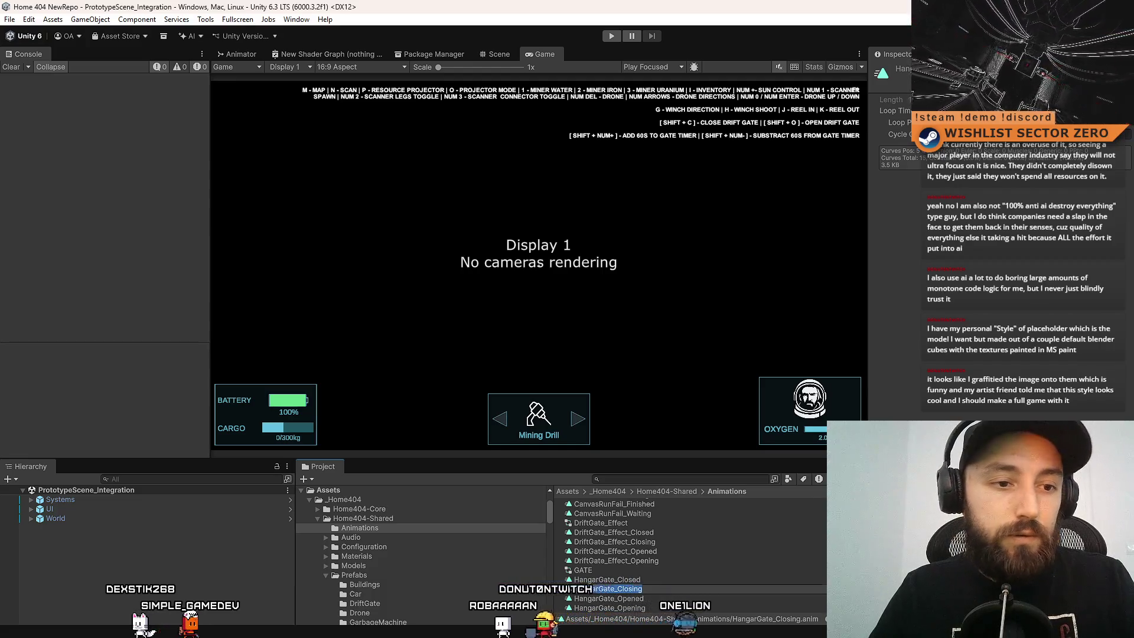
pyautogui.hotkey('alt', 'Tab')
pyautogui.moveTo(487, 353); pyautogui.dragTo(394, 356)
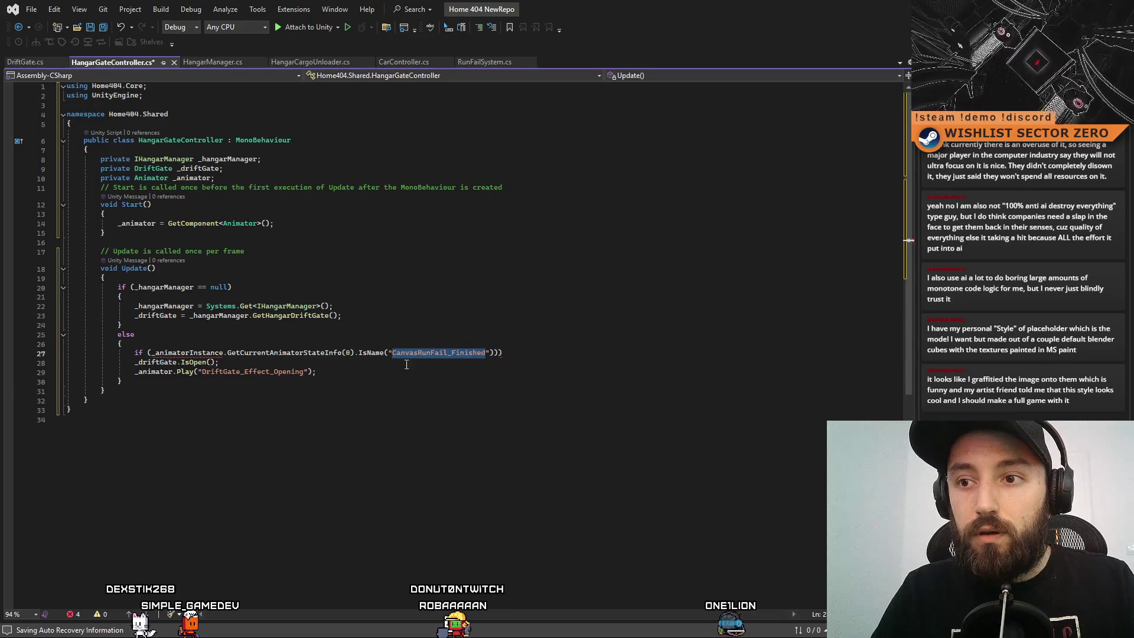
pyautogui.write('HangarGate_Closing')
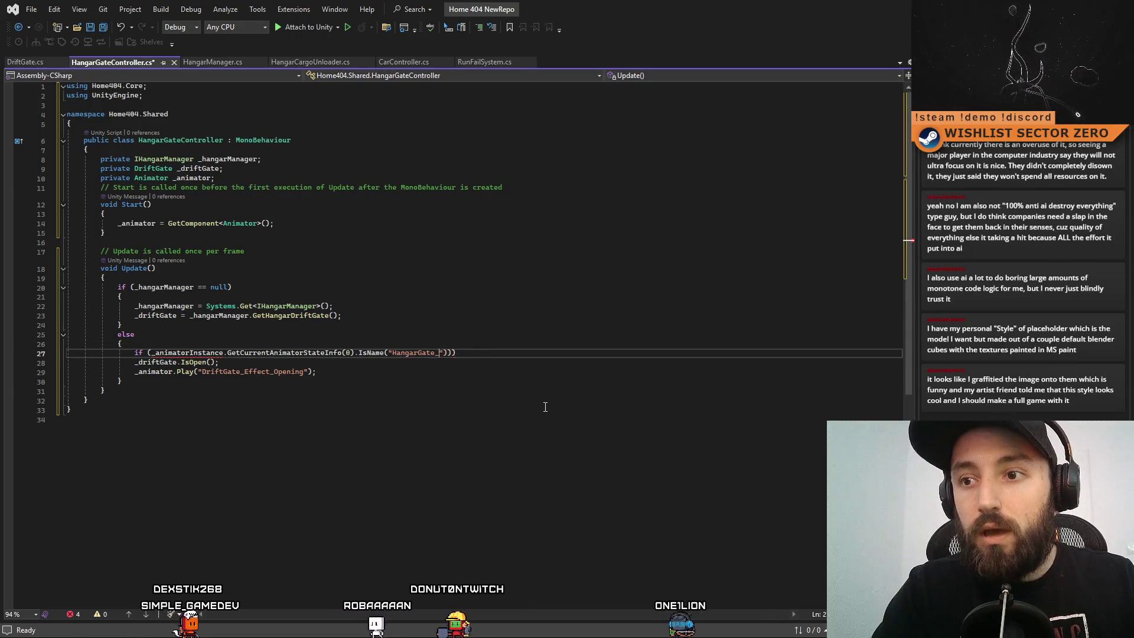
pyautogui.write('Open')
pyautogui.click(545, 407)
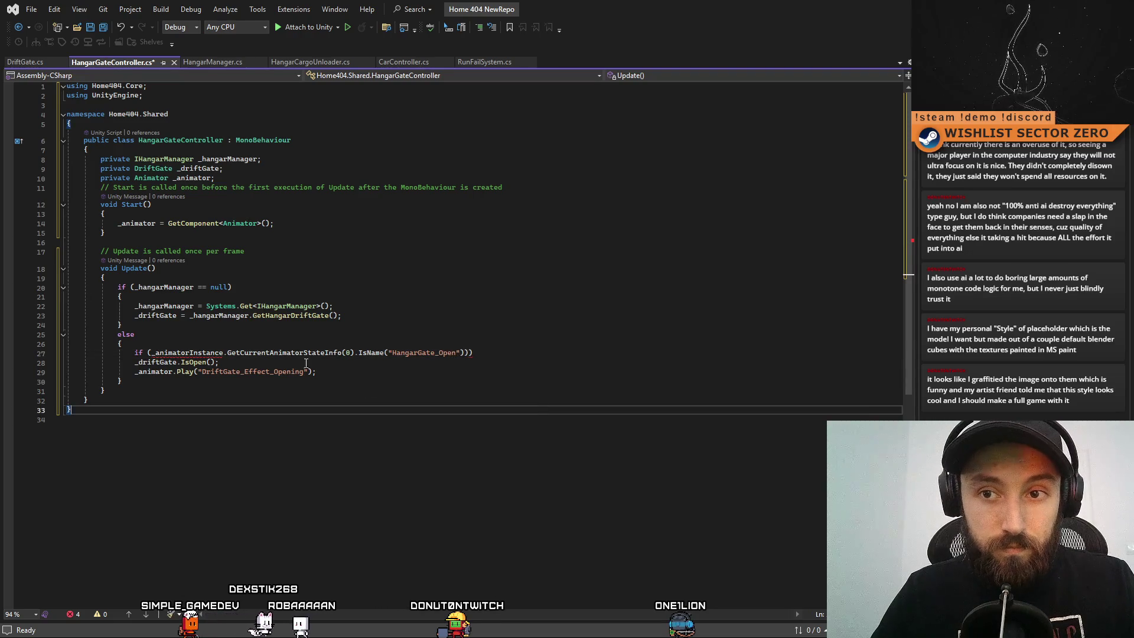
# Swap the condition's animator reference for _animator and delete the surplus closing parentheses.
pyautogui.doubleClick(199, 178)
pyautogui.hotkey('ctrl', 'c')
pyautogui.doubleClick(185, 353)
pyautogui.hotkey('ctrl', 'v')
pyautogui.click(462, 427)
pyautogui.click(476, 357)
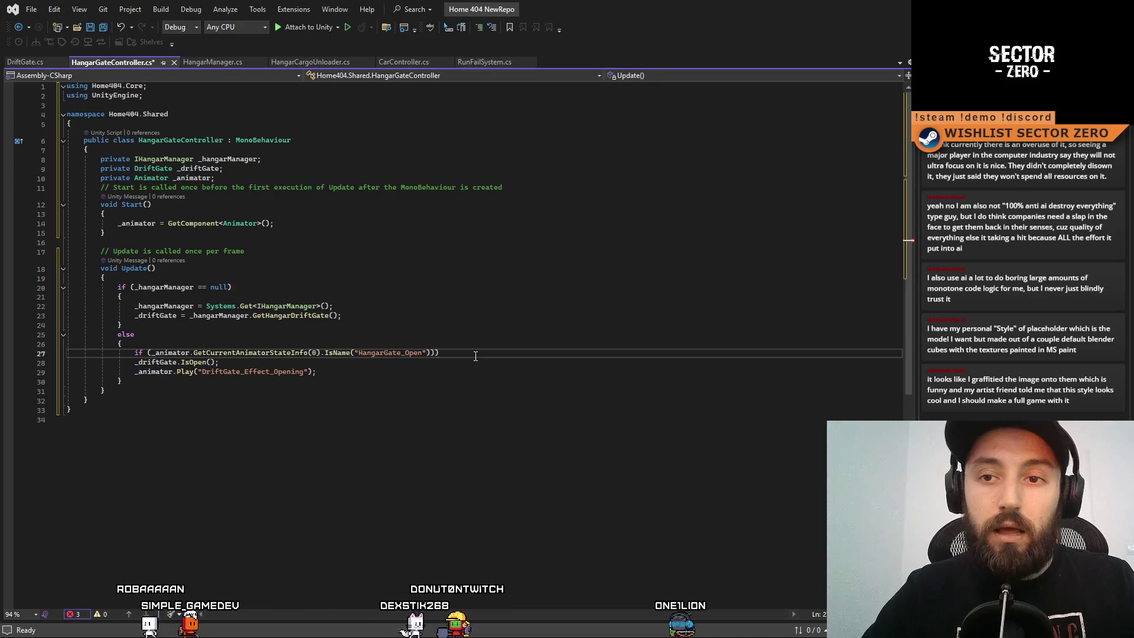
pyautogui.press('BackSpace')
pyautogui.press('BackSpace')
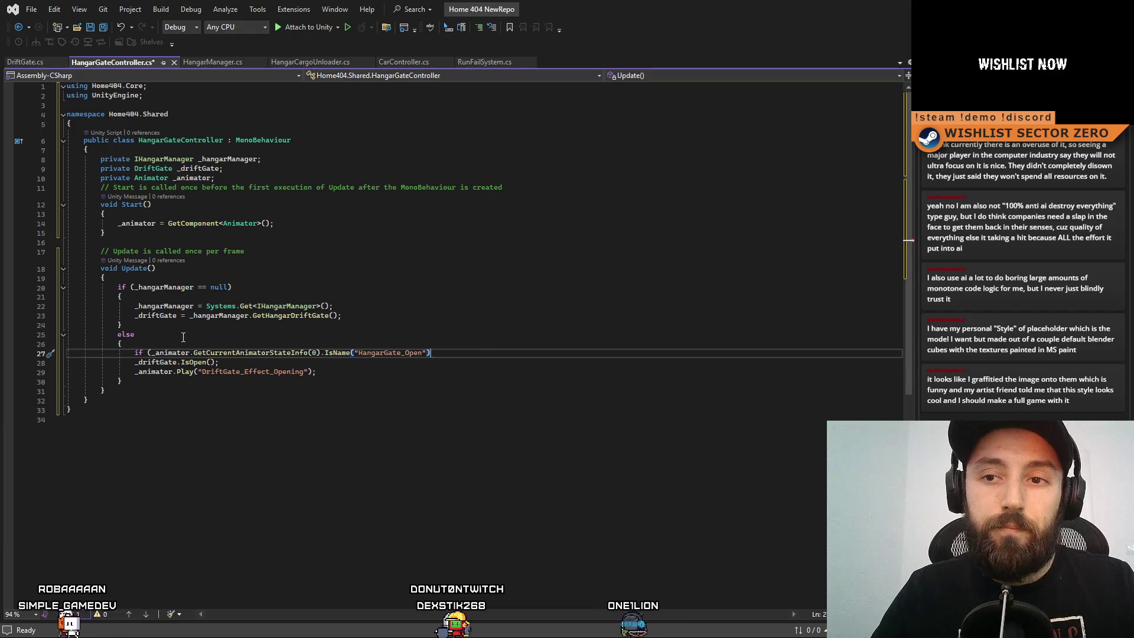
# Select the _driftGate.IsOpen() line and place the caret after the else opening brace.
pyautogui.moveTo(136, 362); pyautogui.dragTo(218, 362)
pyautogui.click(252, 345)
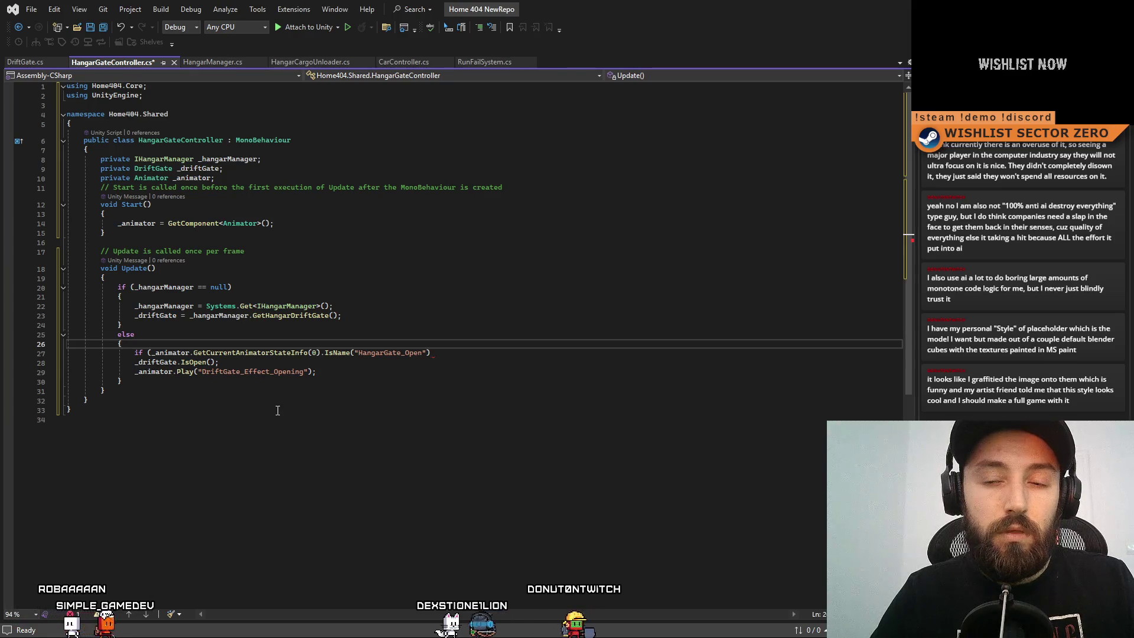
pyautogui.click(171, 353)
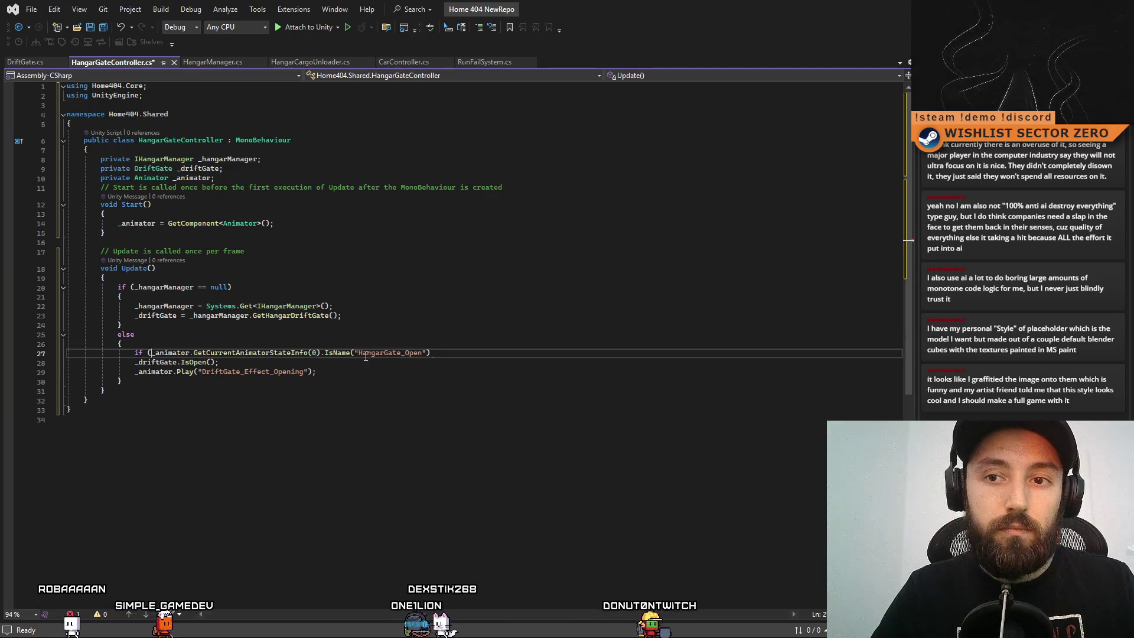
pyautogui.click(160, 344)
# Start a new 'if (_driftGate.IsOpen())' condition in Update.
pyautogui.press('Return')
pyautogui.write('if(')
pyautogui.press('Tab')
pyautogui.press('BackSpace')
pyautogui.write(')')
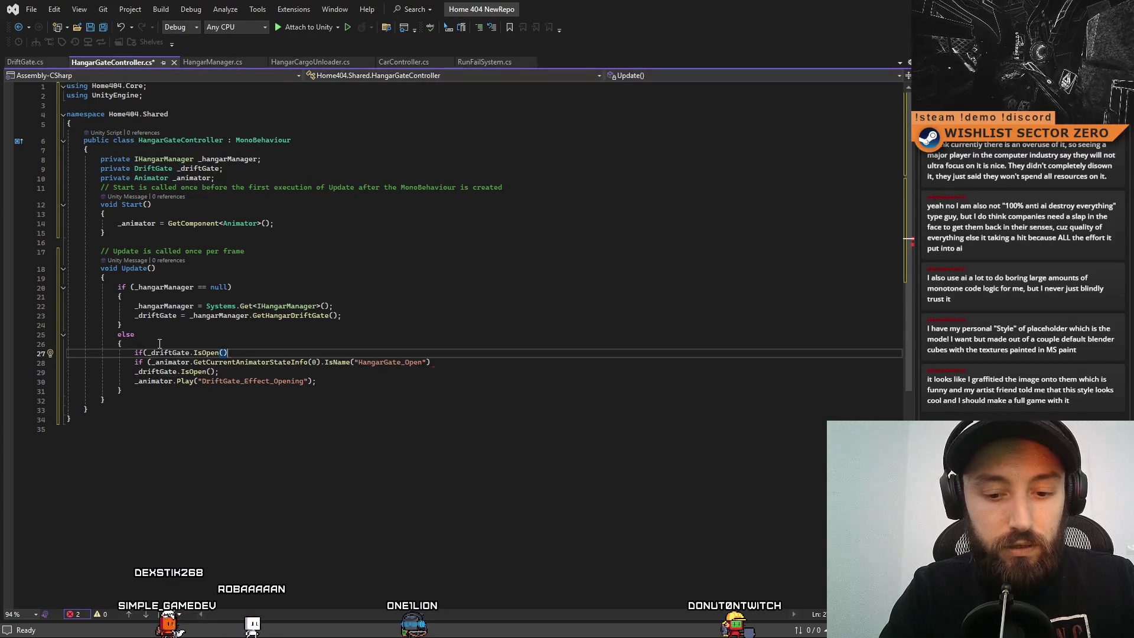
pyautogui.write(')')
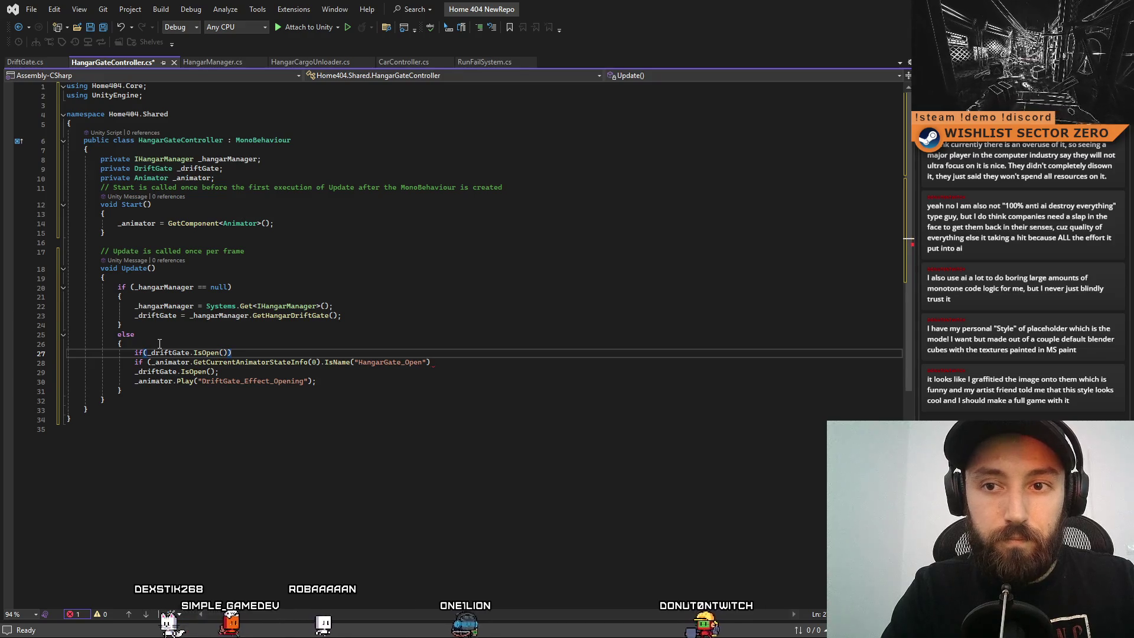
# Add braces for the IsOpen branch and an empty else block below it.
pyautogui.press('Return')
pyautogui.write('{')
pyautogui.press('Return')
pyautogui.press('Down')
pyautogui.press('End')
pyautogui.press('Return')
pyautogui.write('else {')
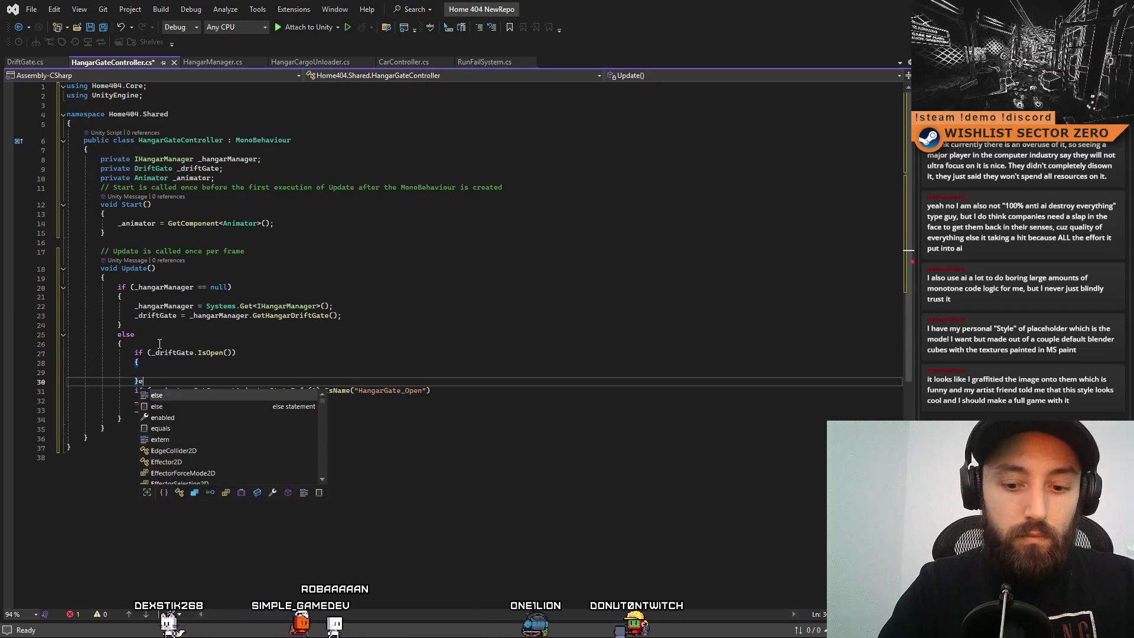
pyautogui.press('Return')
pyautogui.press('Up')
pyautogui.press('Up')
pyautogui.press('Up')
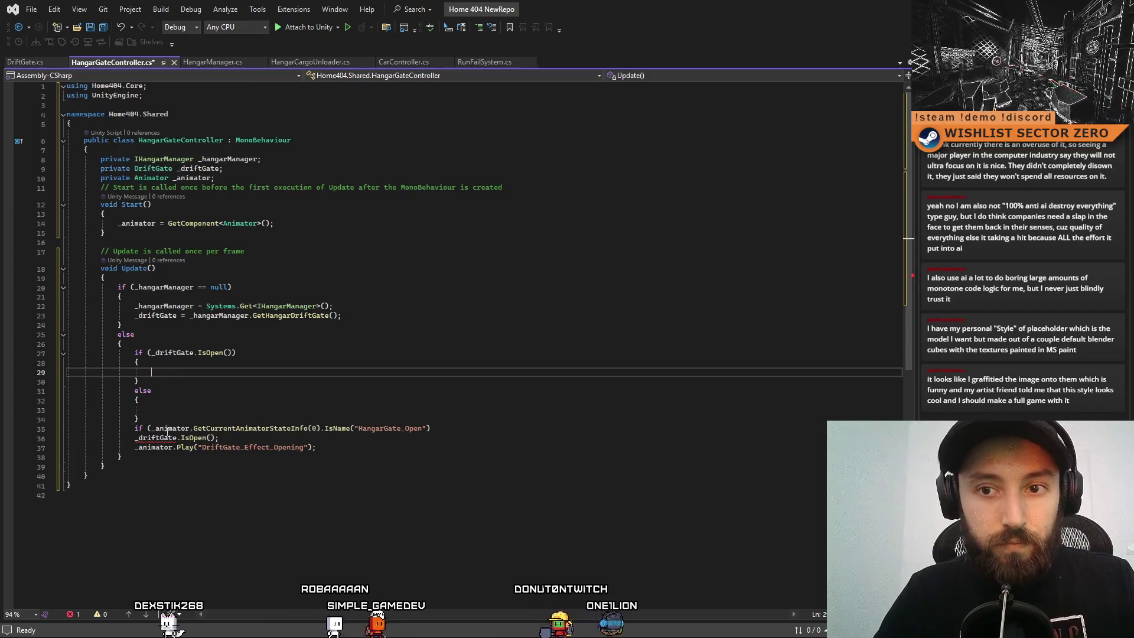
# Move the HangarGate_Open animator check and its Play call inside the IsOpen branch.
pyautogui.moveTo(135, 429); pyautogui.dragTo(469, 428)
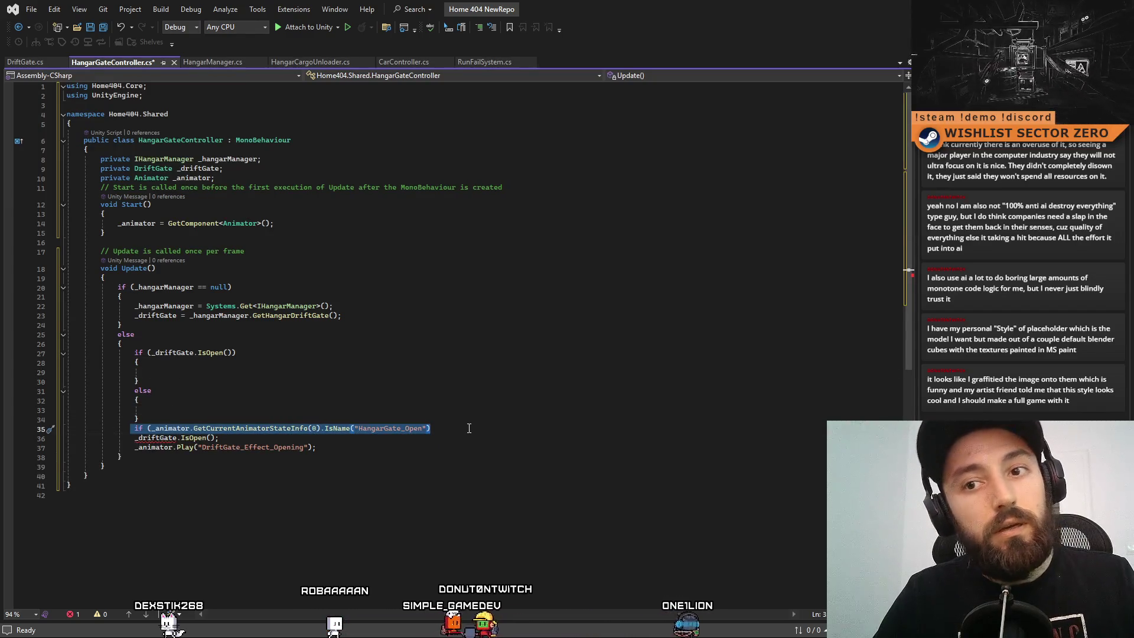
pyautogui.hotkey('ctrl', 'x')
pyautogui.click(182, 372)
pyautogui.hotkey('ctrl', 'v')
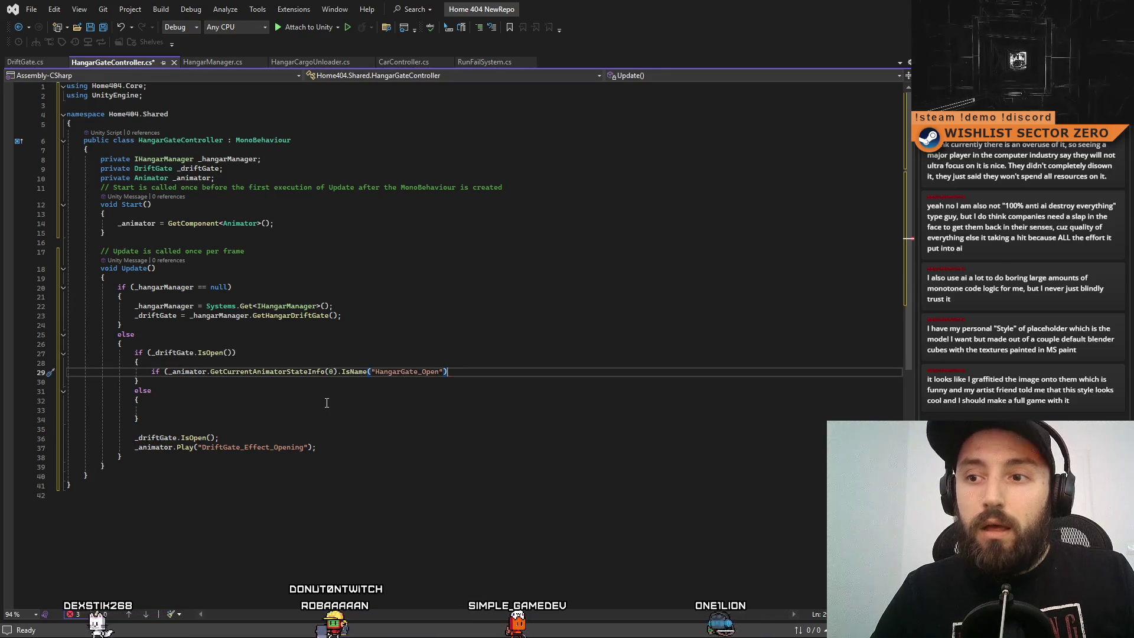
pyautogui.click(519, 373)
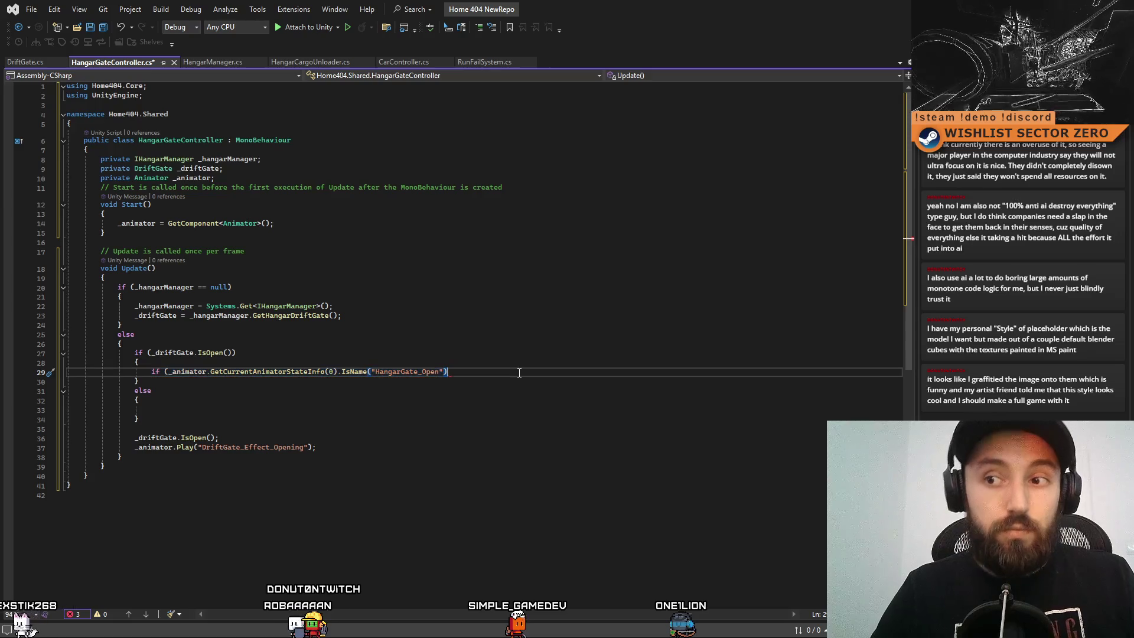
pyautogui.press('Return')
pyautogui.moveTo(136, 457); pyautogui.dragTo(316, 457)
pyautogui.hotkey('ctrl', 'x')
pyautogui.click(187, 382)
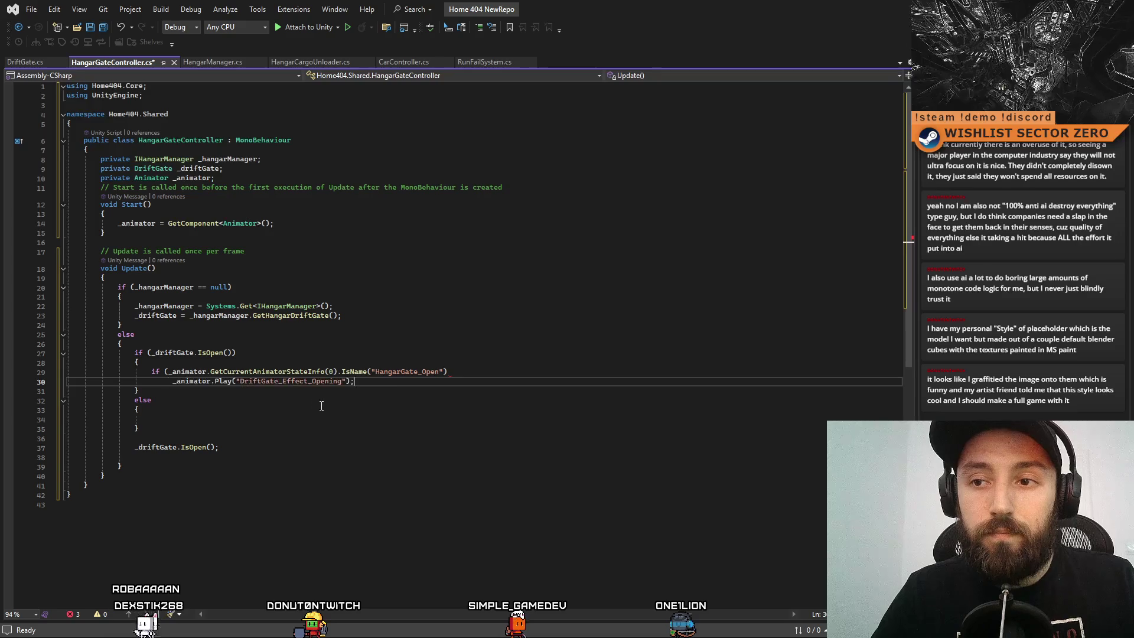
# Change the Play call's DriftGate_Effect_Opening animation name to HangarGate_Closing.
pyautogui.doubleClick(397, 374)
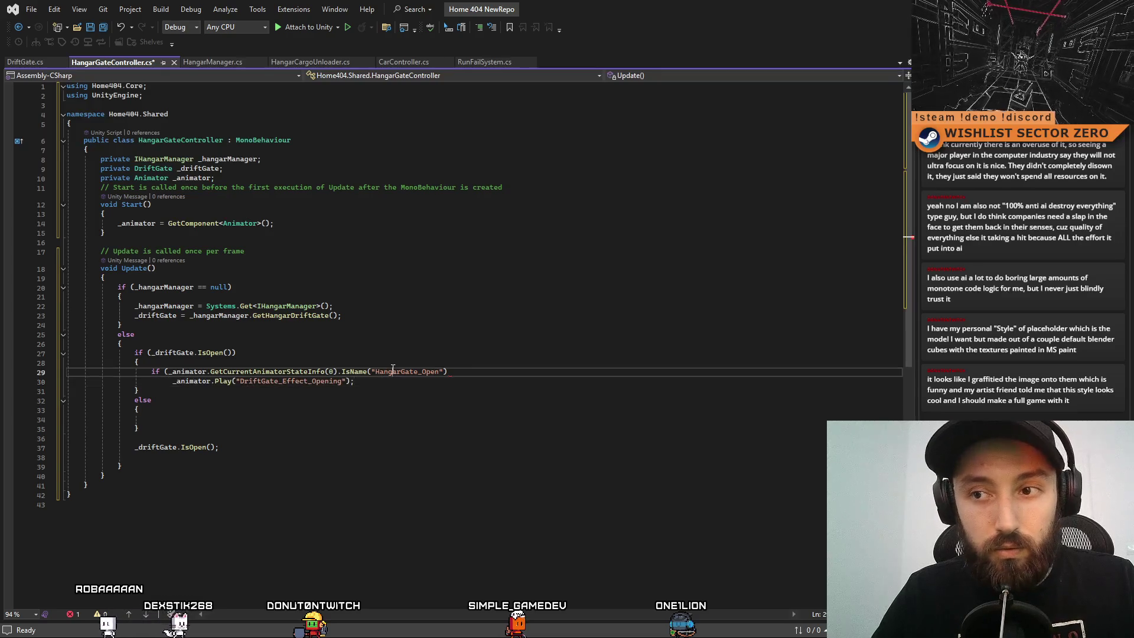
pyautogui.hotkey('ctrl', 'c')
pyautogui.doubleClick(332, 381)
pyautogui.hotkey('ctrl', 'v')
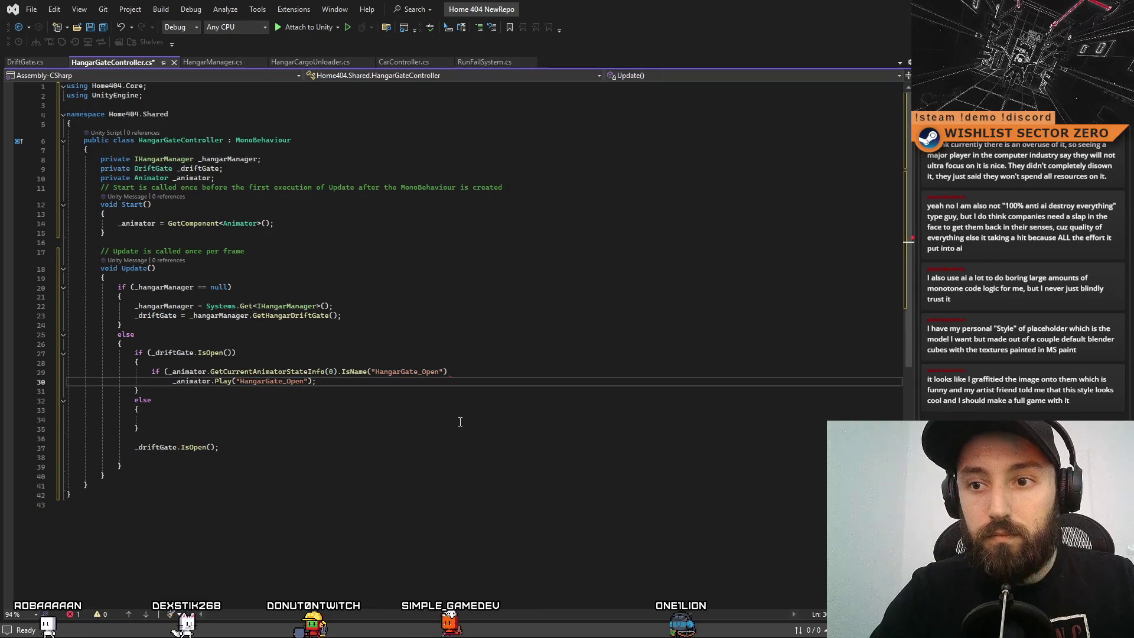
pyautogui.write('lo')
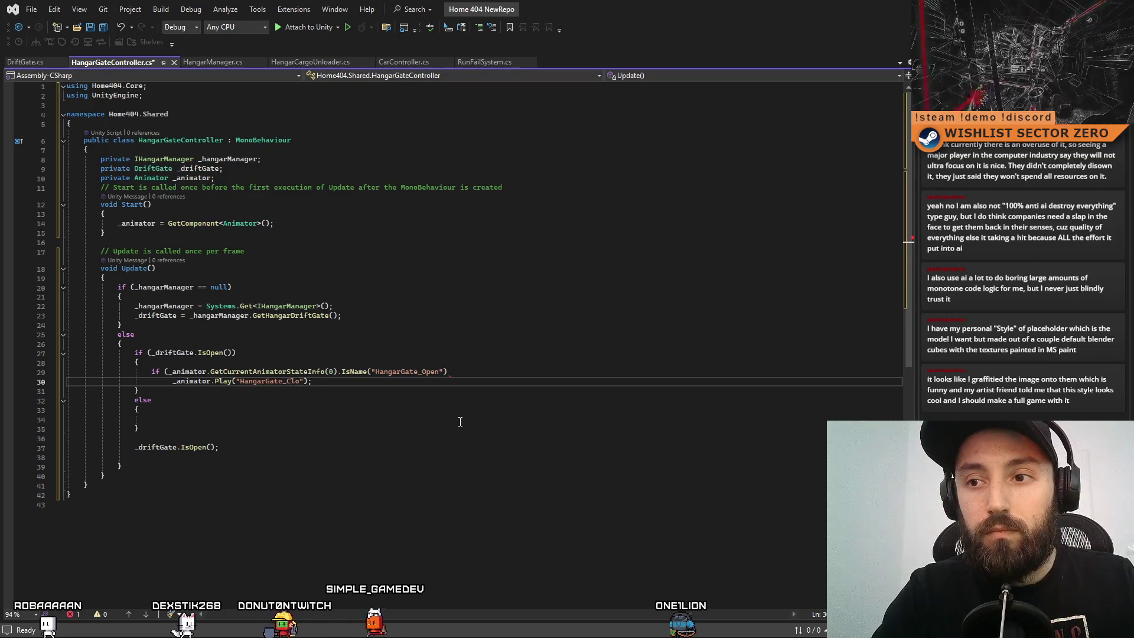
pyautogui.write('sing')
pyautogui.moveTo(810, 8)
pyautogui.mouseDown()
pyautogui.moveTo(255, 182)
pyautogui.moveTo(616, 117)
pyautogui.moveTo(599, 122)
pyautogui.moveTo(656, 141)
pyautogui.mouseUp()
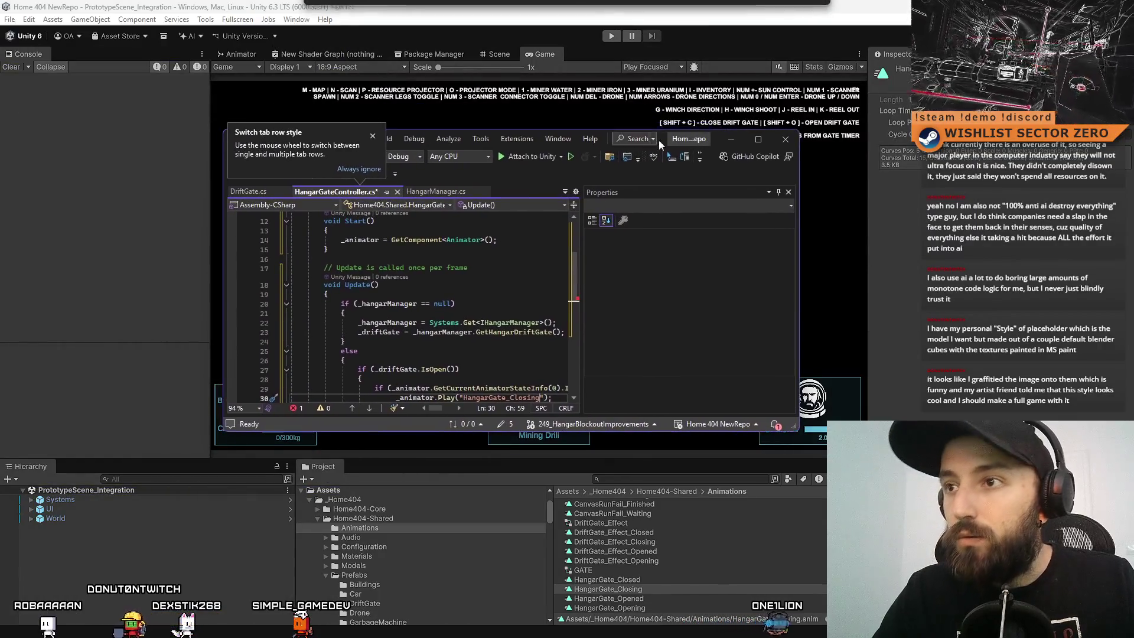
# Add the missing closing parenthesis to the HangarGate_Open state check.
pyautogui.click(757, 139)
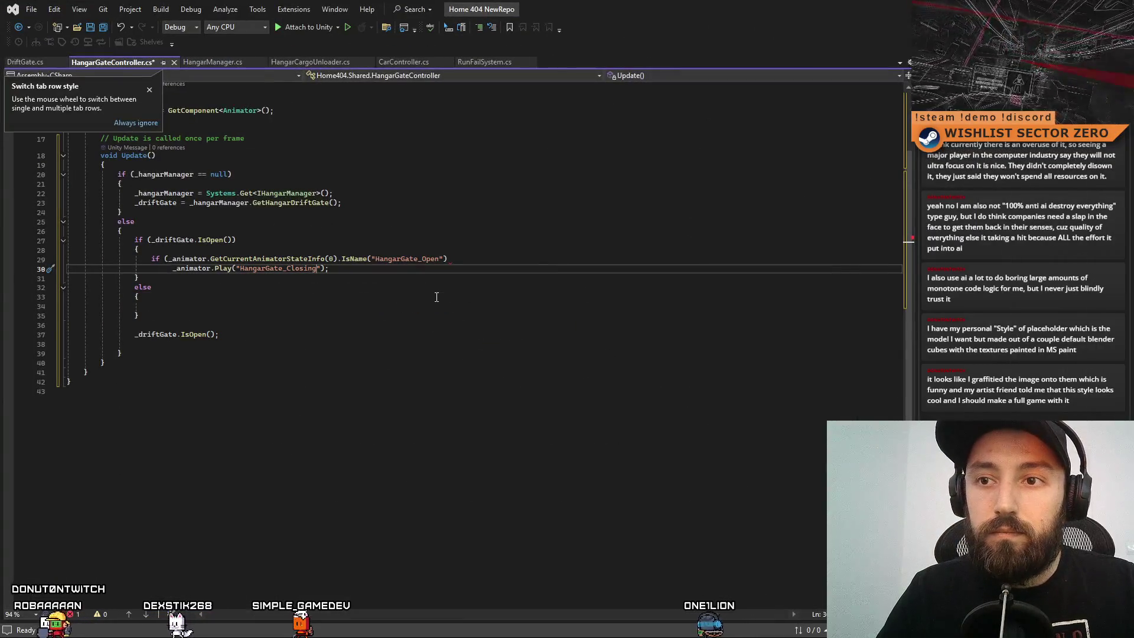
pyautogui.click(437, 297)
pyautogui.scroll(2, 436, 296)
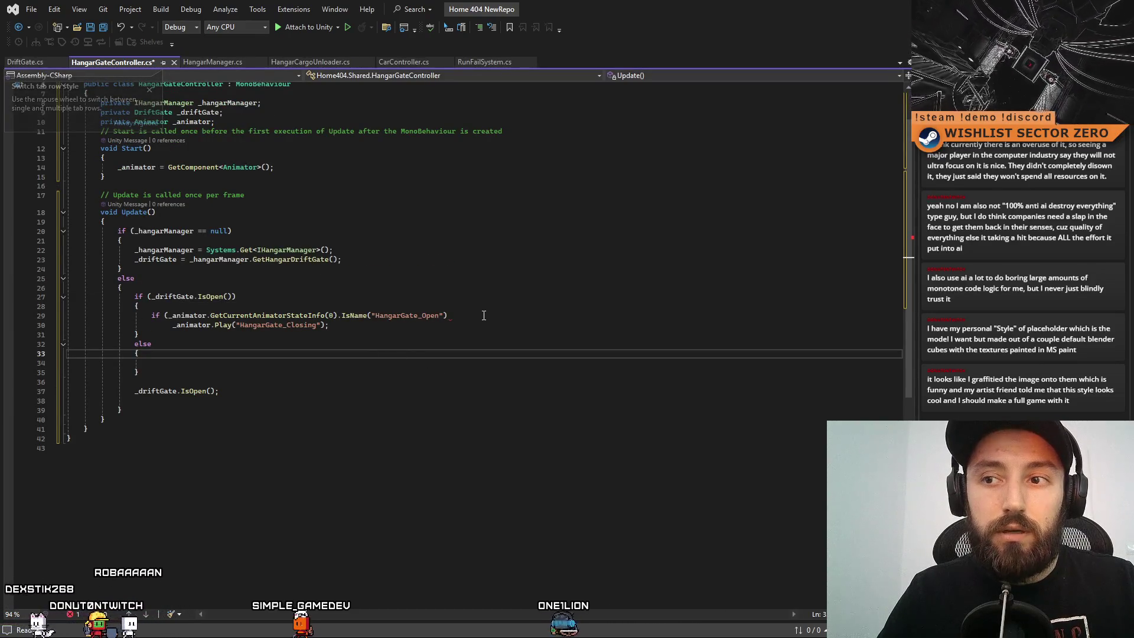
pyautogui.click(532, 316)
pyautogui.write(')')
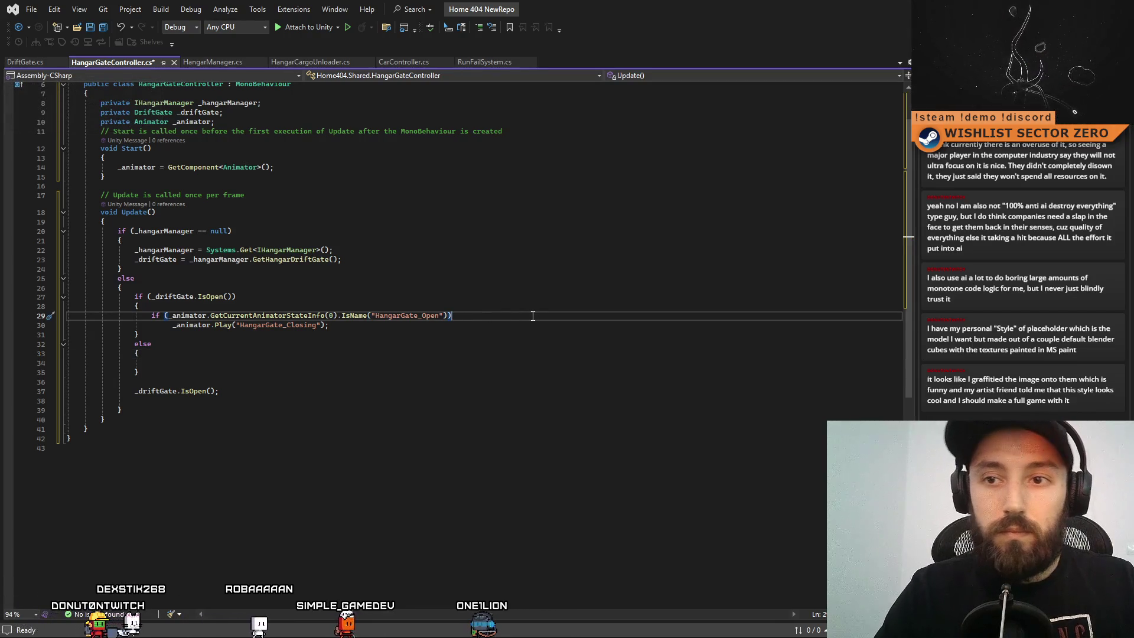
# Paste the state check and Play call into the else block, changing _Open to _Close.
pyautogui.moveTo(354, 325); pyautogui.dragTo(164, 318)
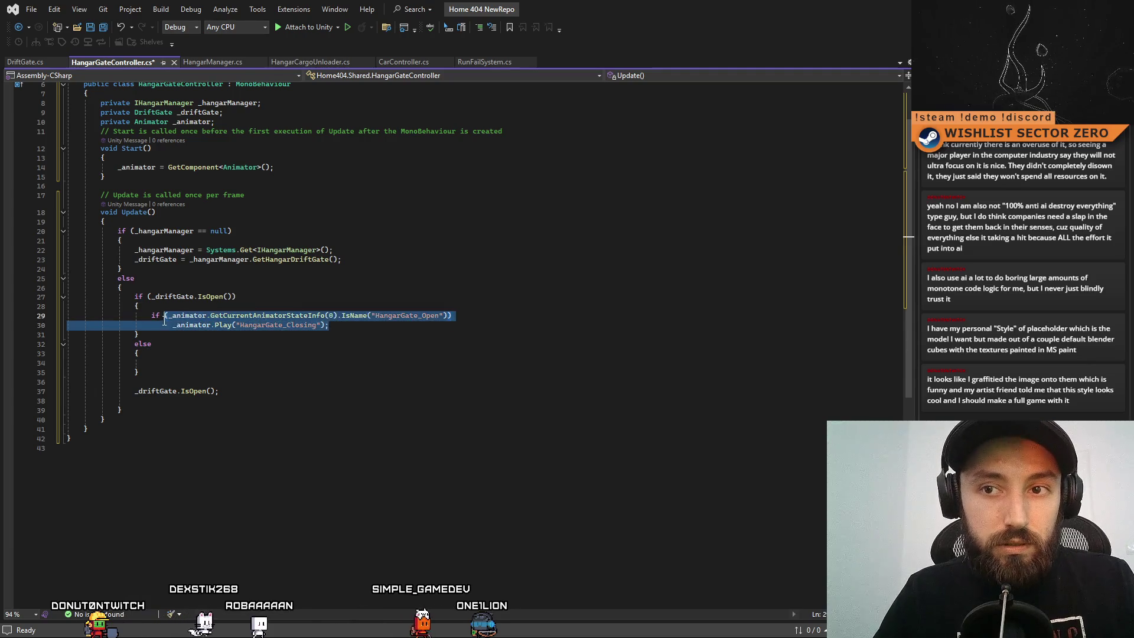
pyautogui.click(205, 367)
pyautogui.hotkey('ctrl', 'v')
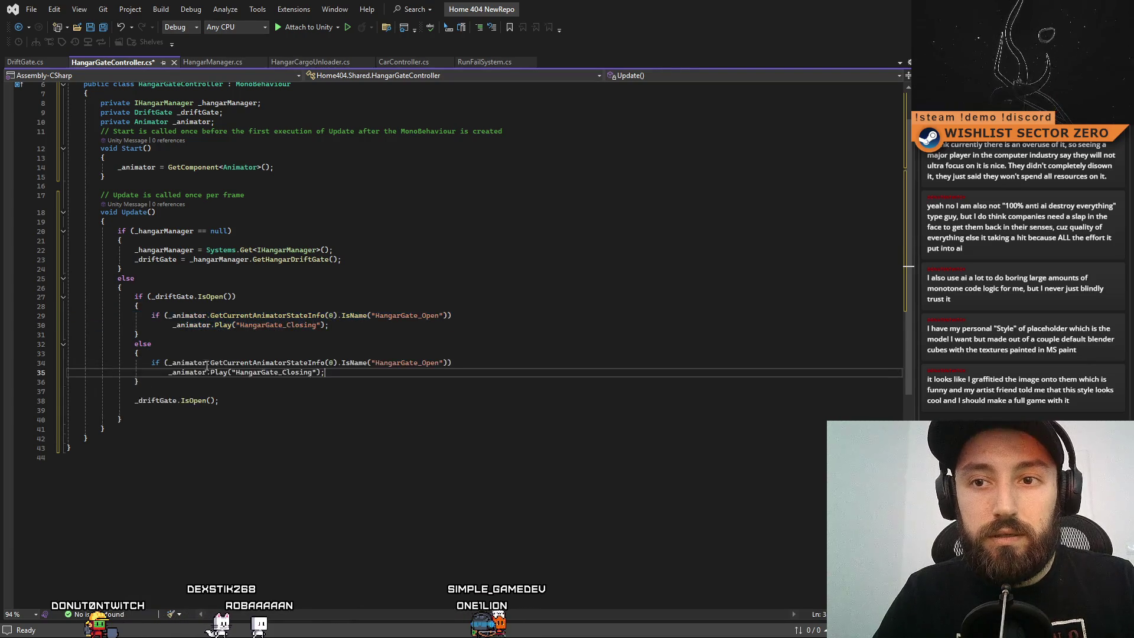
pyautogui.click(482, 387)
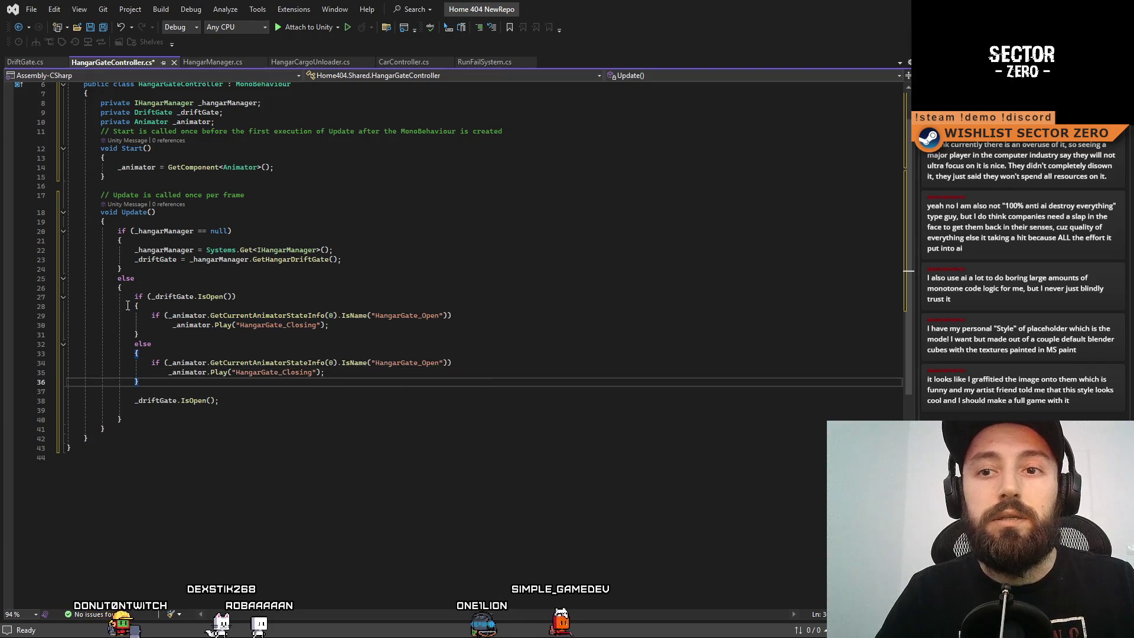
pyautogui.moveTo(440, 364); pyautogui.dragTo(424, 364)
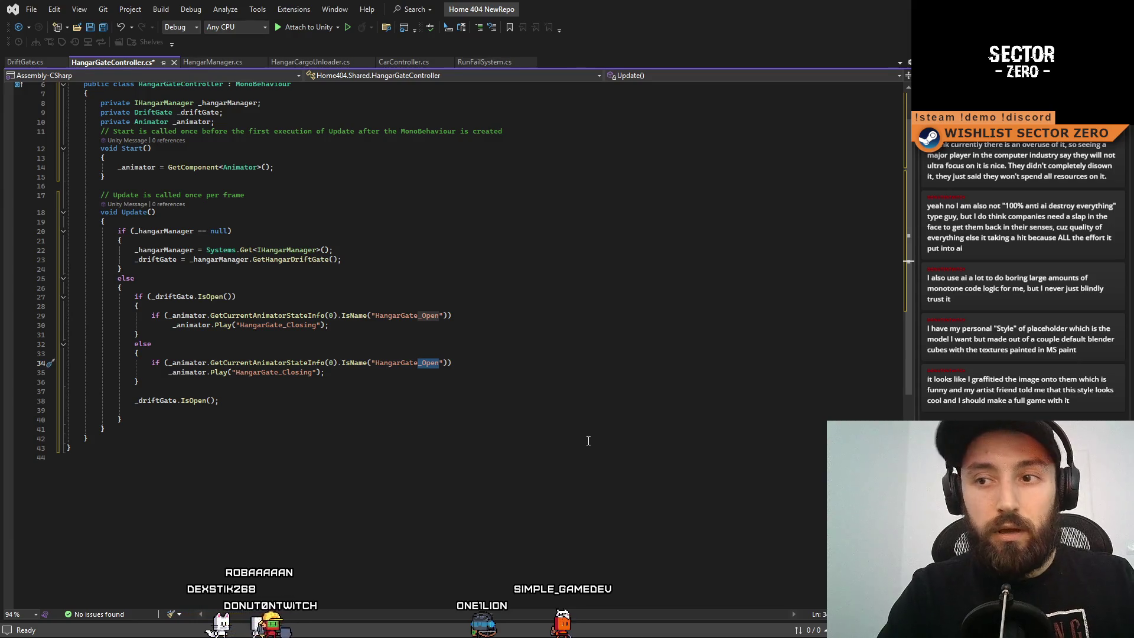
pyautogui.press('BackSpace')
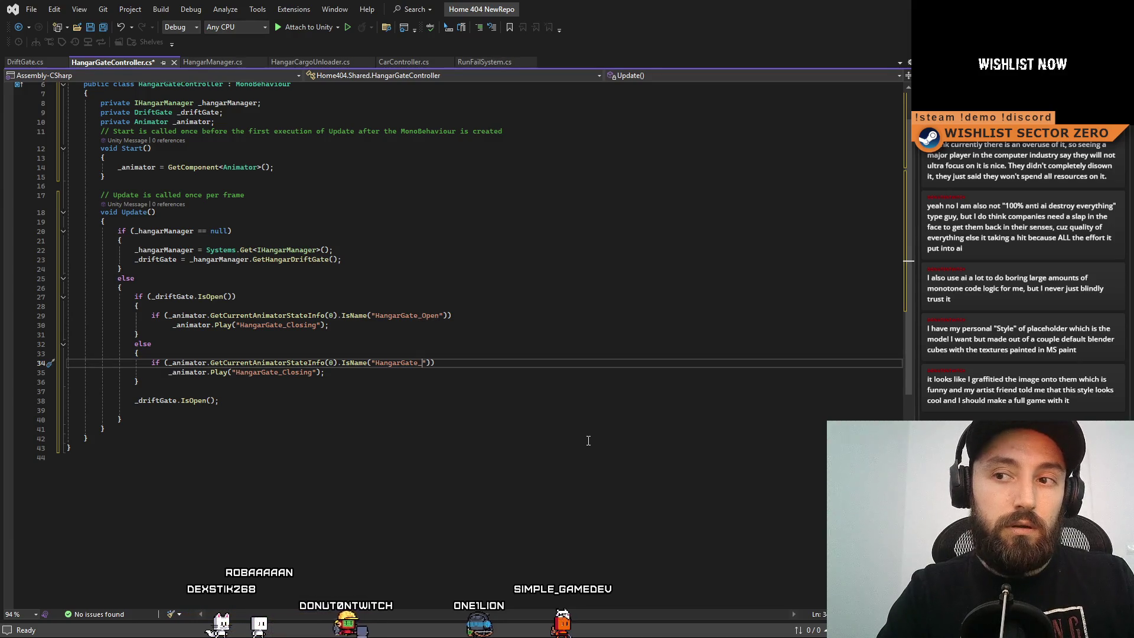
pyautogui.write('Closed')
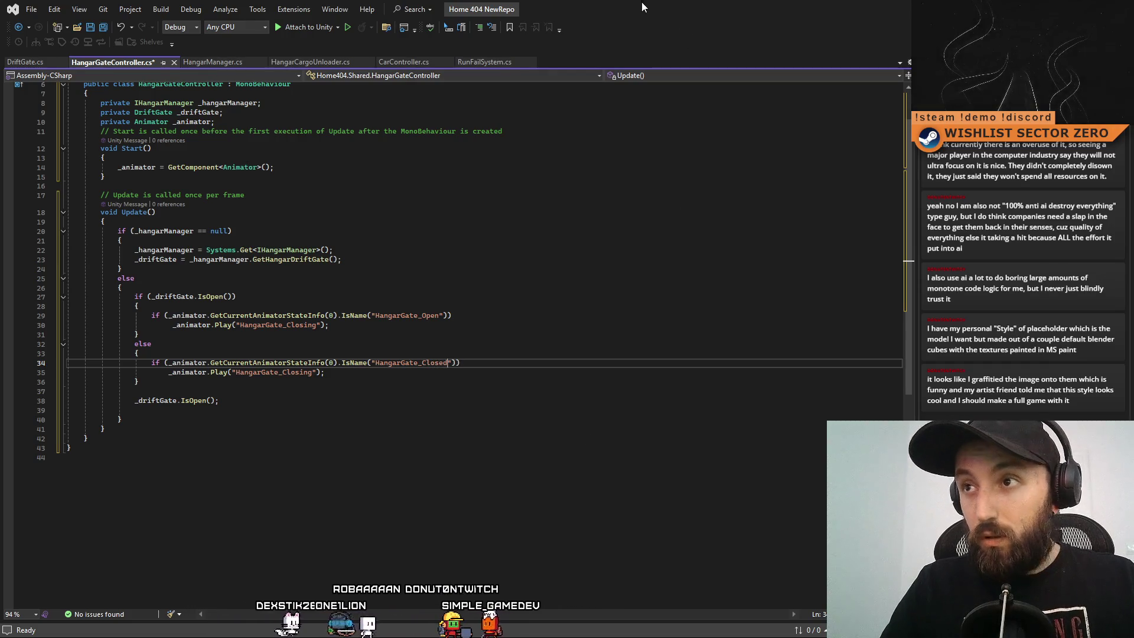
# Make the else branch play HangarGate_Opening instead of HangarGate_Closing.
pyautogui.moveTo(641, 2)
pyautogui.mouseDown()
pyautogui.moveTo(260, 140)
pyautogui.moveTo(460, 108)
pyautogui.mouseUp()
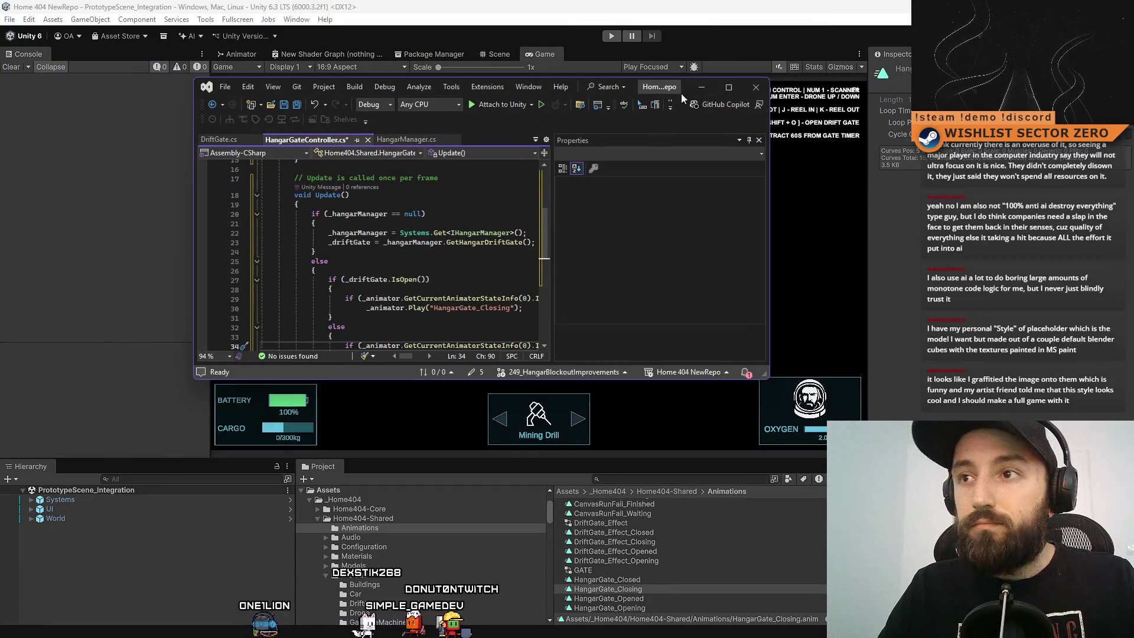
pyautogui.press('super+Up')
pyautogui.press('Down')
pyautogui.press('Down')
pyautogui.press('Down')
pyautogui.doubleClick(298, 277)
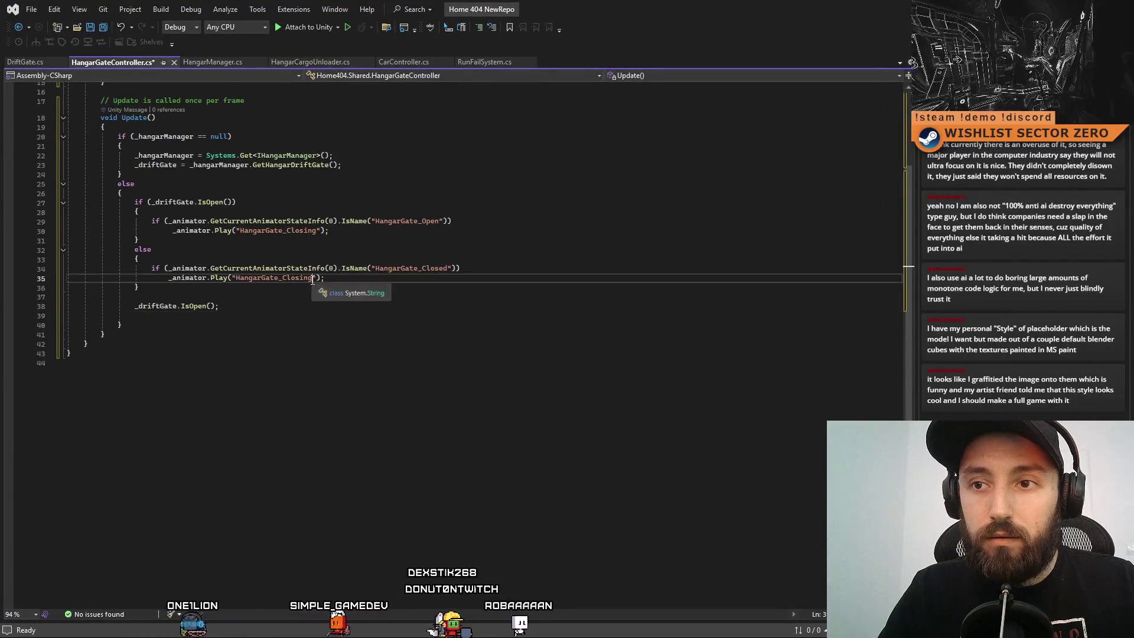
pyautogui.write('Open')
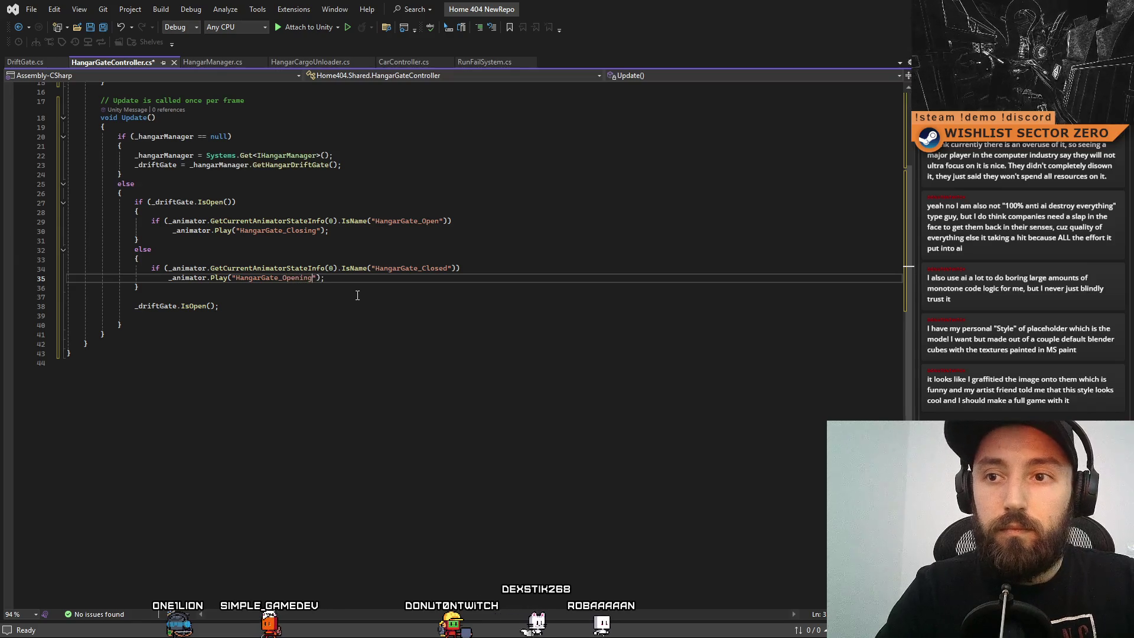
pyautogui.write('ning')
# Delete the leftover standalone _driftGate.IsOpen() line from Update.
pyautogui.click(357, 296)
pyautogui.moveTo(164, 321); pyautogui.dragTo(36, 304)
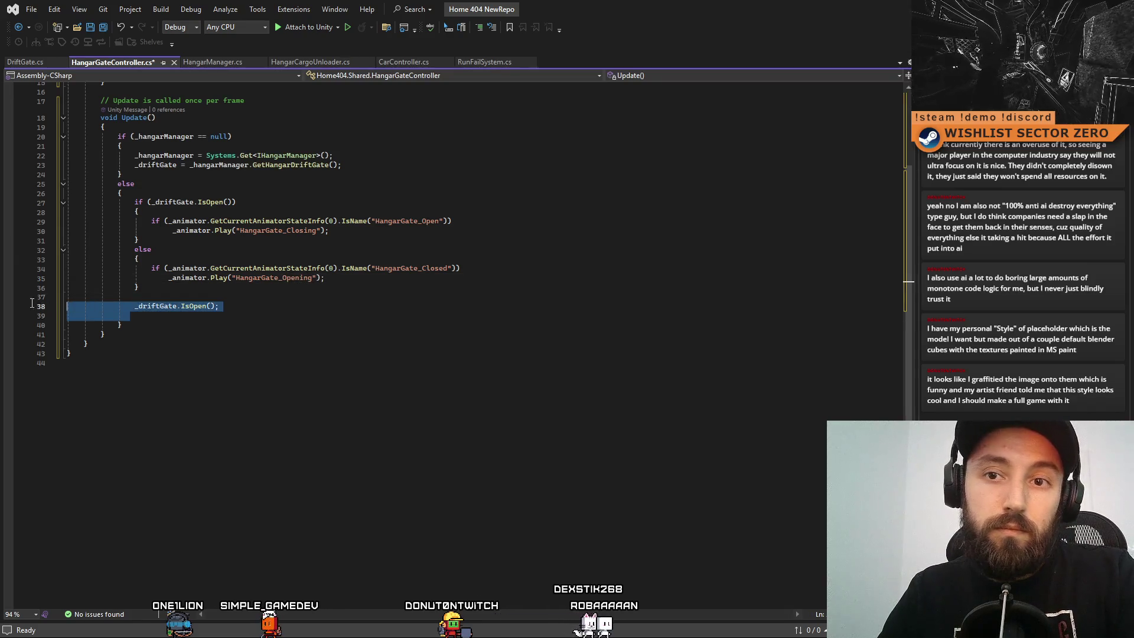
pyautogui.press('Delete')
pyautogui.scroll(4, 354, 412)
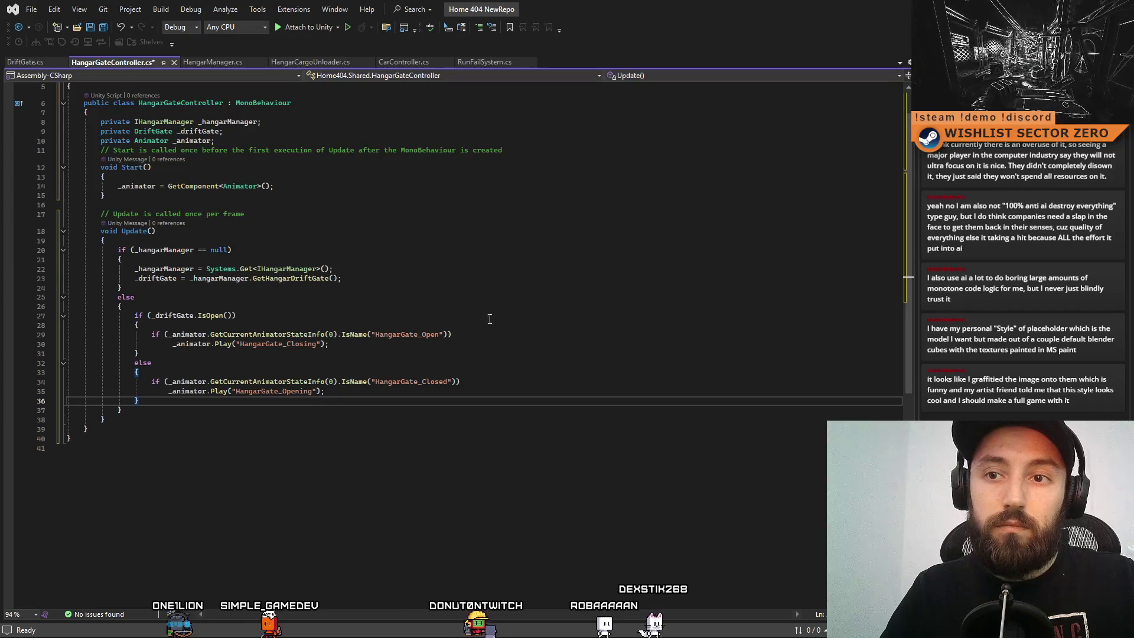
pyautogui.click(374, 429)
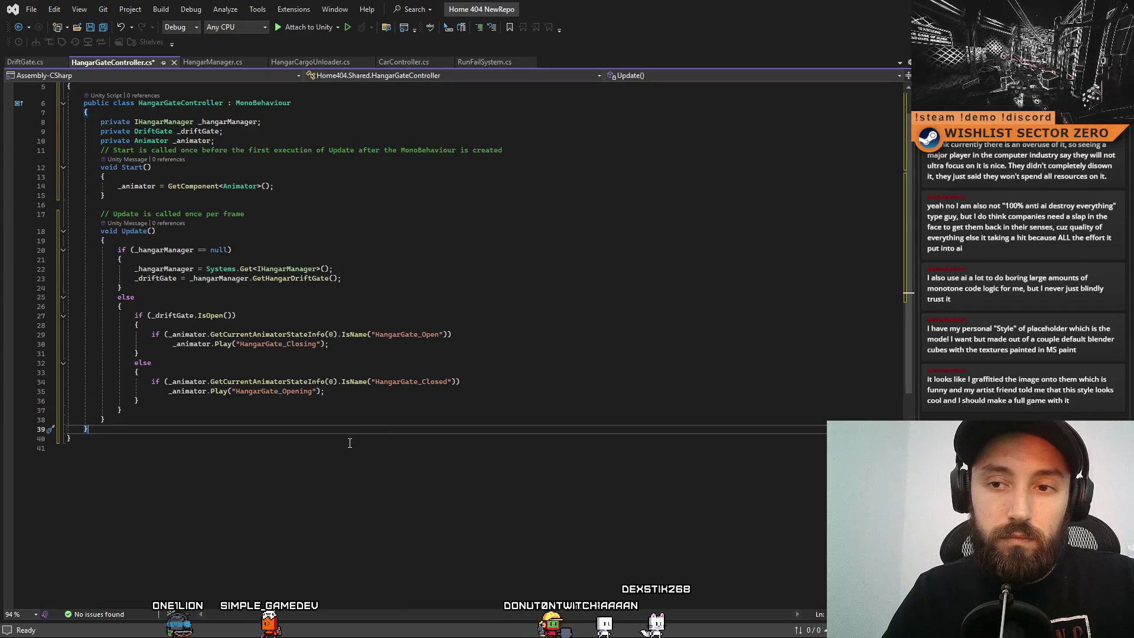
pyautogui.click(533, 219)
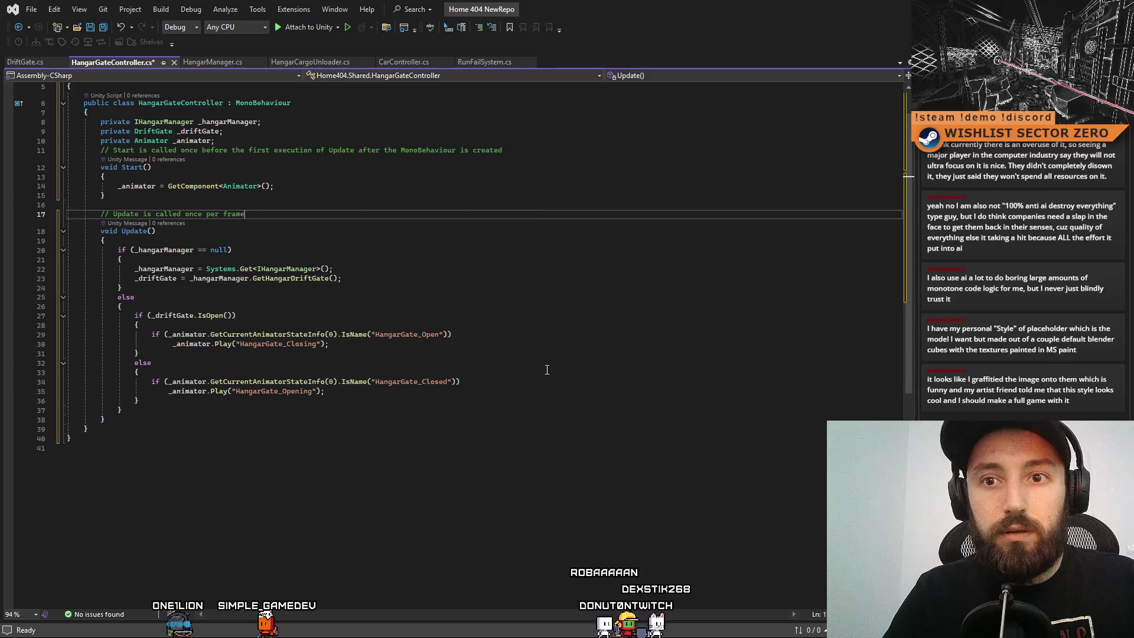
pyautogui.scroll(2, 532, 295)
pyautogui.click(593, 365)
pyautogui.click(554, 278)
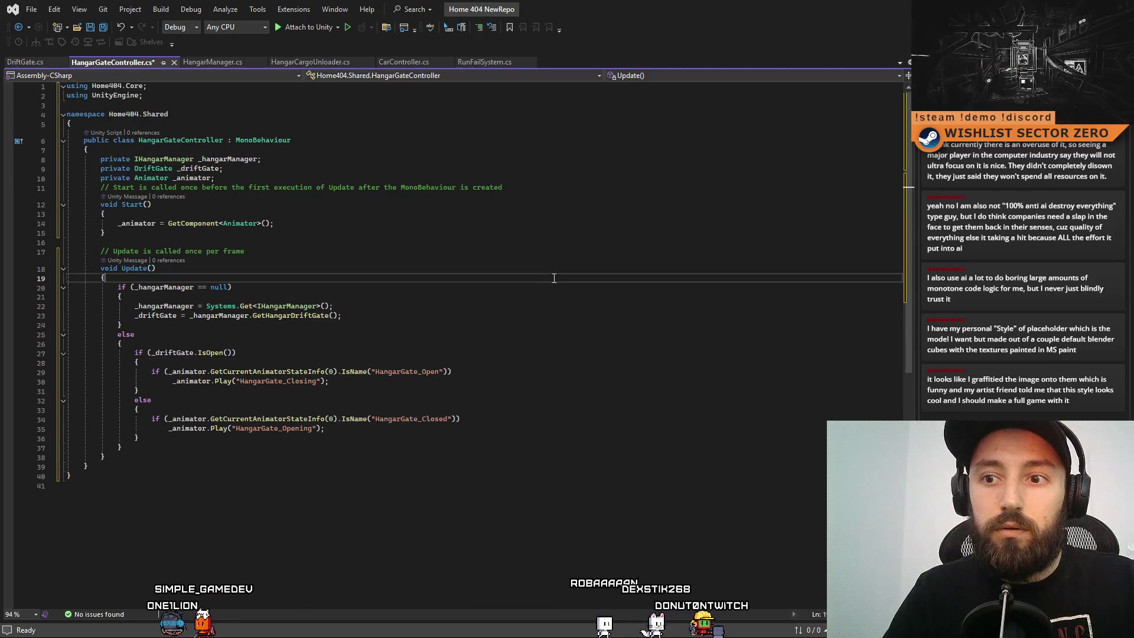
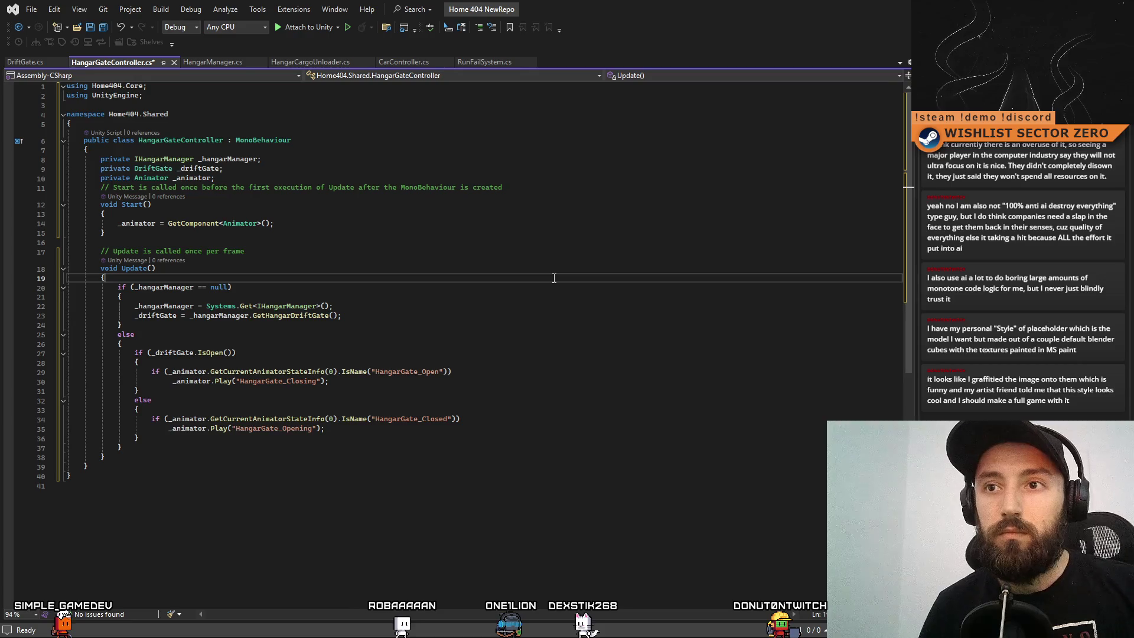
# Save HangarGateController.cs with its gate open/close logic and switch back to Unity.
pyautogui.click(602, 334)
pyautogui.hotkey('ctrl', 's')
pyautogui.click(655, 491)
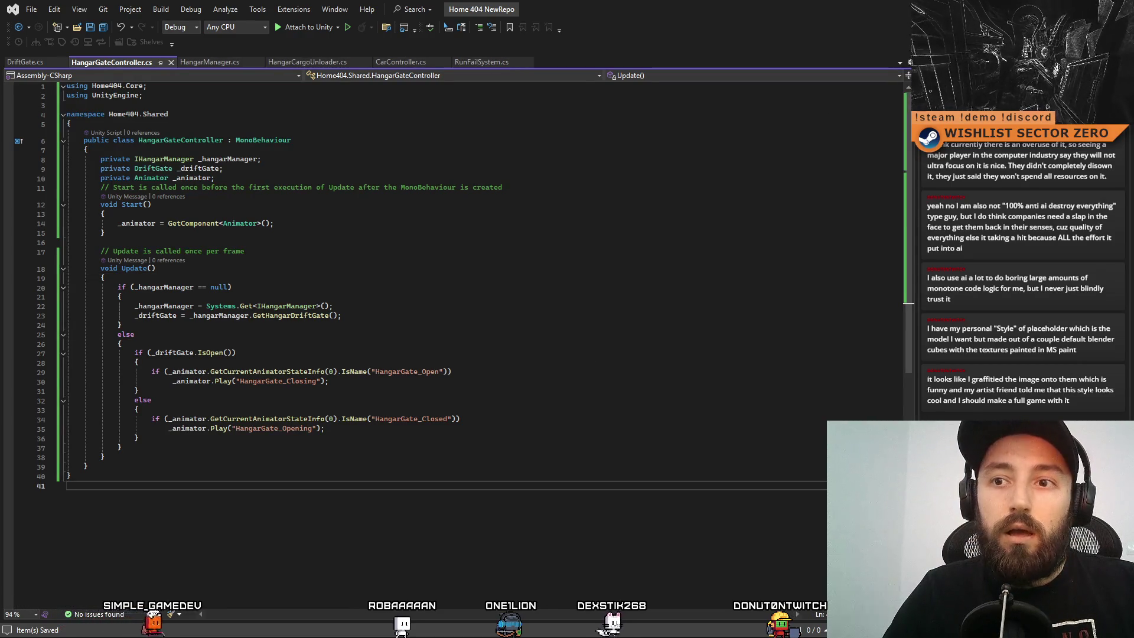
pyautogui.hotkey('alt', 'Tab')
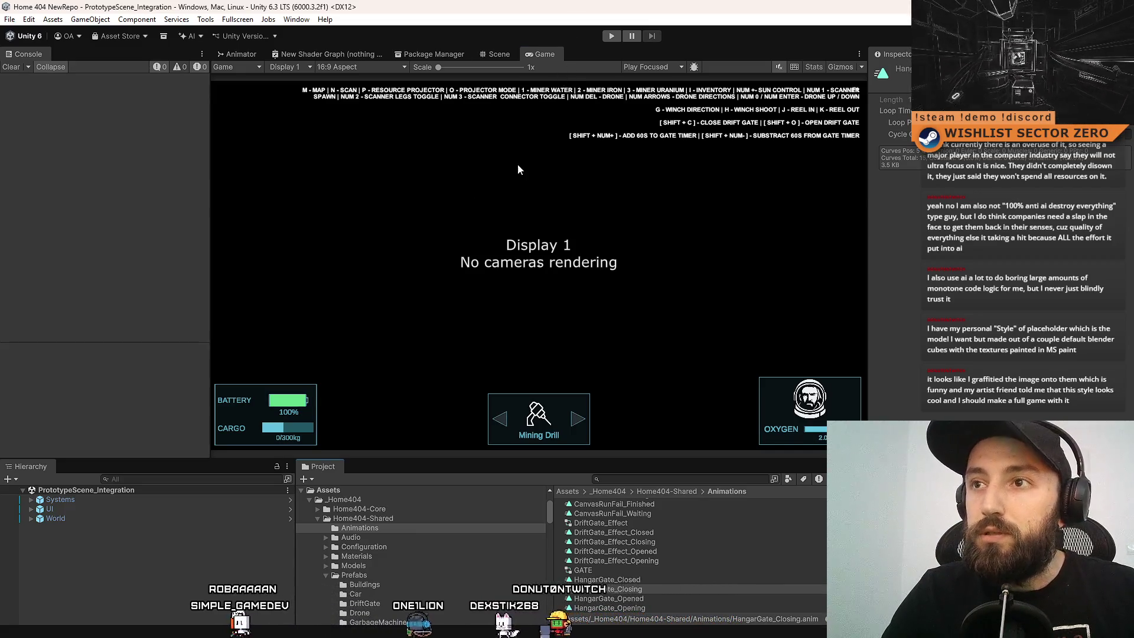
# Open the Hangar prefab from the 'hangar' project search and select its GATE object.
pyautogui.click(544, 52)
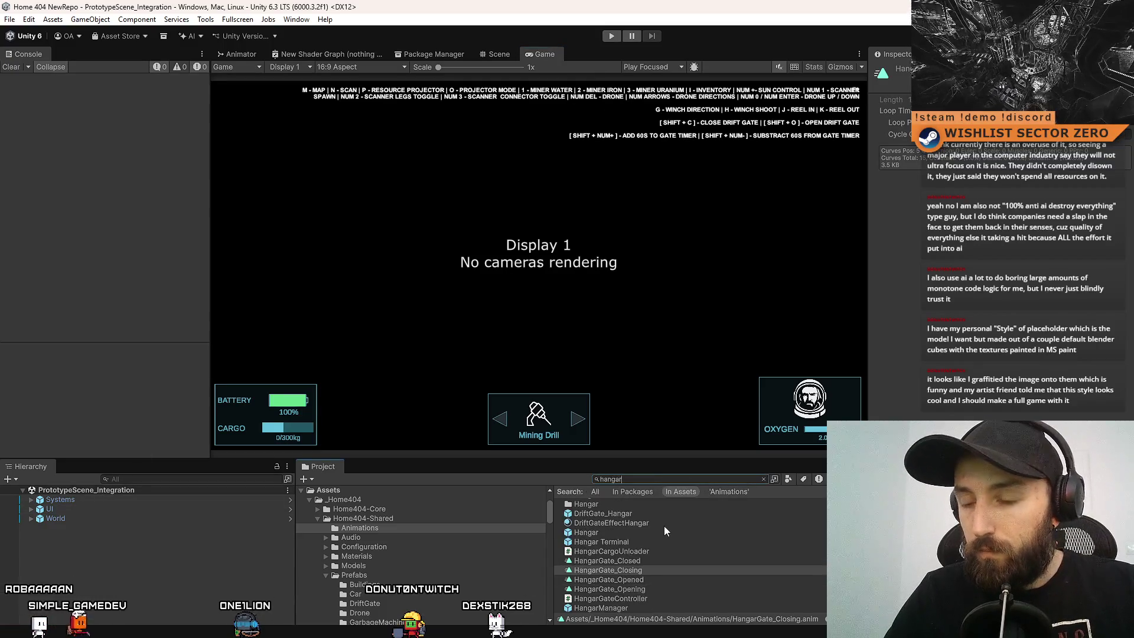
pyautogui.write('hangar')
pyautogui.click(673, 533)
pyautogui.doubleClick(673, 533)
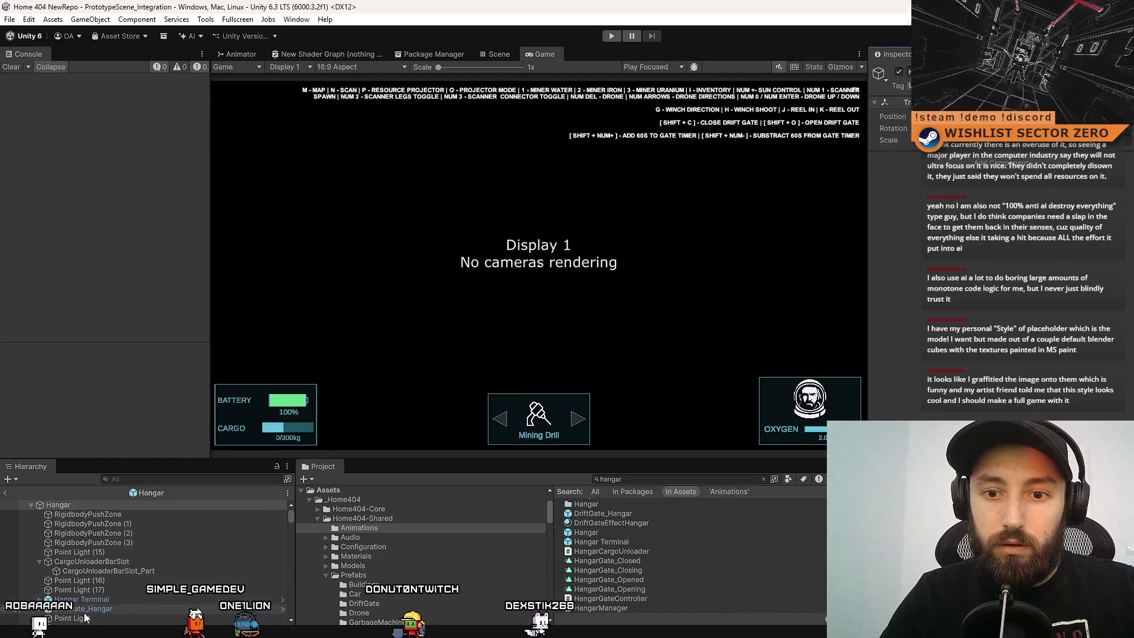
pyautogui.click(499, 54)
pyautogui.moveTo(577, 278); pyautogui.dragTo(567, 284)
pyautogui.click(570, 283)
pyautogui.click(100, 561)
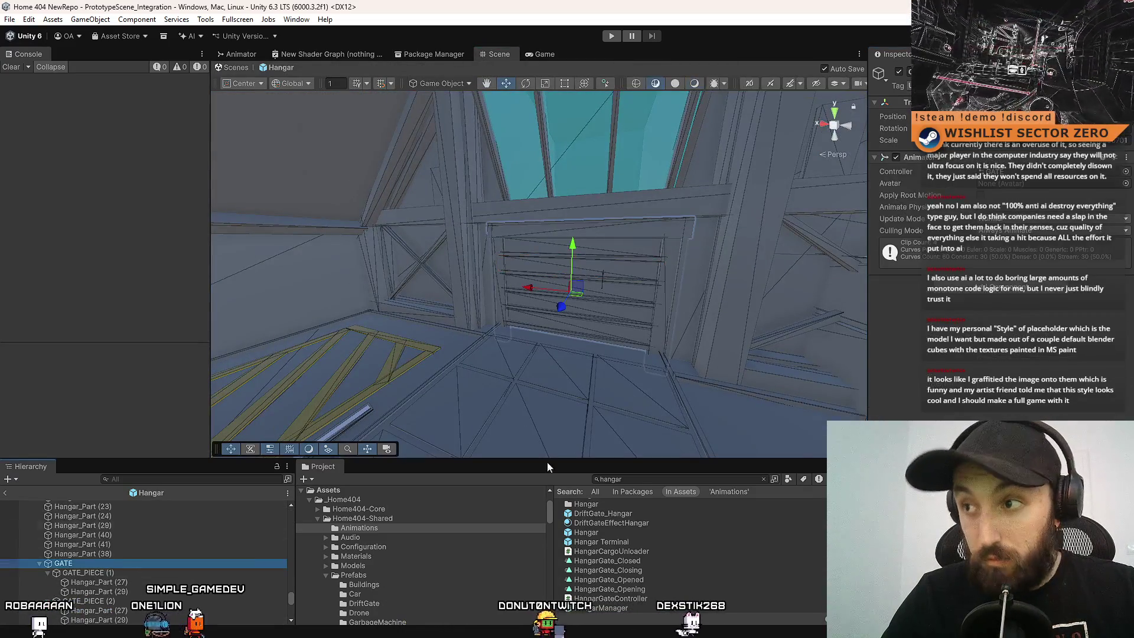
# Add the Hangar Gate Controller component to GATE and clear the console errors.
pyautogui.click(1005, 285)
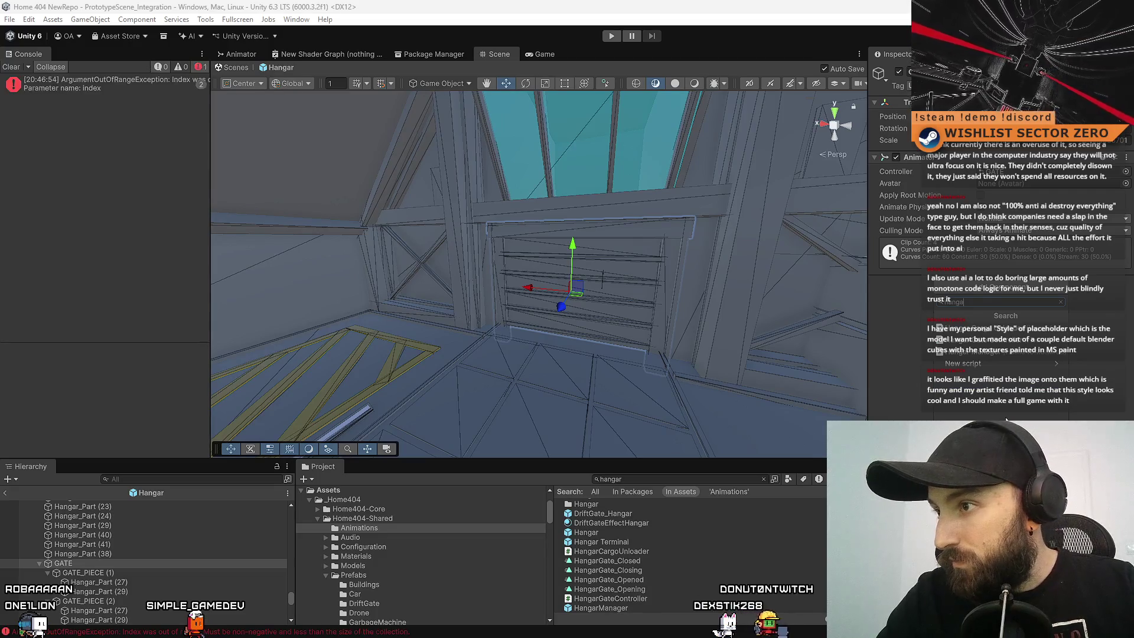
pyautogui.click(998, 339)
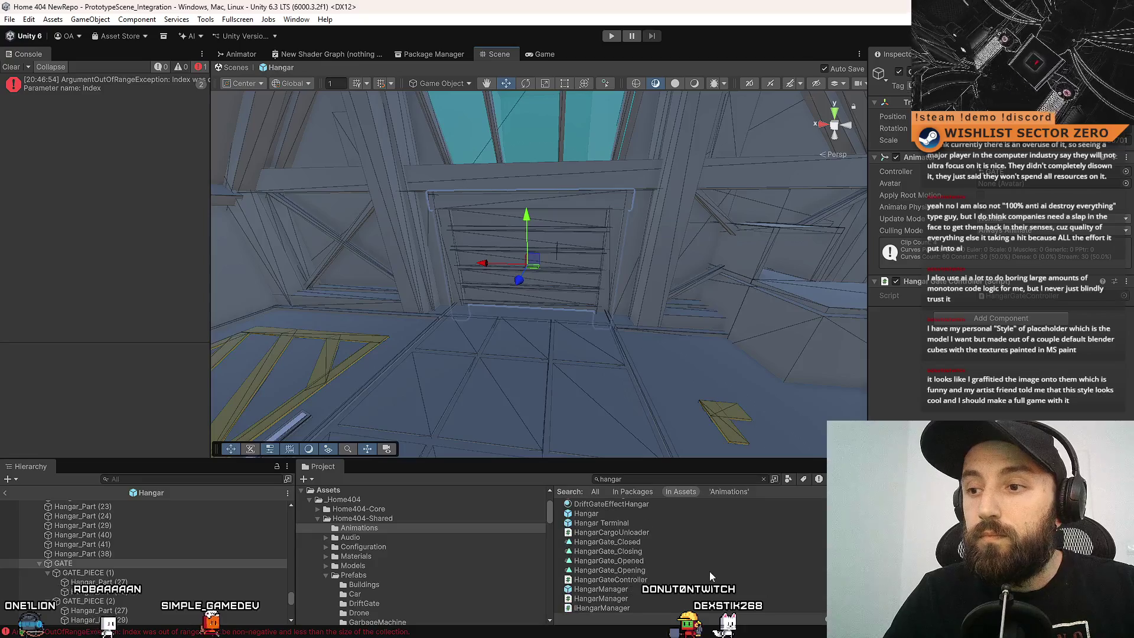
pyautogui.click(733, 594)
pyautogui.moveTo(414, 248); pyautogui.dragTo(390, 193)
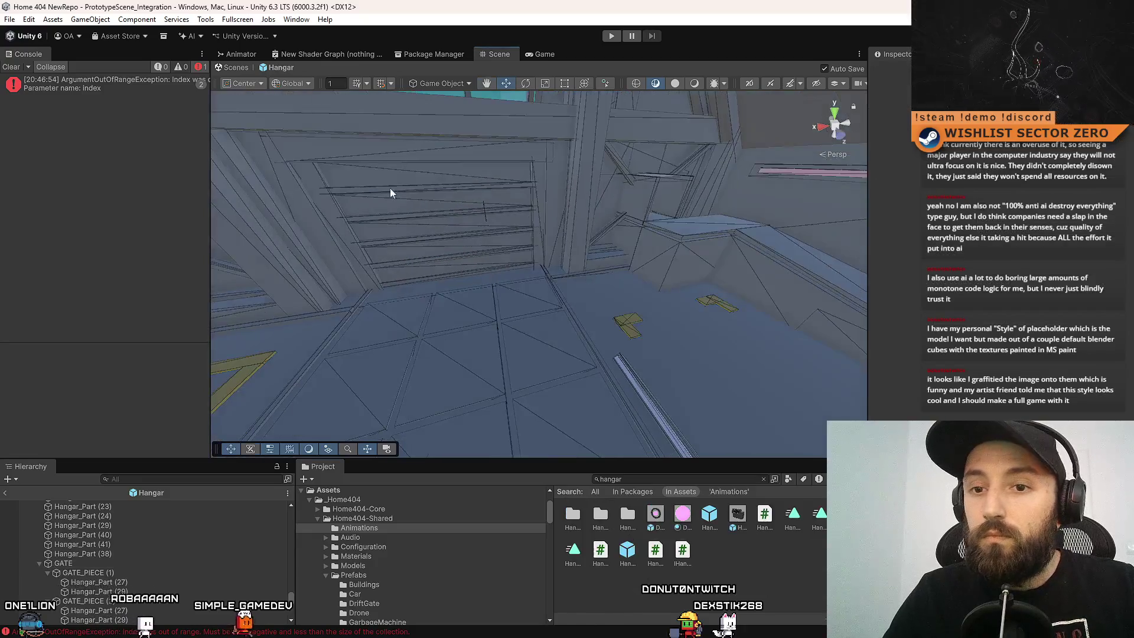
pyautogui.click(88, 88)
pyautogui.click(7, 69)
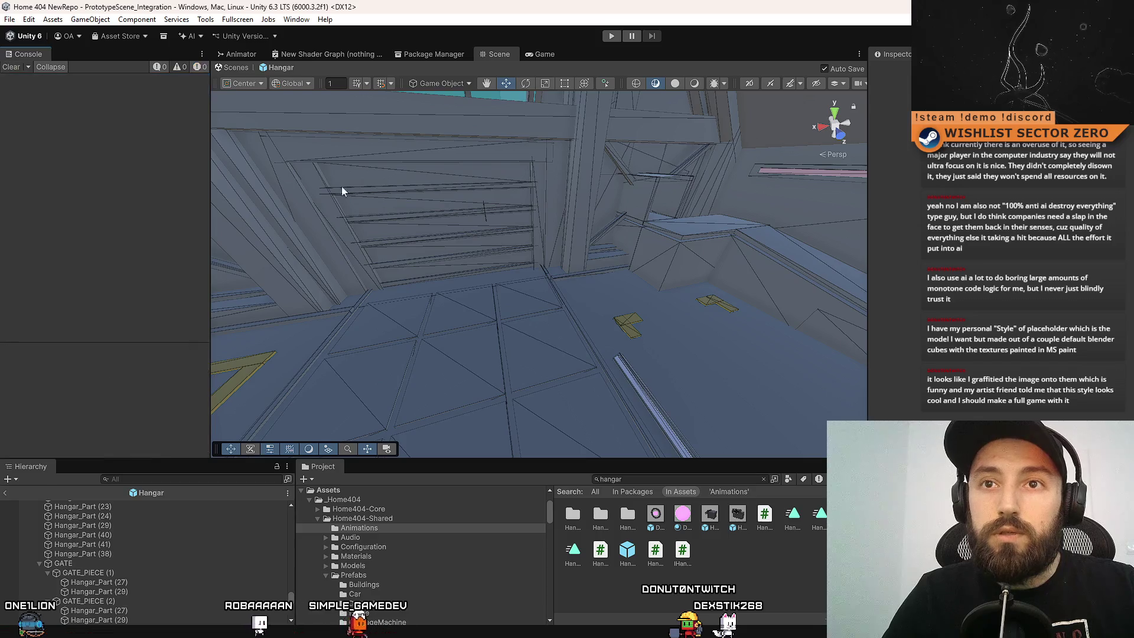
# Clear the project search, leave the Hangar prefab for the main scene, and show the Game view.
pyautogui.click(763, 479)
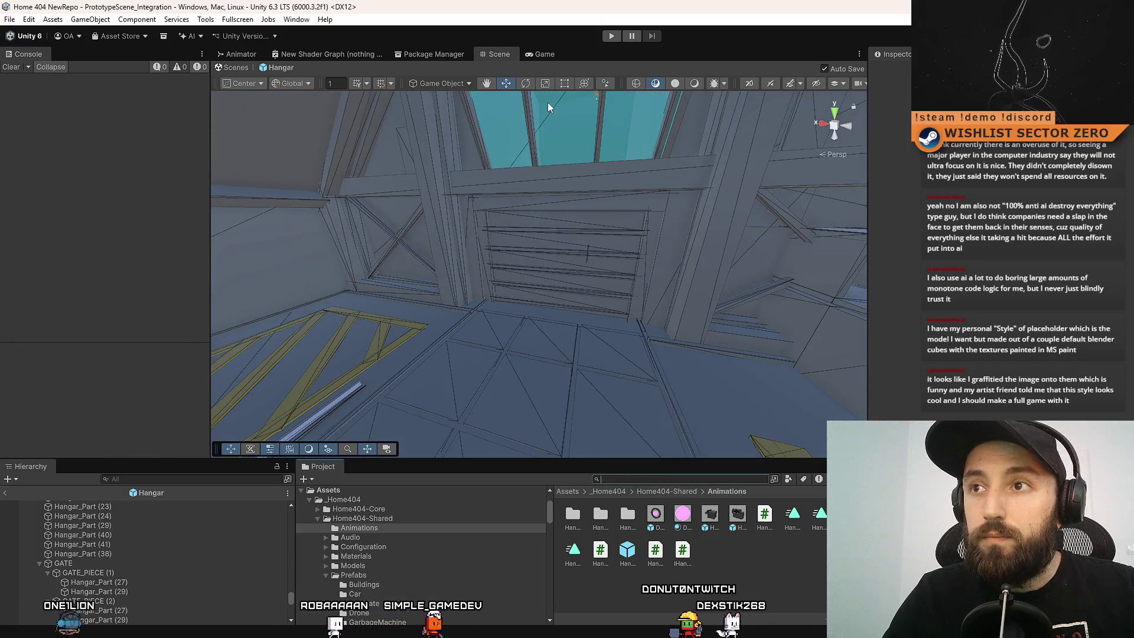
pyautogui.click(545, 53)
pyautogui.click(490, 54)
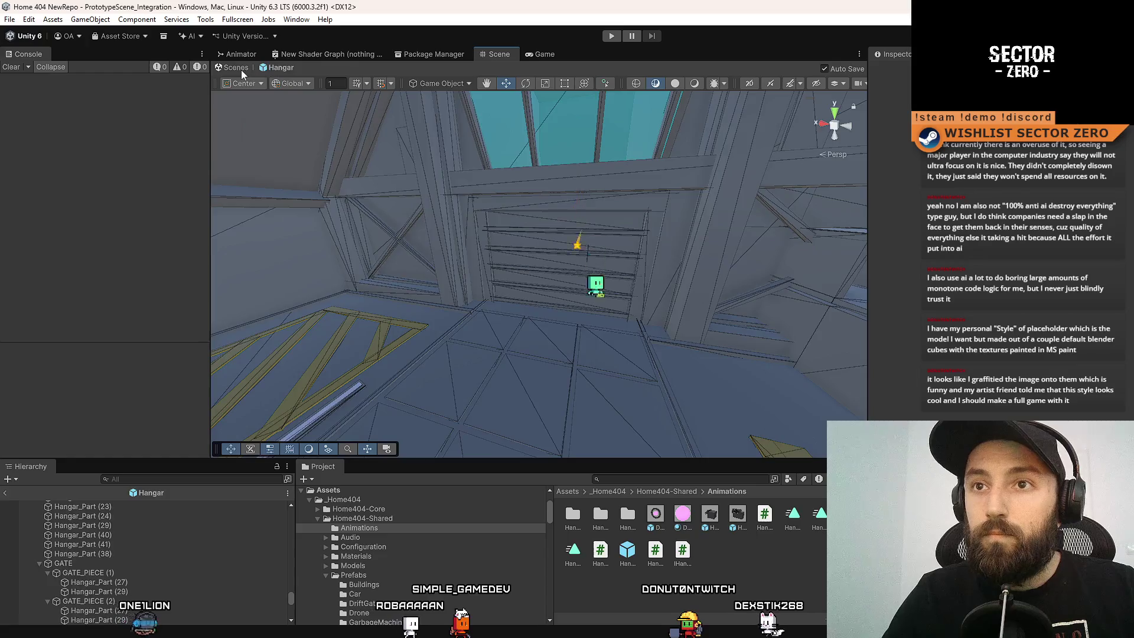
pyautogui.click(240, 68)
pyautogui.click(544, 55)
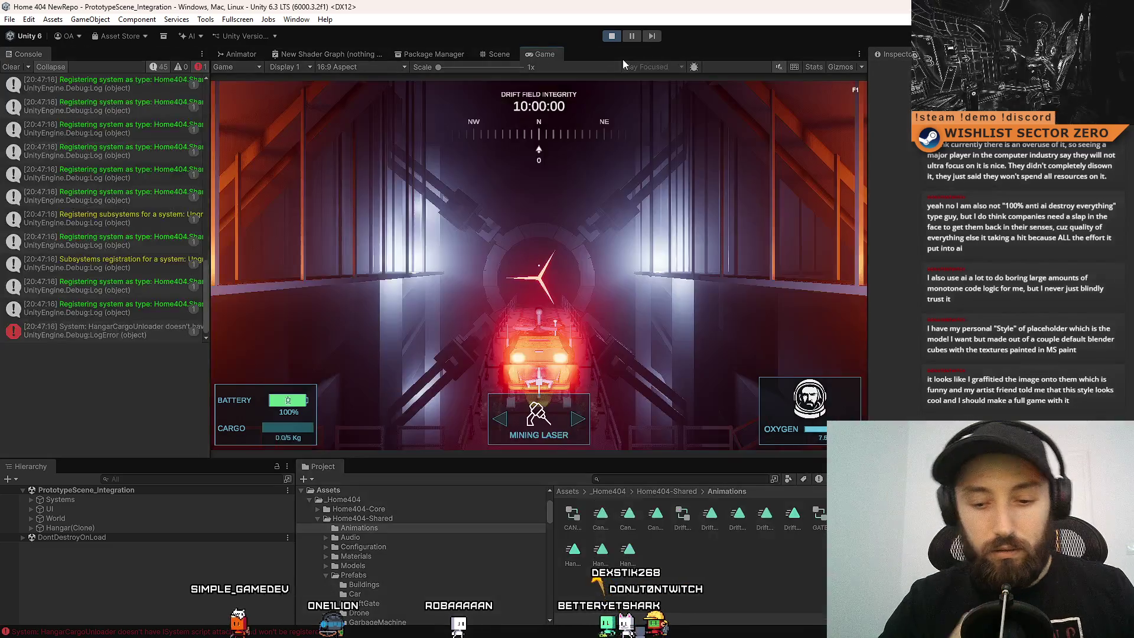
# Toggle the Game view fullscreen and read the HangarCargoUnloader error's stack trace.
pyautogui.press('F10')
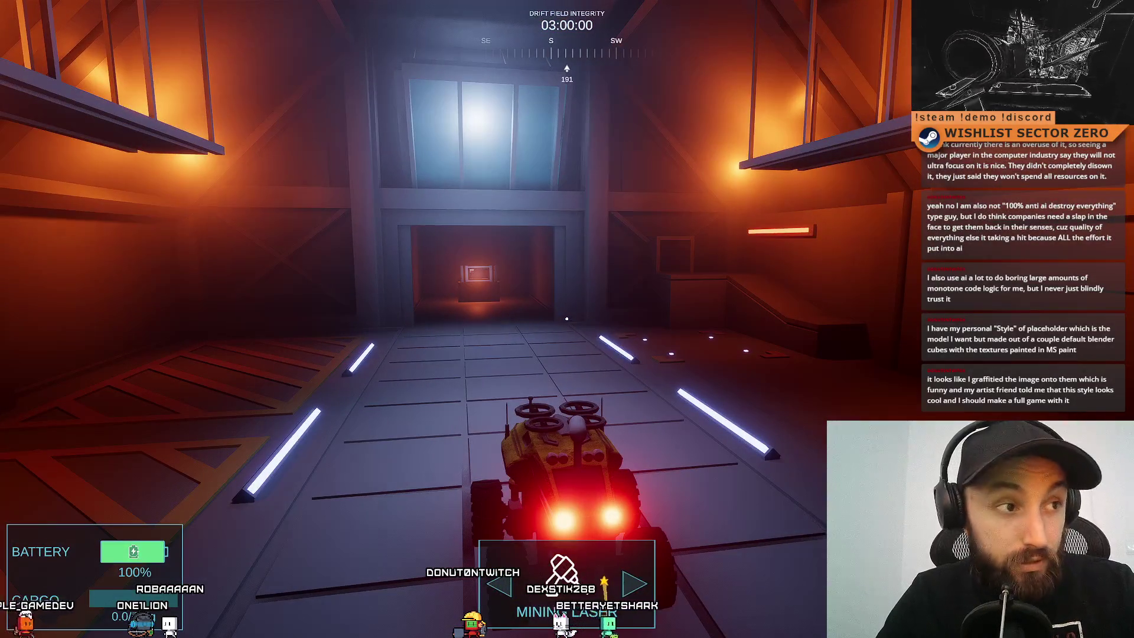
pyautogui.press('F11')
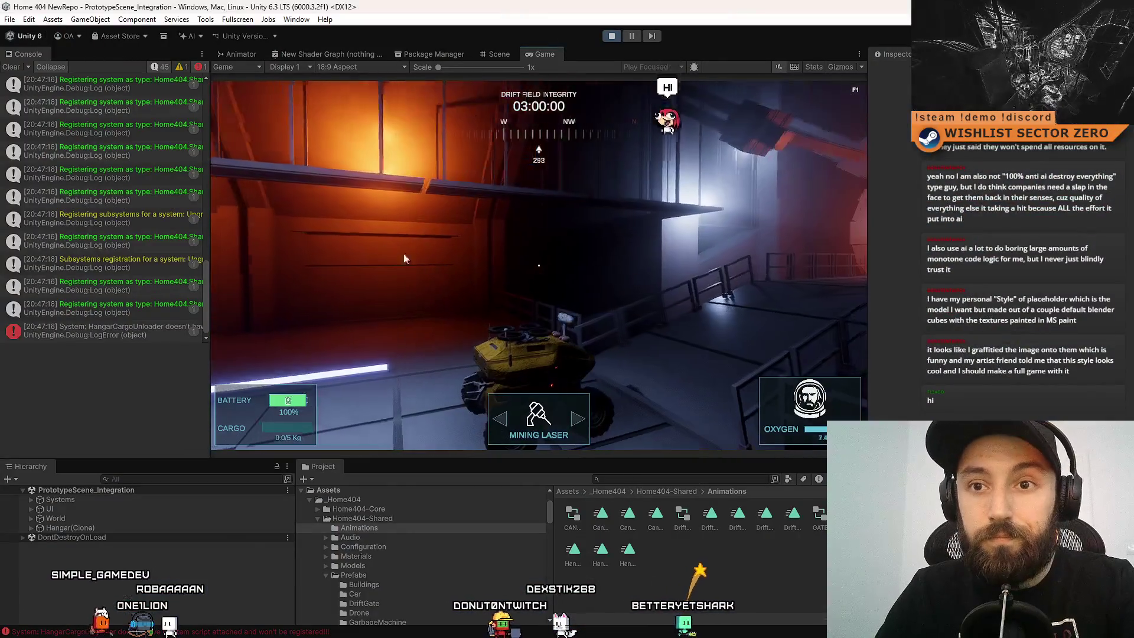
pyautogui.press('F10')
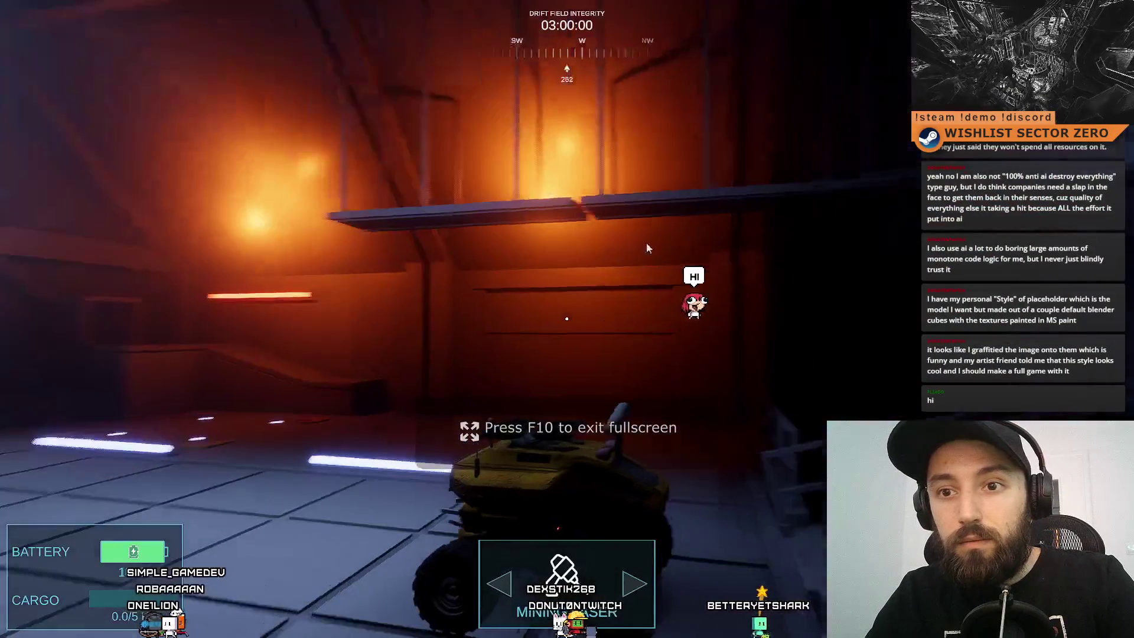
pyautogui.press('F10')
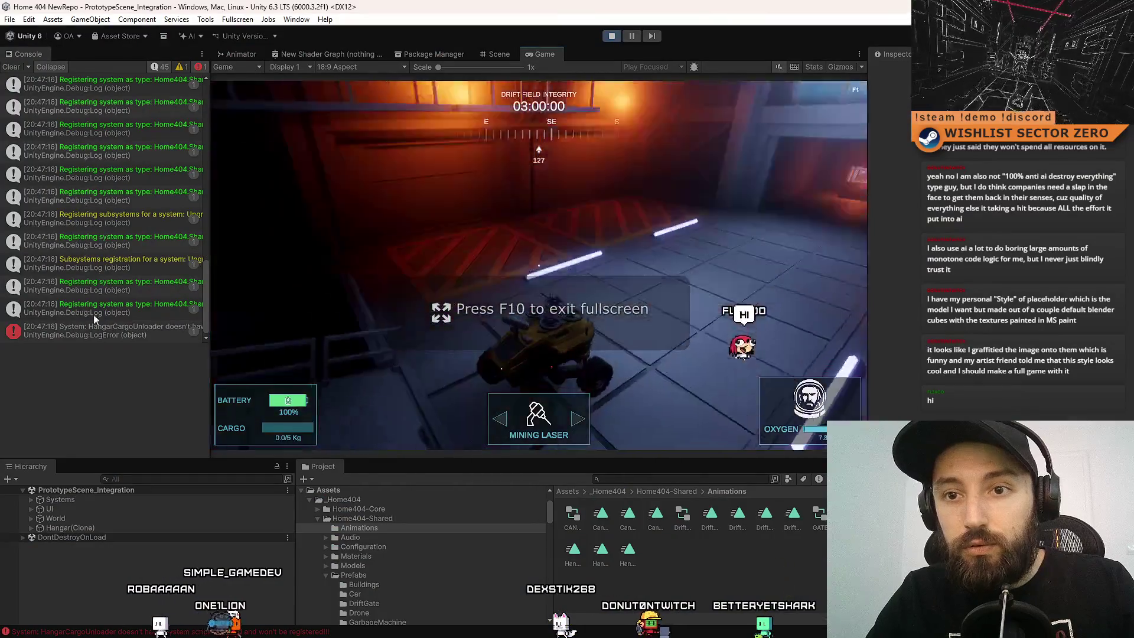
pyautogui.click(124, 335)
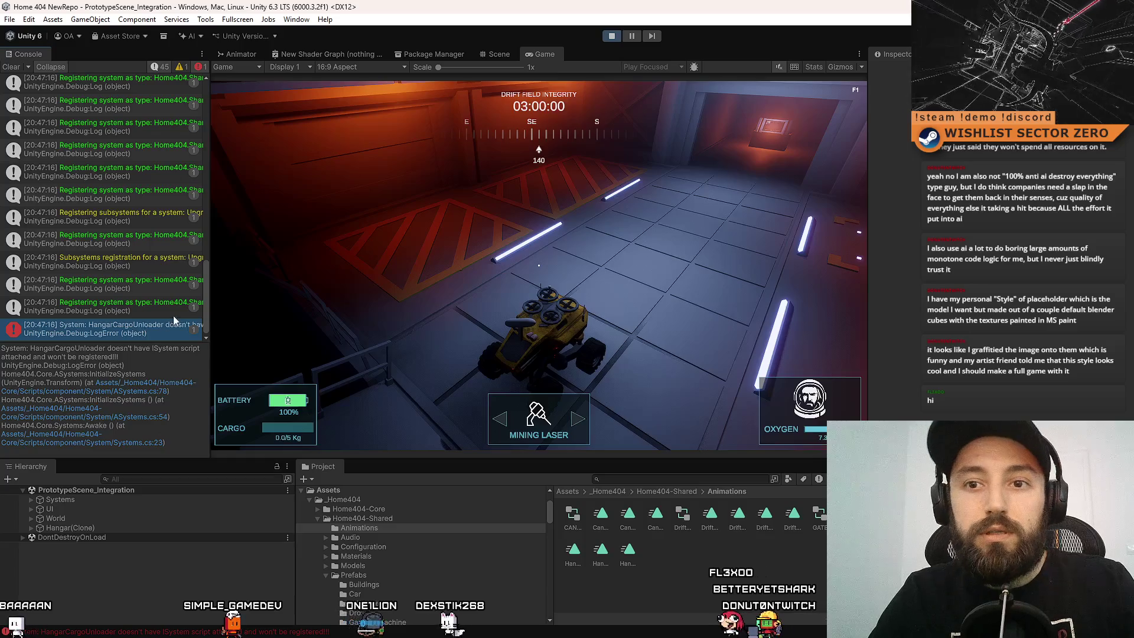
pyautogui.scroll(5, 182, 296)
pyautogui.scroll(8, 182, 296)
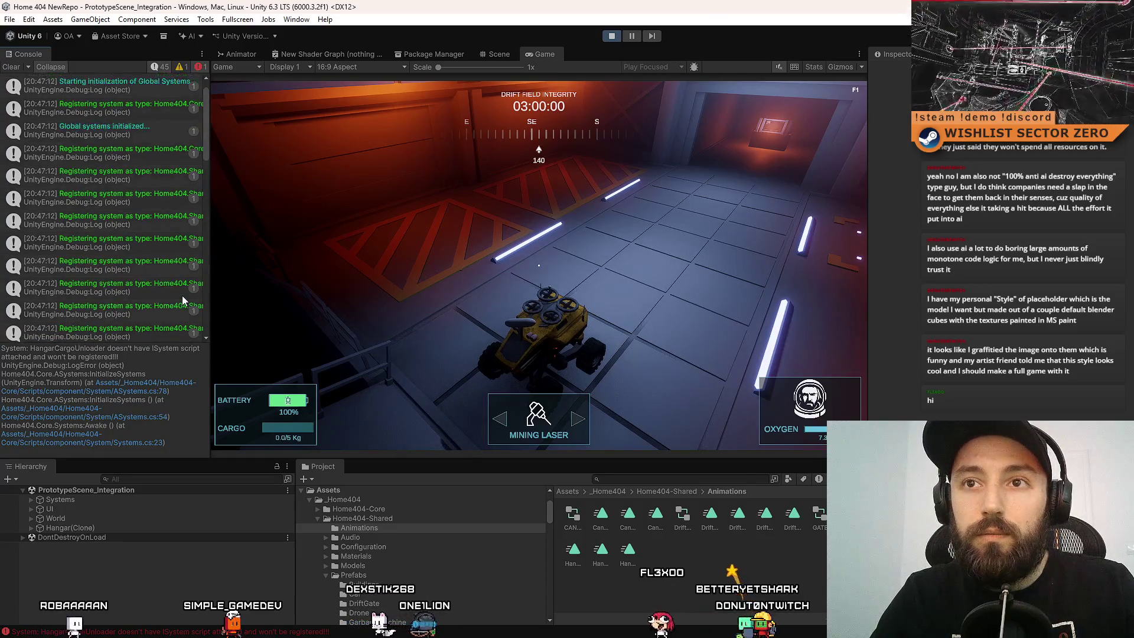
# Drive the rover through the hangar with WASD, then pause the game and clear the console.
pyautogui.click(236, 242)
pyautogui.press('w')
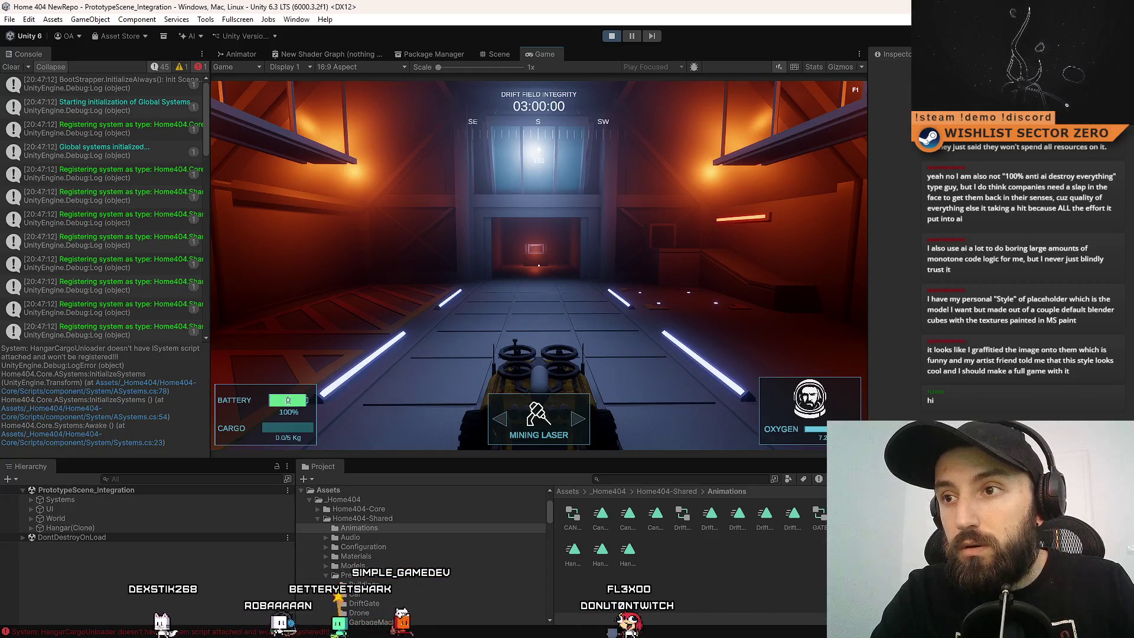
pyautogui.press('w')
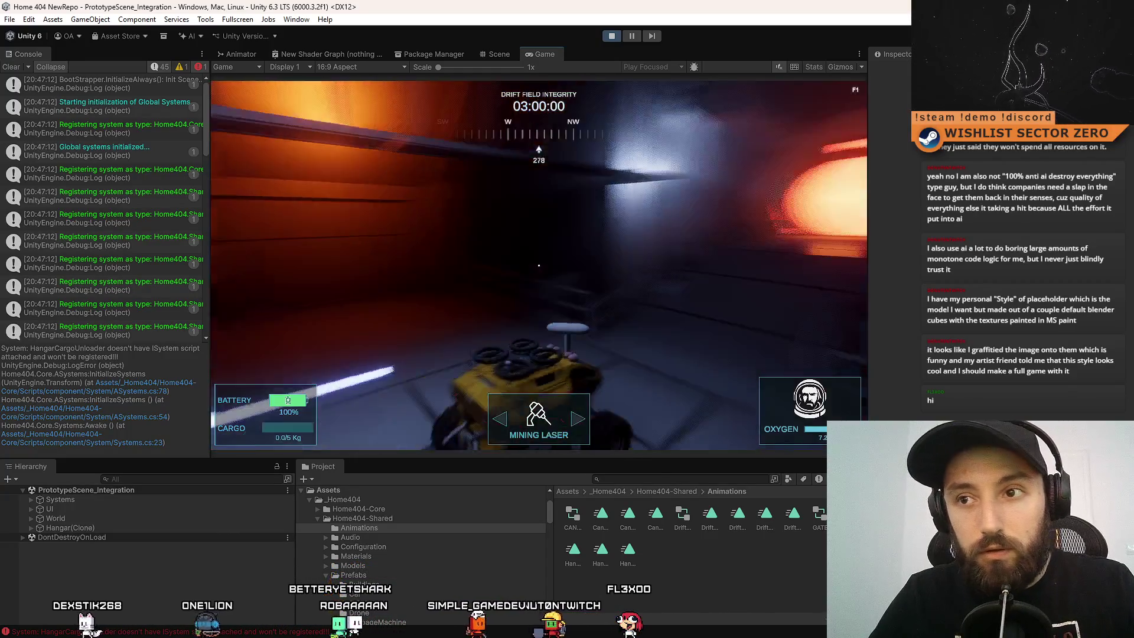
pyautogui.press('a')
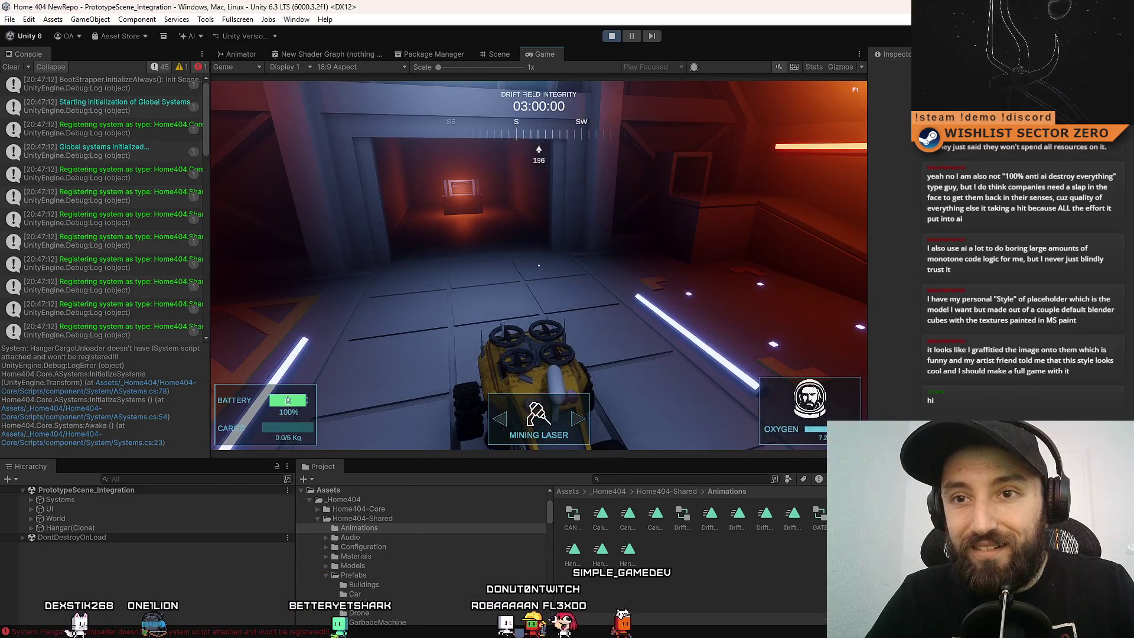
pyautogui.press('d')
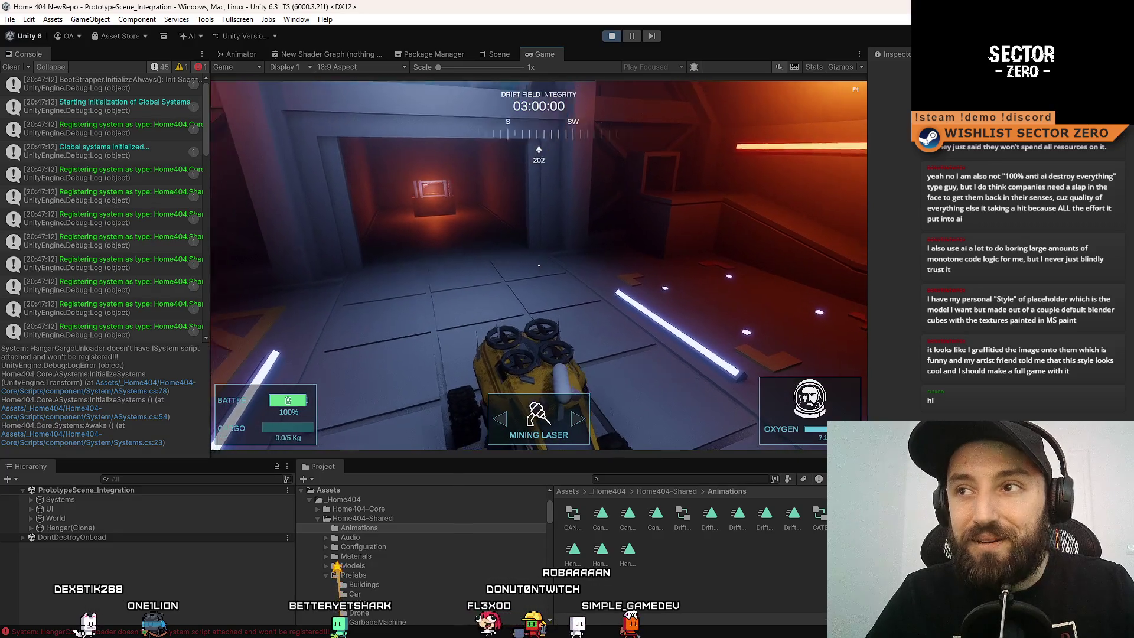
pyautogui.press('Escape')
pyautogui.click(631, 36)
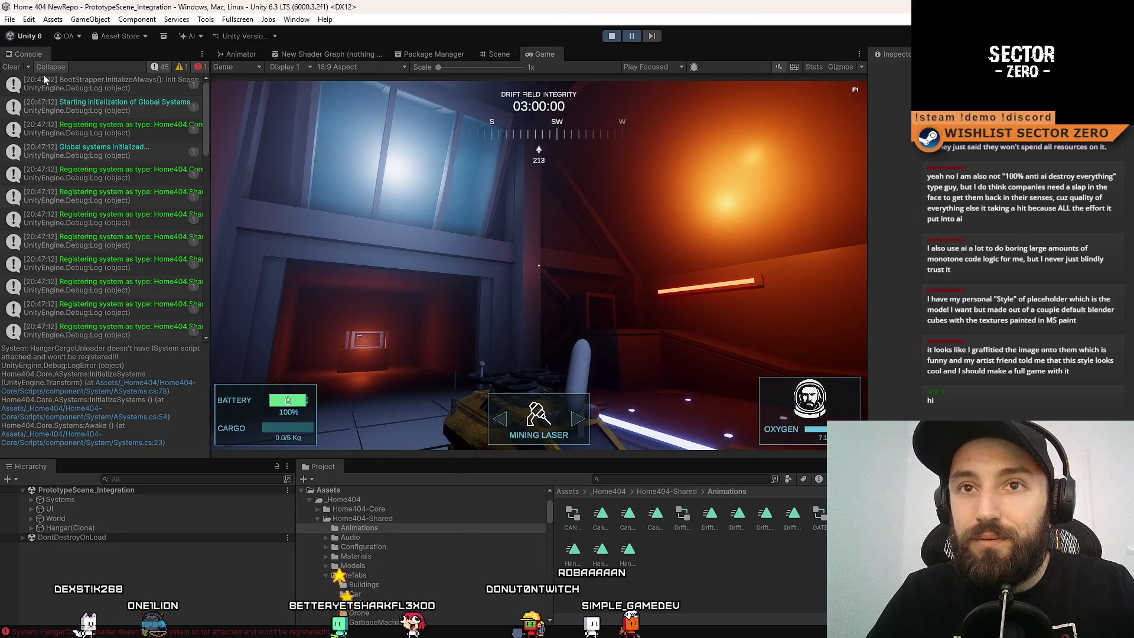
pyautogui.click(11, 67)
pyautogui.hotkey('ctrl', '1')
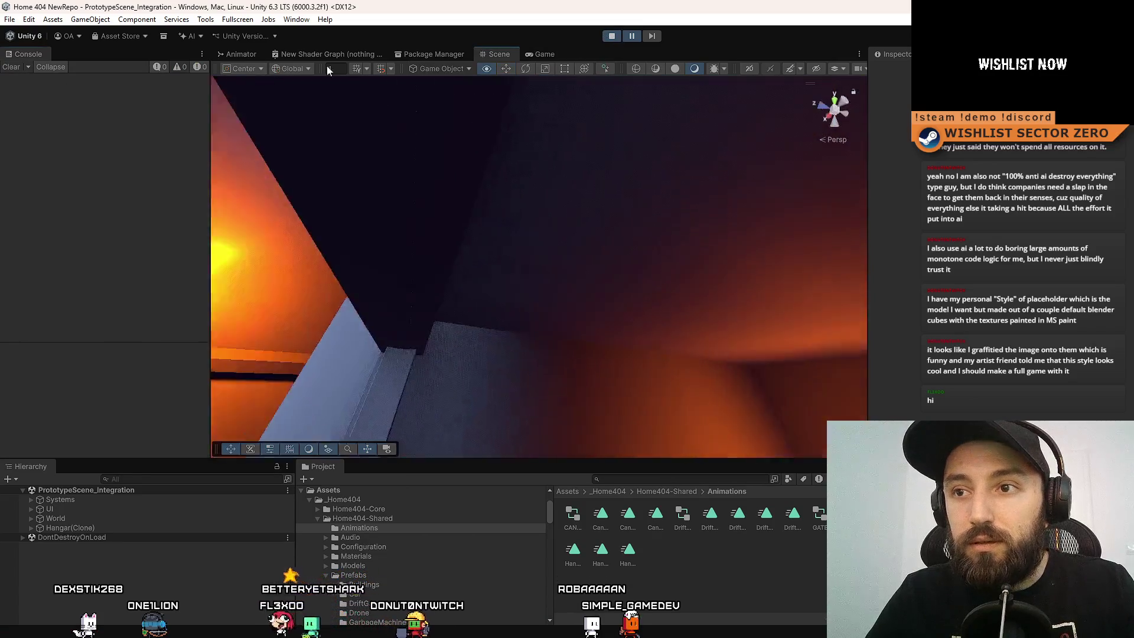
# Select GATE in the paused hangar scene and open its HangarGateController script from the Inspector.
pyautogui.moveTo(337, 107)
pyautogui.mouseDown()
pyautogui.moveTo(366, 236)
pyautogui.moveTo(476, 258)
pyautogui.mouseUp()
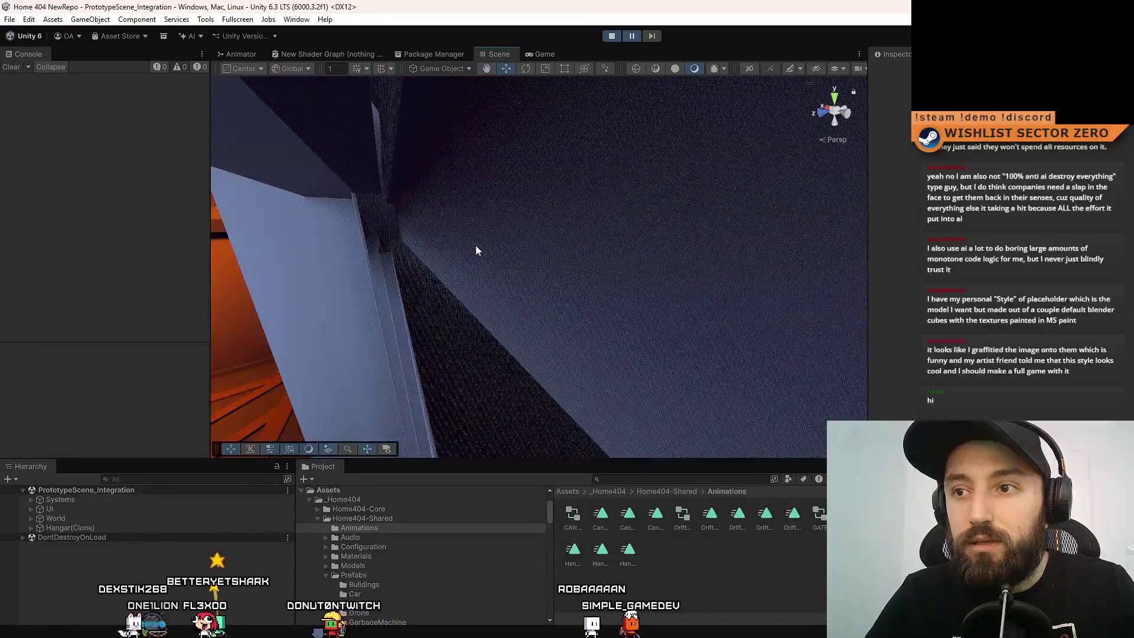
pyautogui.click(475, 258)
pyautogui.click(63, 553)
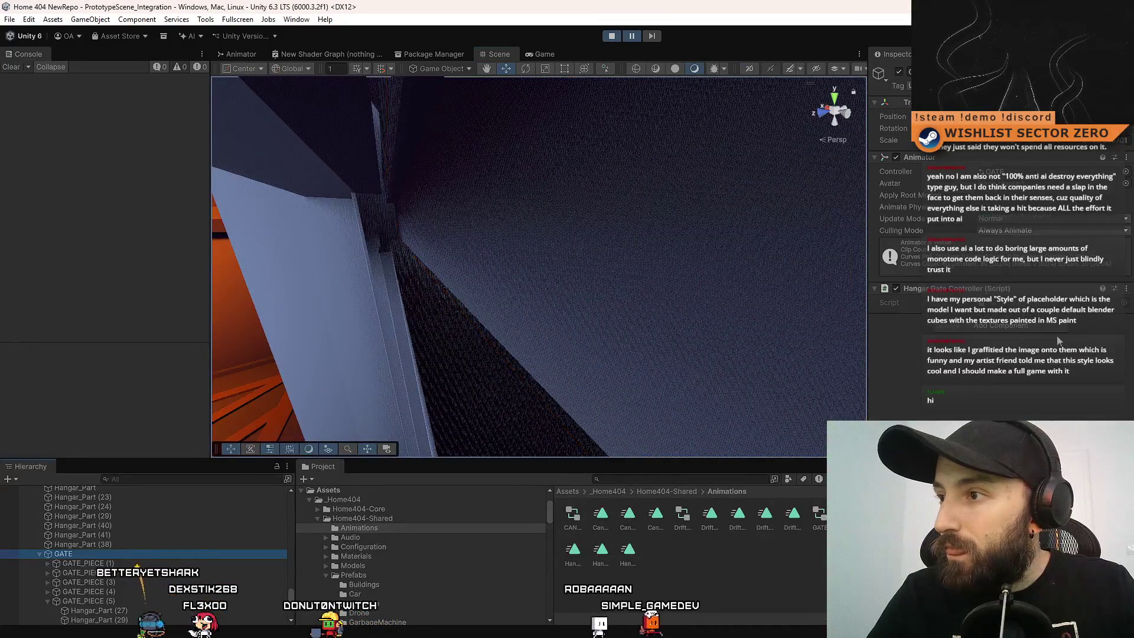
pyautogui.moveTo(378, 277); pyautogui.dragTo(449, 254)
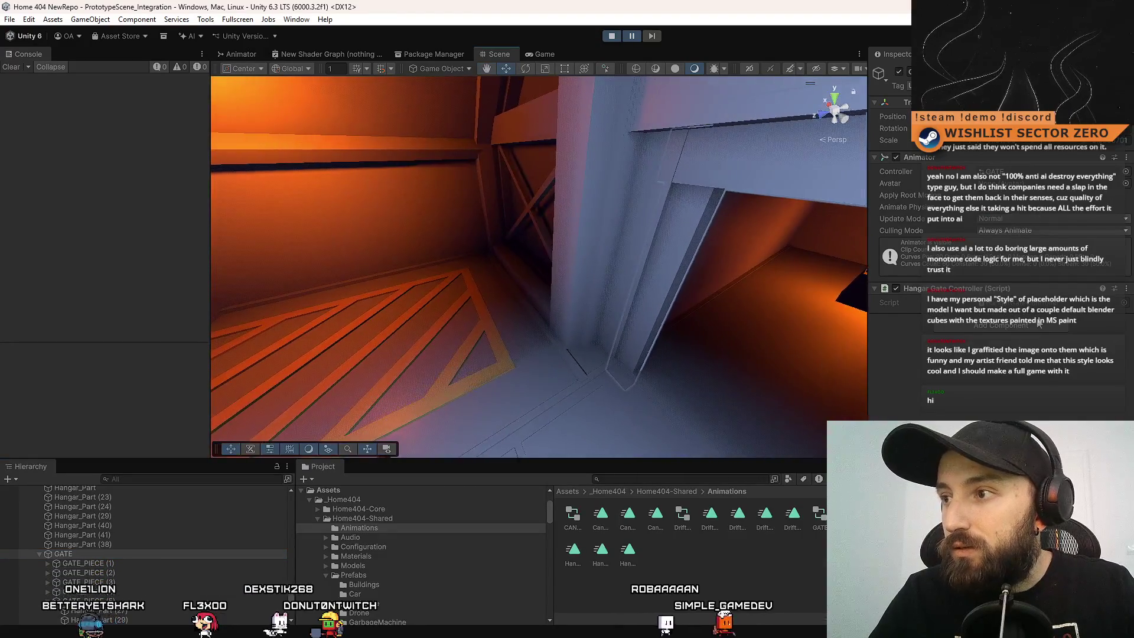
pyautogui.doubleClick(1029, 303)
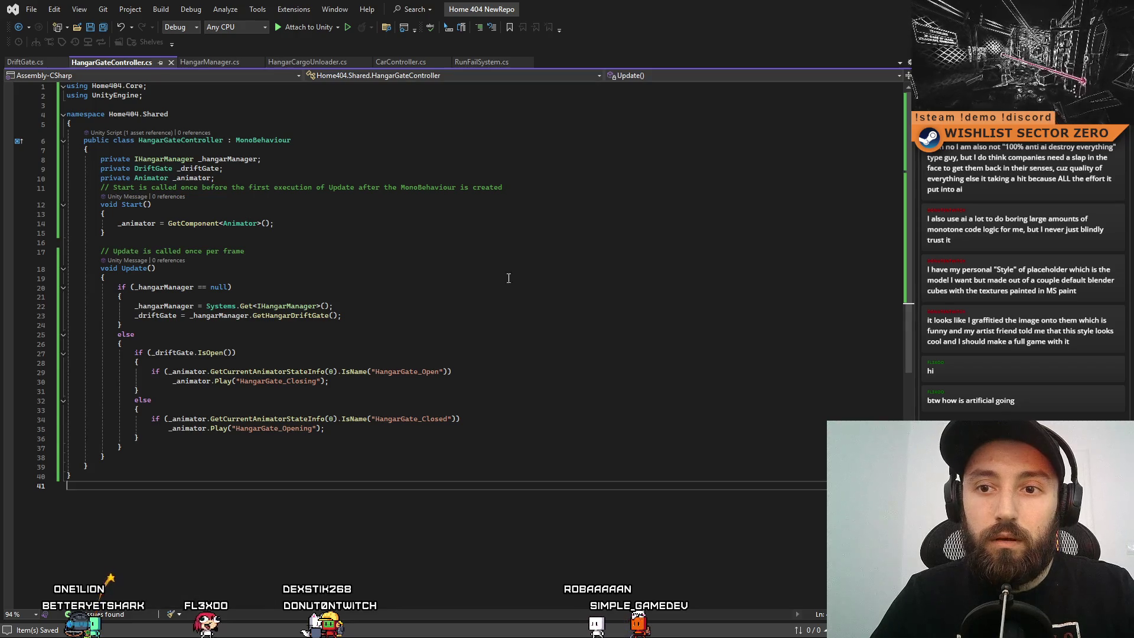
pyautogui.doubleClick(155, 287)
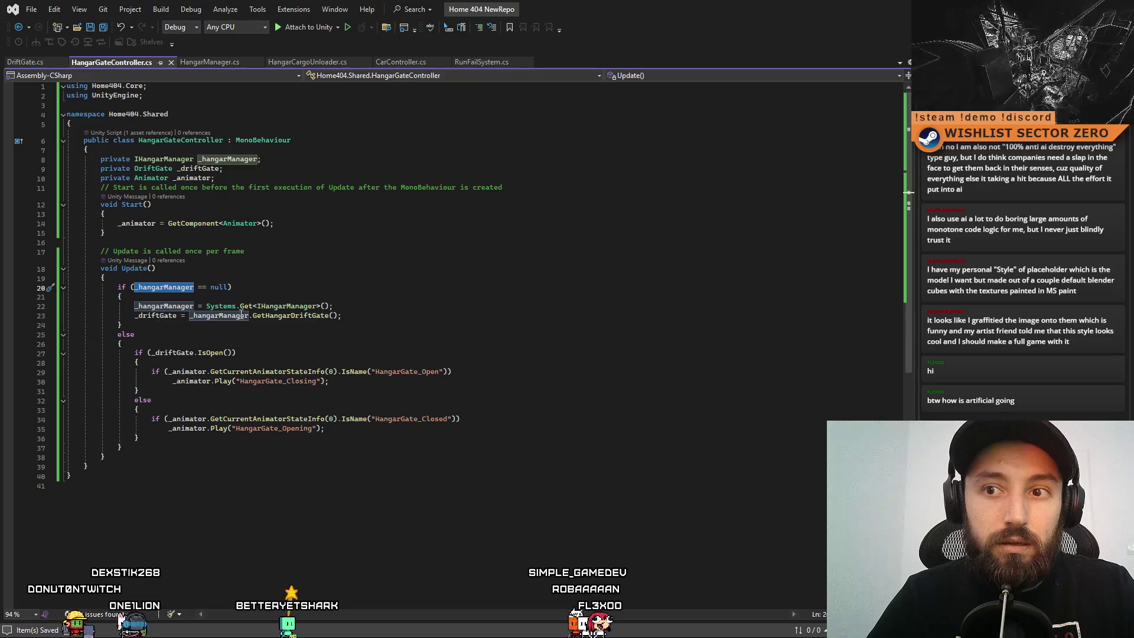
pyautogui.click(400, 314)
pyautogui.hotkey('alt', 'Tab')
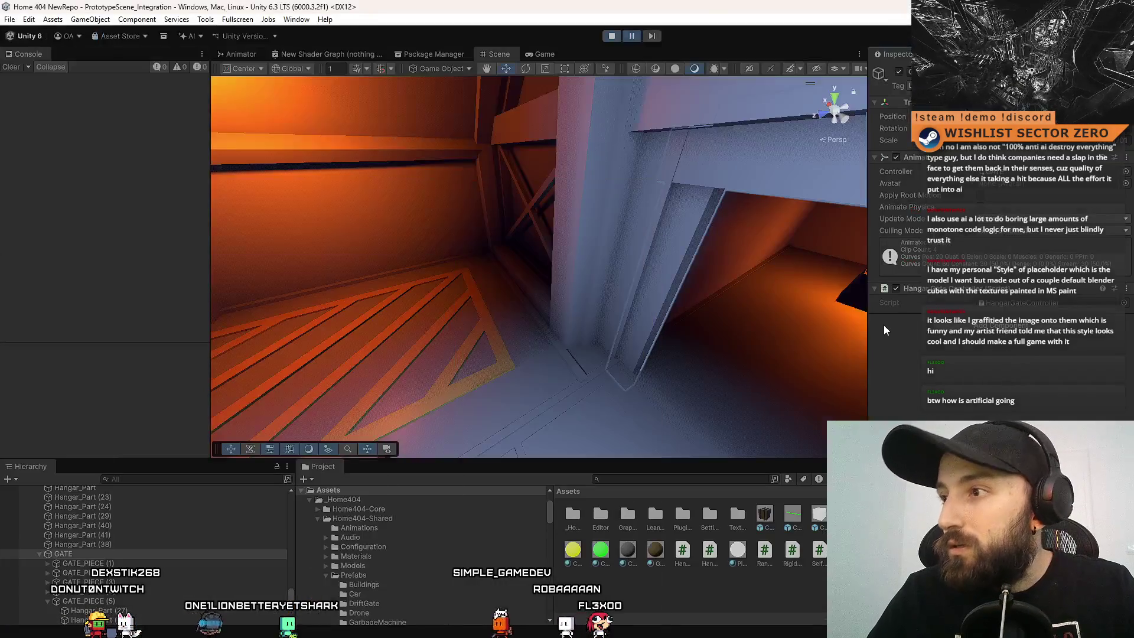
# Switch the Inspector to Debug mode to see GATE's hidden properties, then back to Normal.
pyautogui.click(1127, 54)
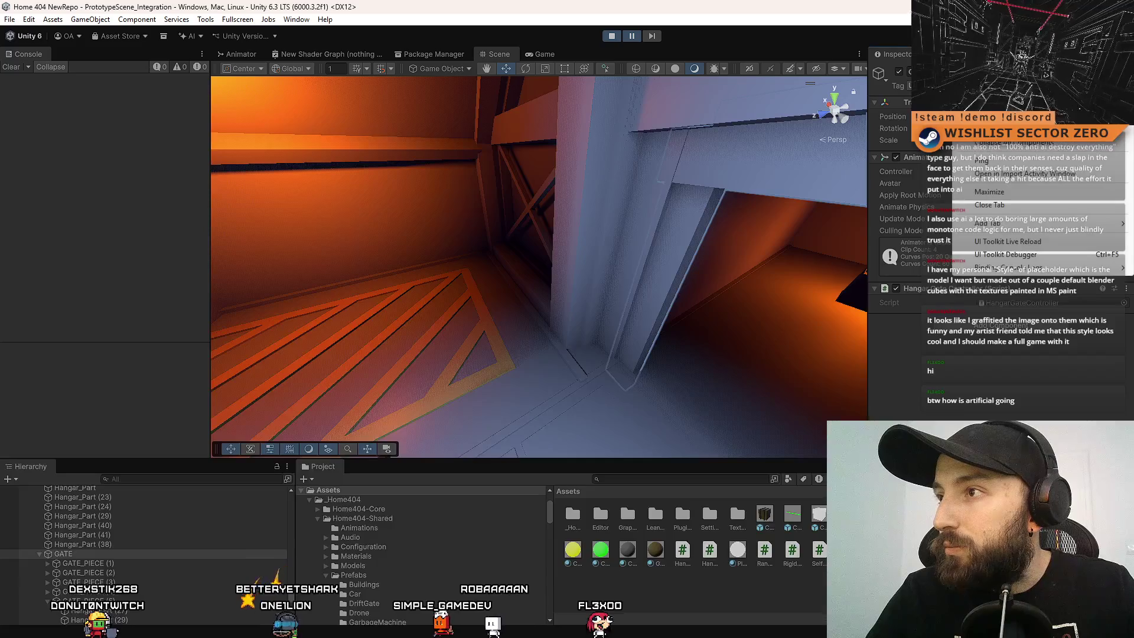
pyautogui.click(995, 146)
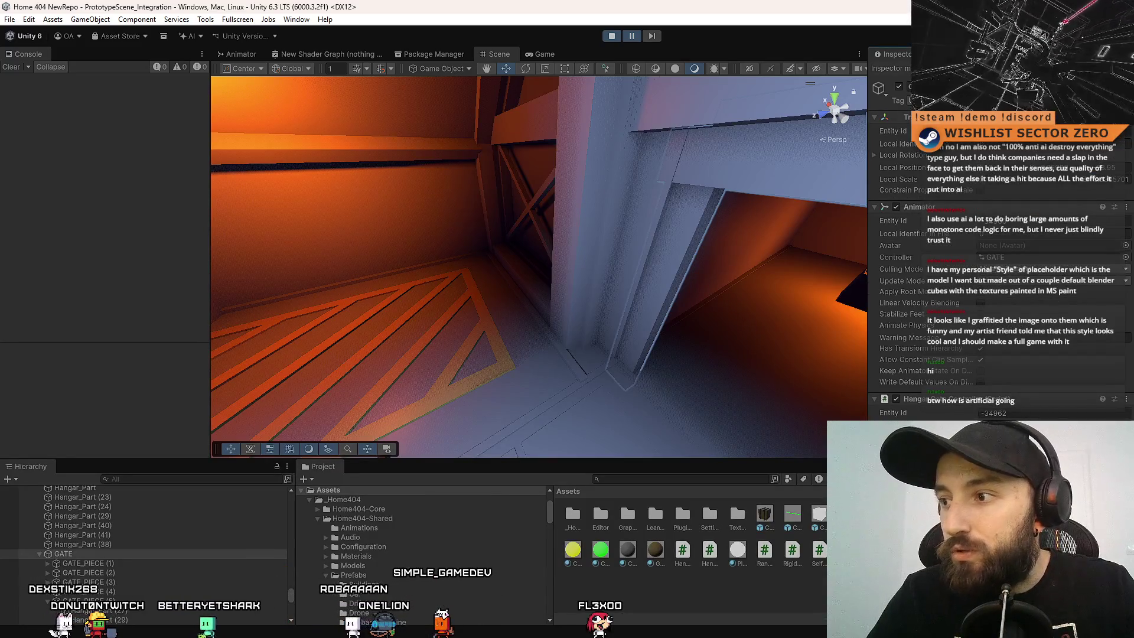
pyautogui.click(1128, 54)
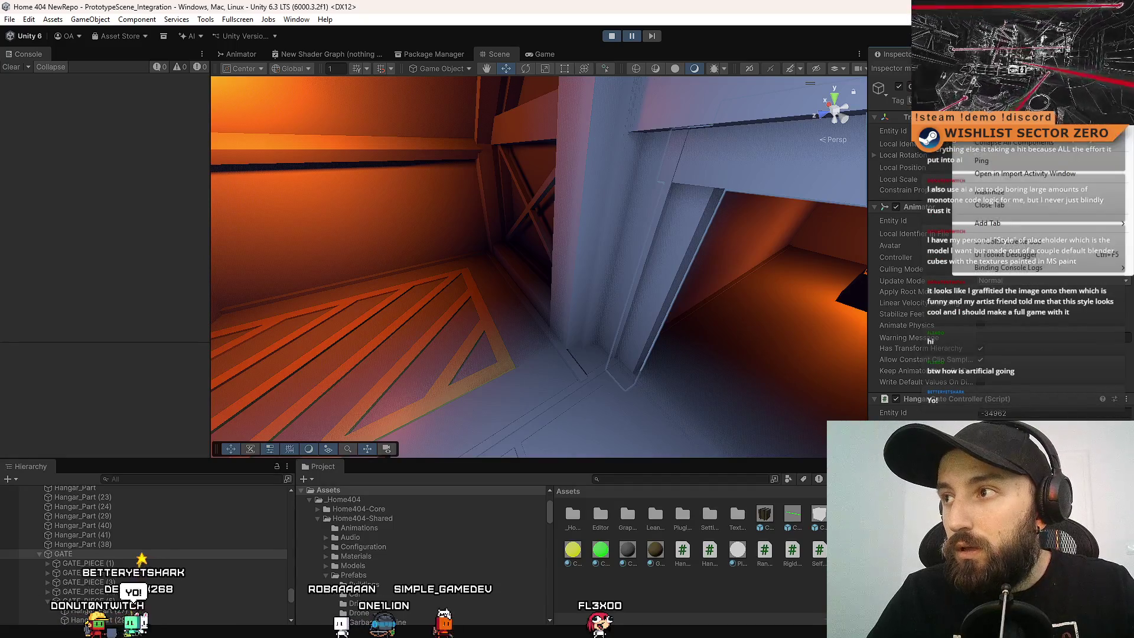
pyautogui.click(992, 236)
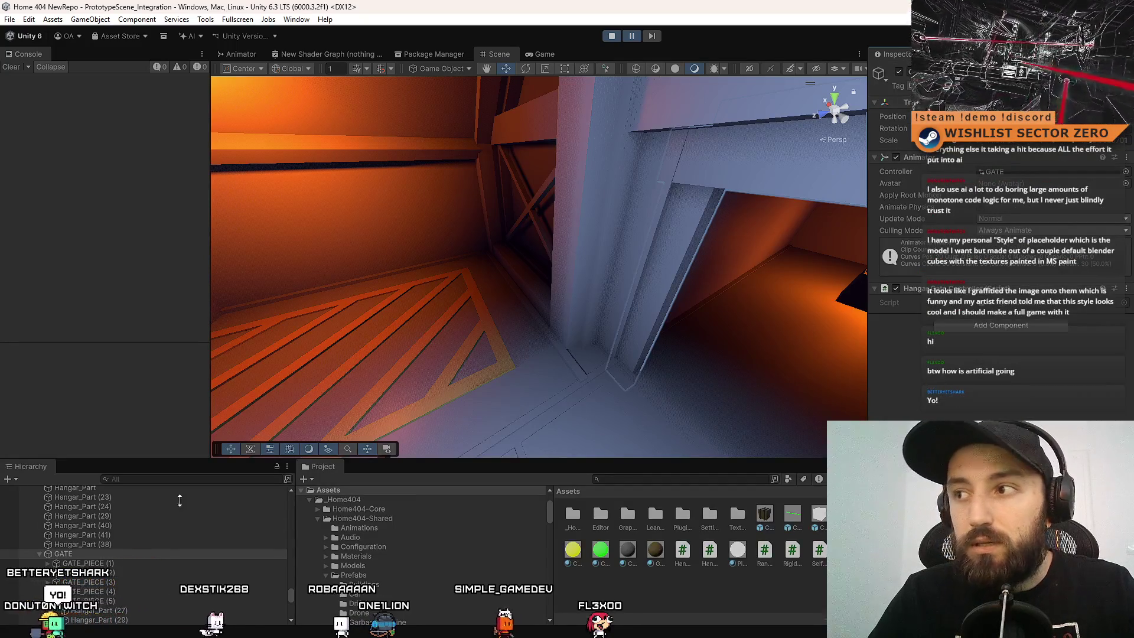
# Check the Open-state and HangarGate_Closing lines in HangarGateController.cs, then return to the Unity scene.
pyautogui.hotkey('alt', 'Tab')
pyautogui.click(608, 381)
pyautogui.click(611, 371)
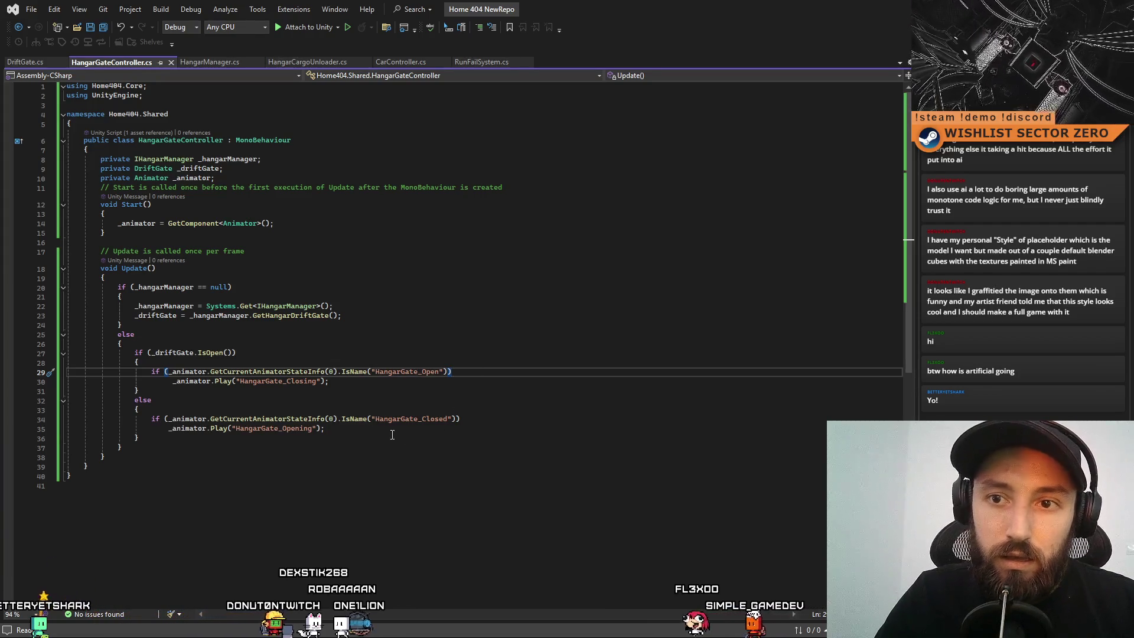
pyautogui.click(589, 379)
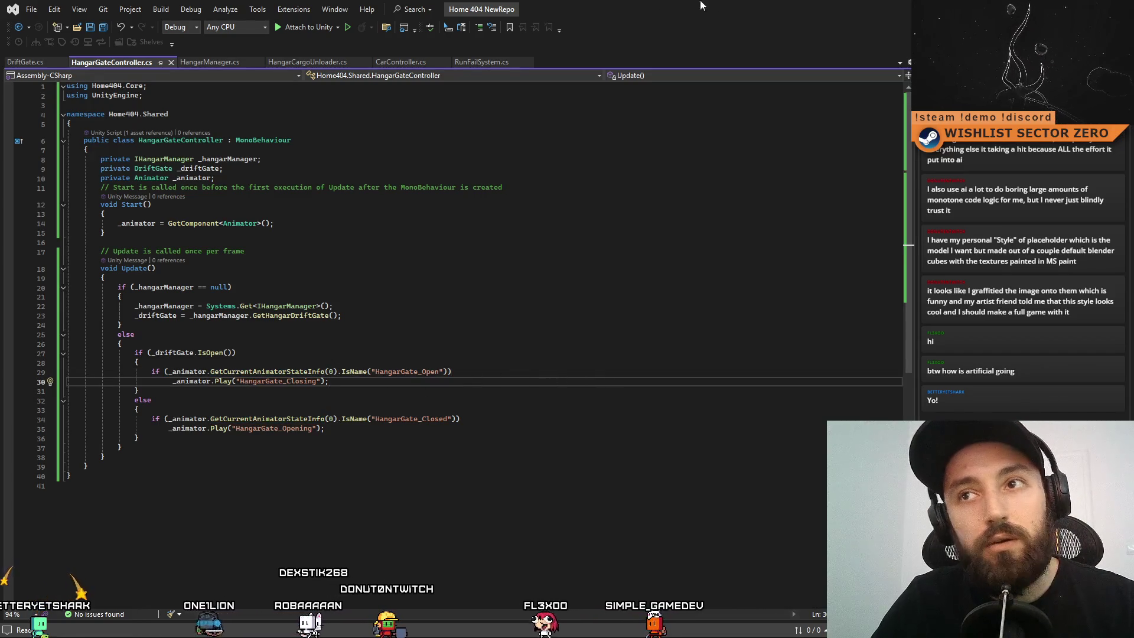
pyautogui.moveTo(709, 17)
pyautogui.mouseDown()
pyautogui.moveTo(567, 264)
pyautogui.moveTo(567, 347)
pyautogui.mouseUp()
pyautogui.click(697, 198)
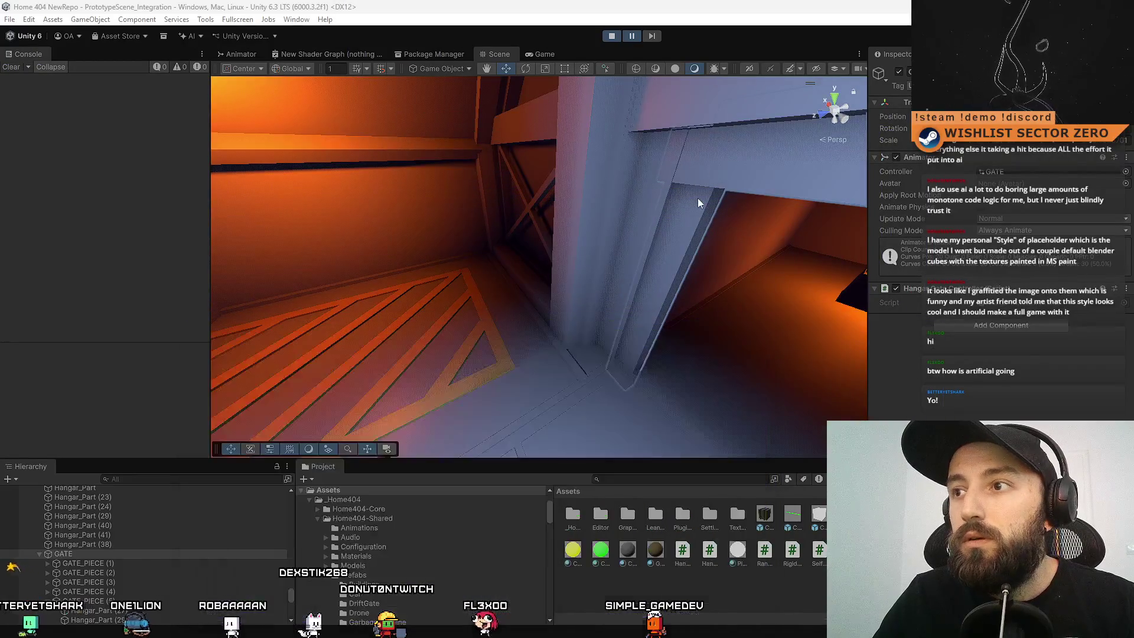
# Select GATE in the Hierarchy and open its animator controller from the Inspector's Controller field.
pyautogui.click(733, 189)
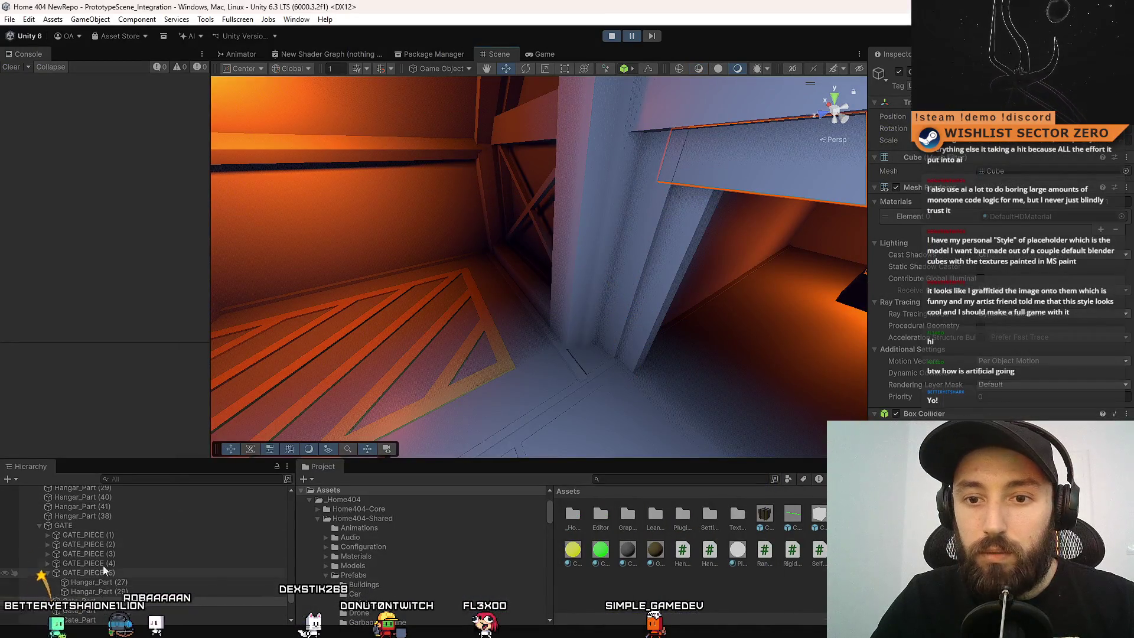
pyautogui.click(98, 524)
pyautogui.click(1043, 173)
pyautogui.doubleClick(1043, 173)
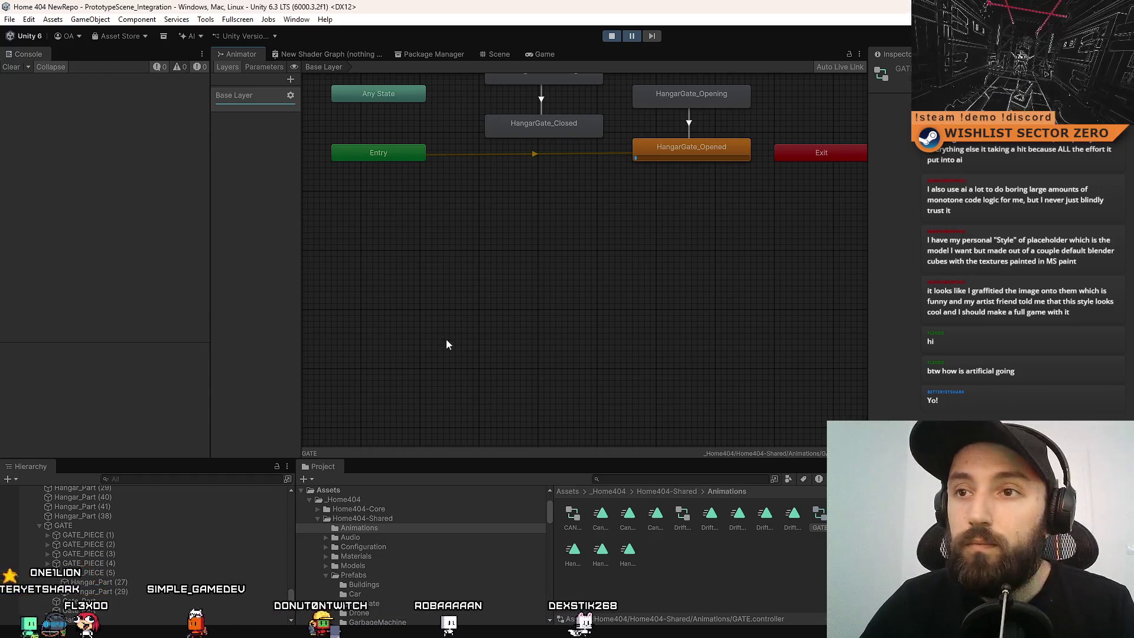
# Pan the Animator graph to show all gate states, inspect HangarGate_Opened, then return to Visual Studio.
pyautogui.moveTo(687, 257); pyautogui.dragTo(564, 334)
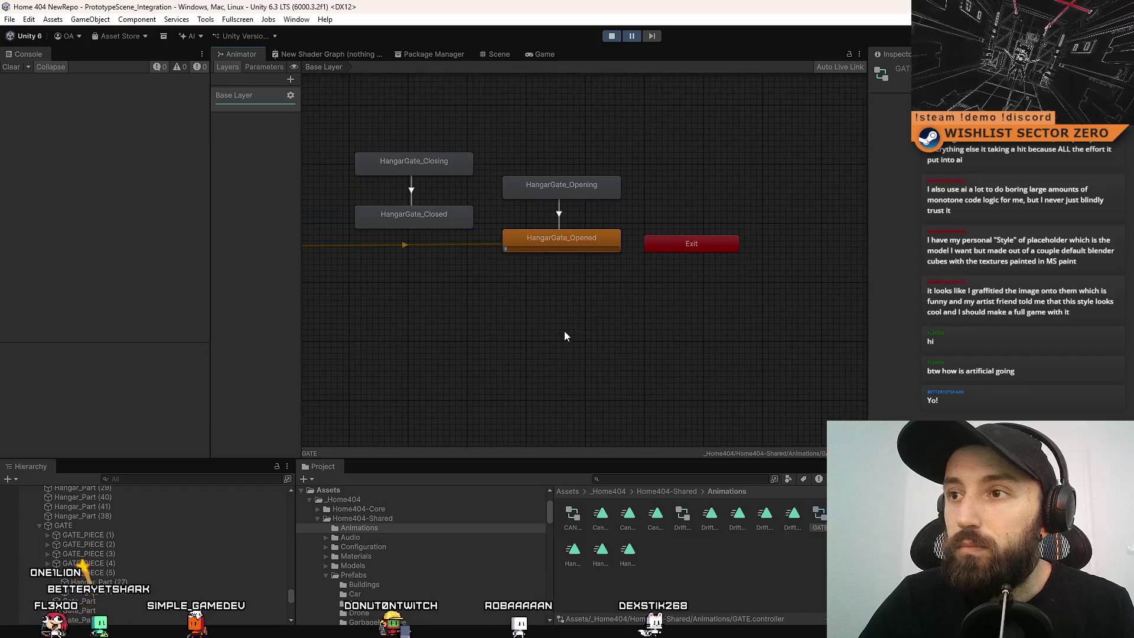
pyautogui.moveTo(489, 320); pyautogui.dragTo(631, 354)
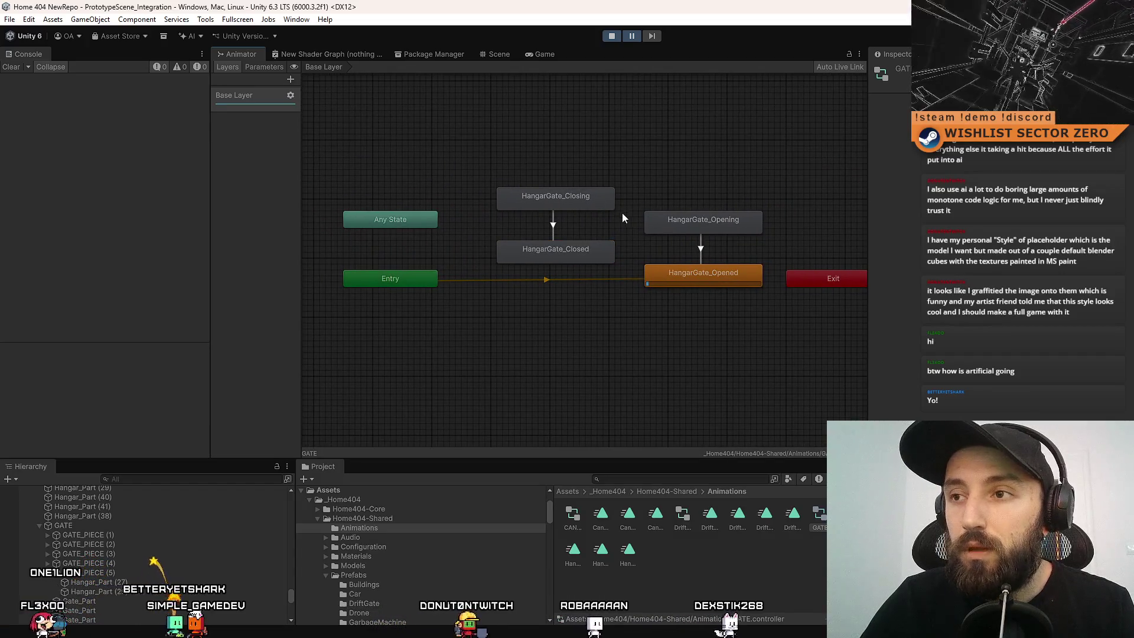
pyautogui.click(709, 283)
pyautogui.click(609, 343)
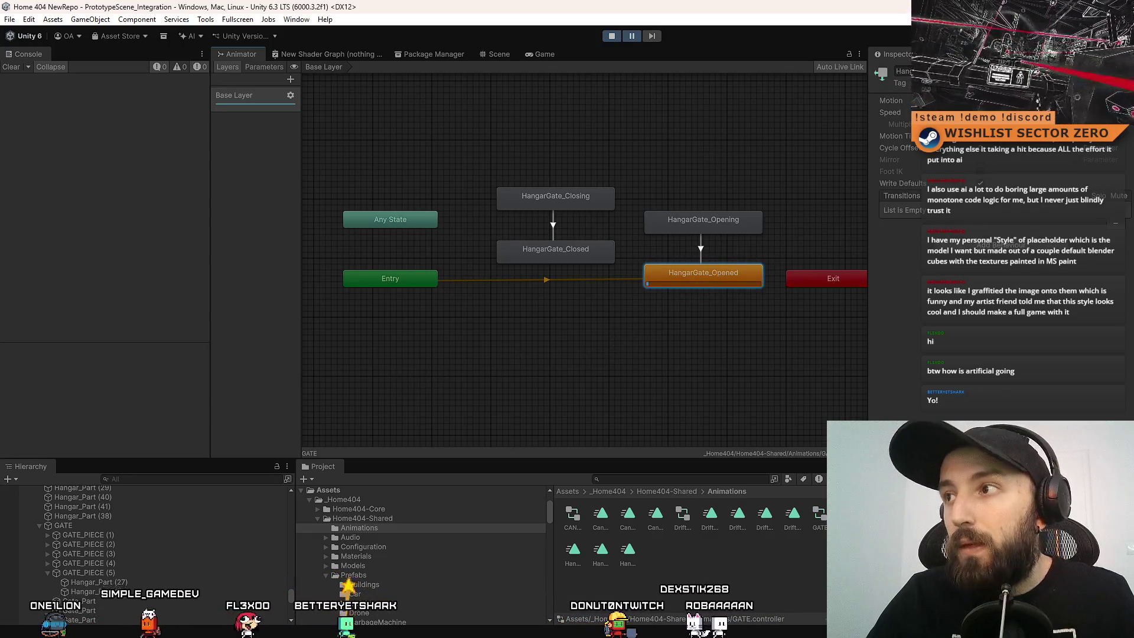
pyautogui.hotkey('alt', 'Tab')
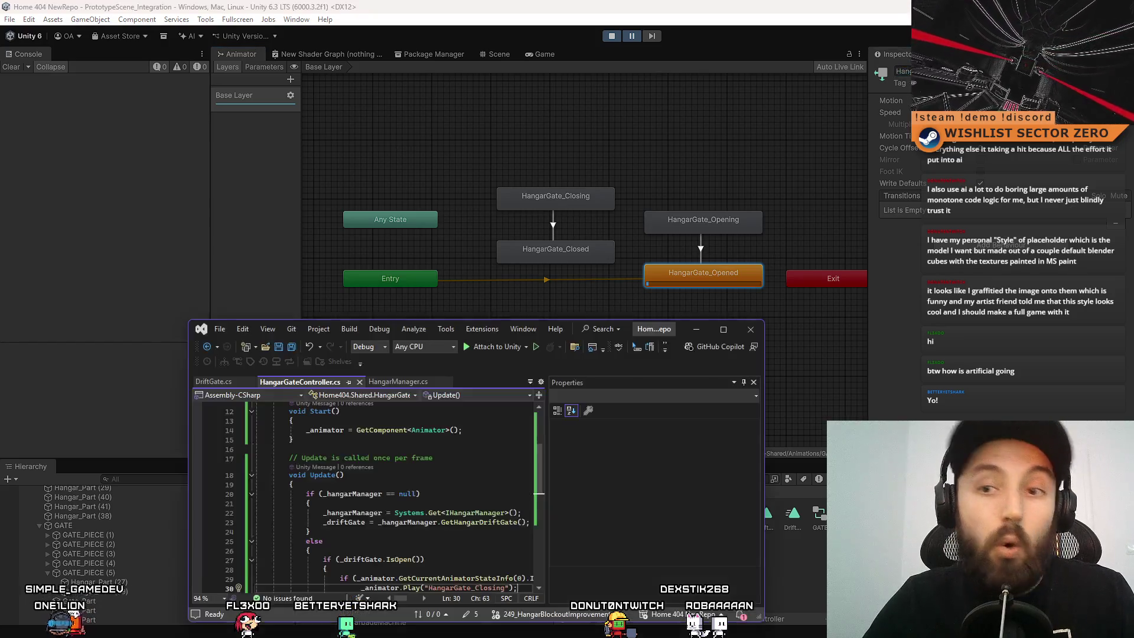
# Rename the checked state HangarGate_Open to HangarGate_Opened on line 29, then switch back to Unity.
pyautogui.click(720, 334)
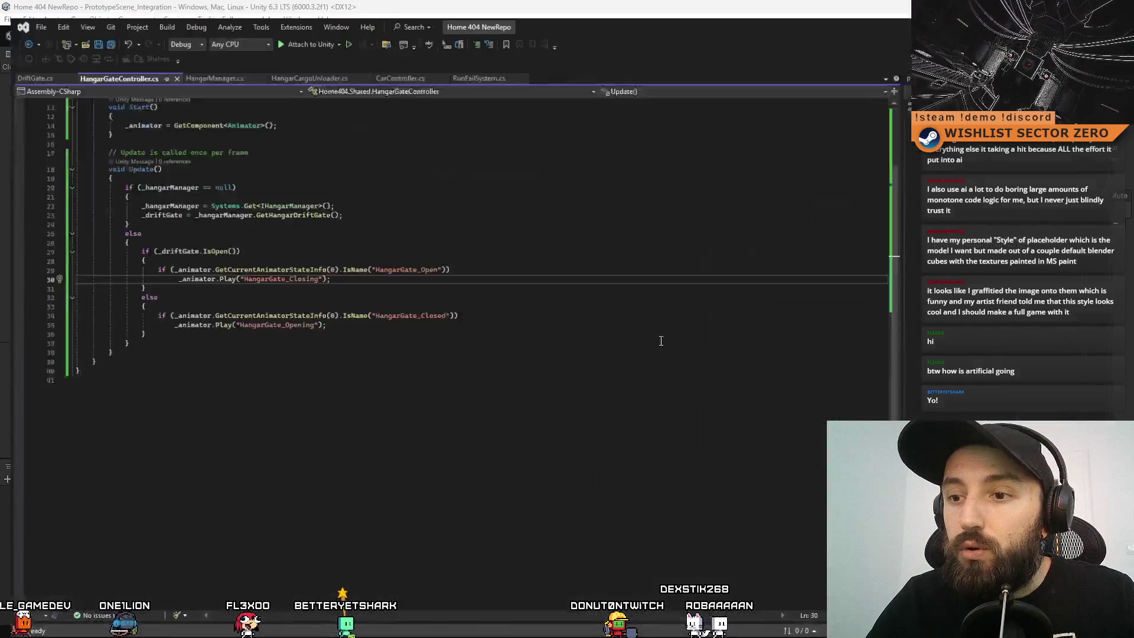
pyautogui.click(509, 290)
pyautogui.doubleClick(414, 260)
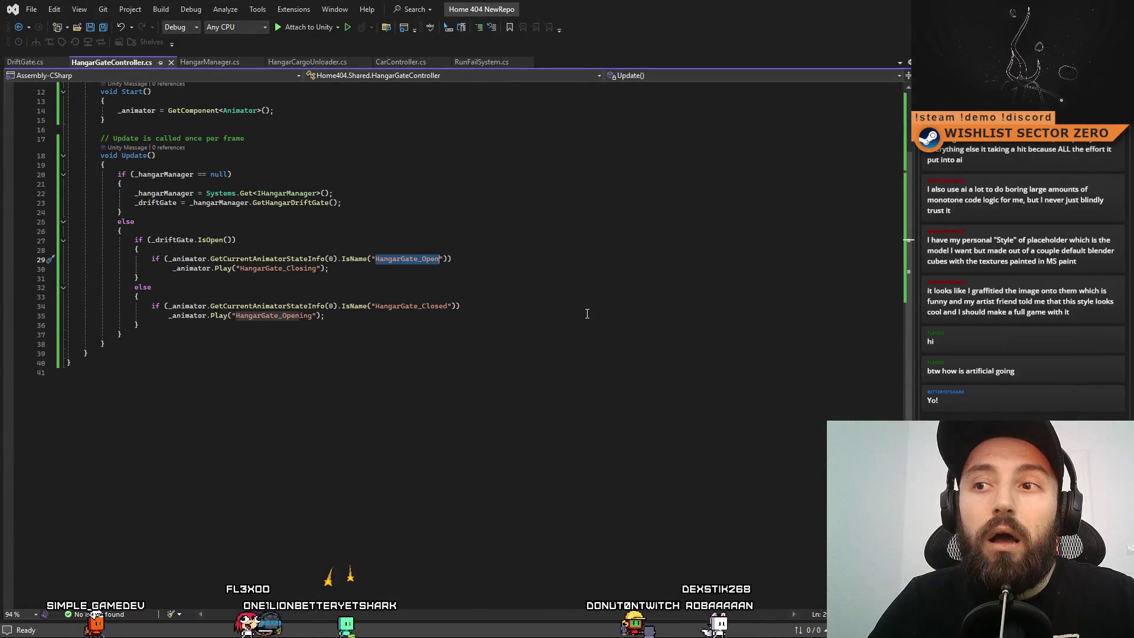
pyautogui.press('Right')
pyautogui.write('ed')
pyautogui.click(626, 370)
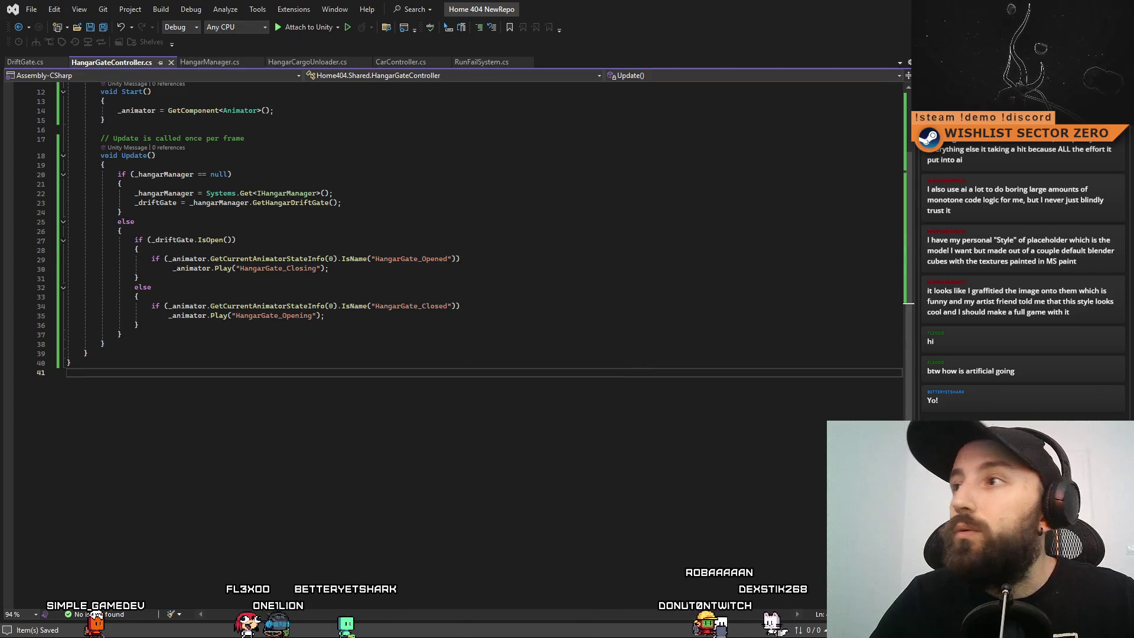
pyautogui.hotkey('alt', 'Tab')
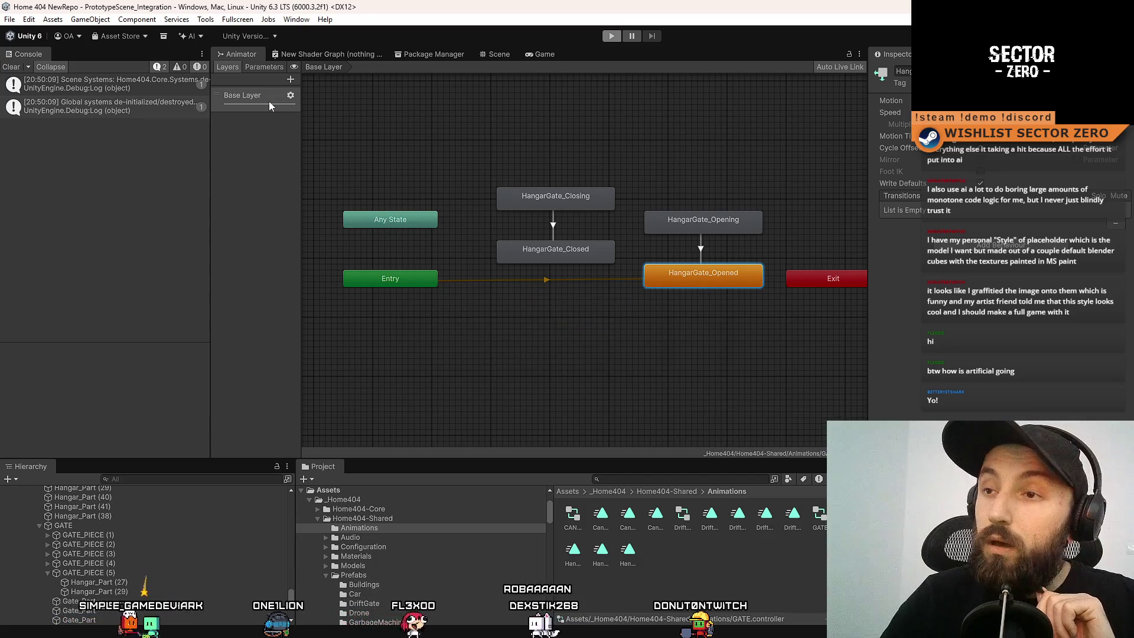
# Clear the console, enter Play mode, and take control of the rover in the Game view.
pyautogui.click(15, 69)
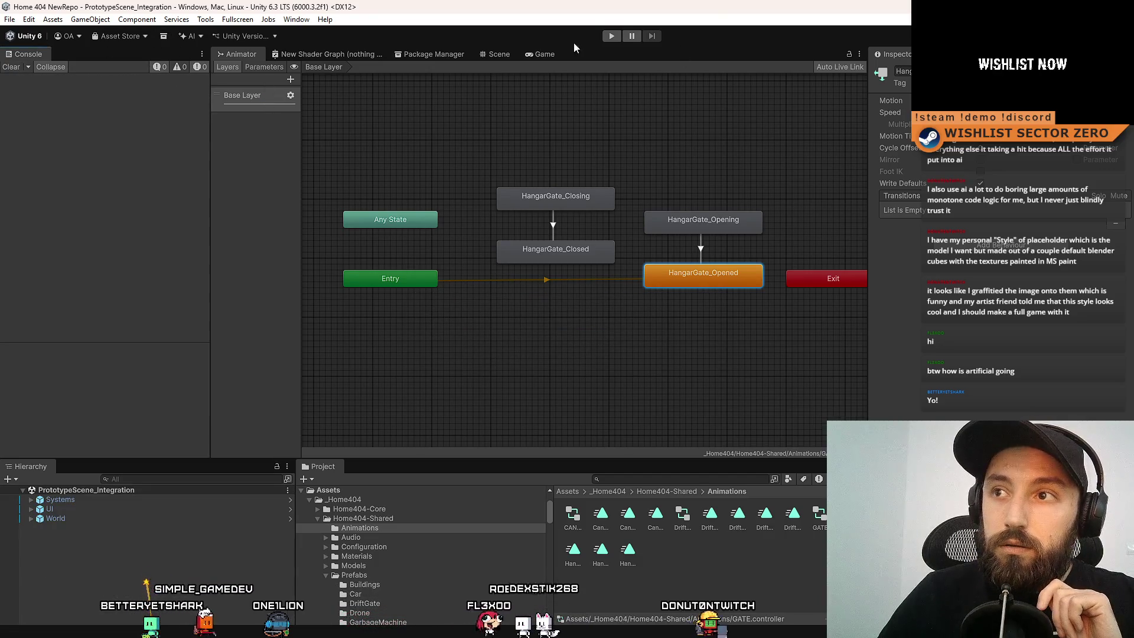
pyautogui.click(545, 54)
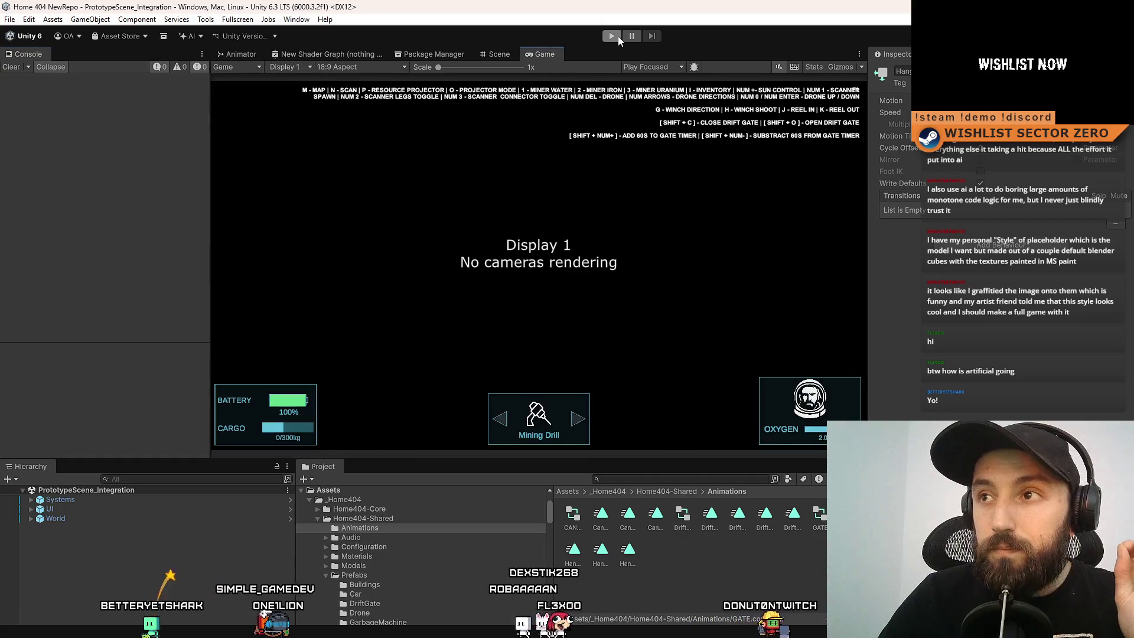
pyautogui.click(615, 36)
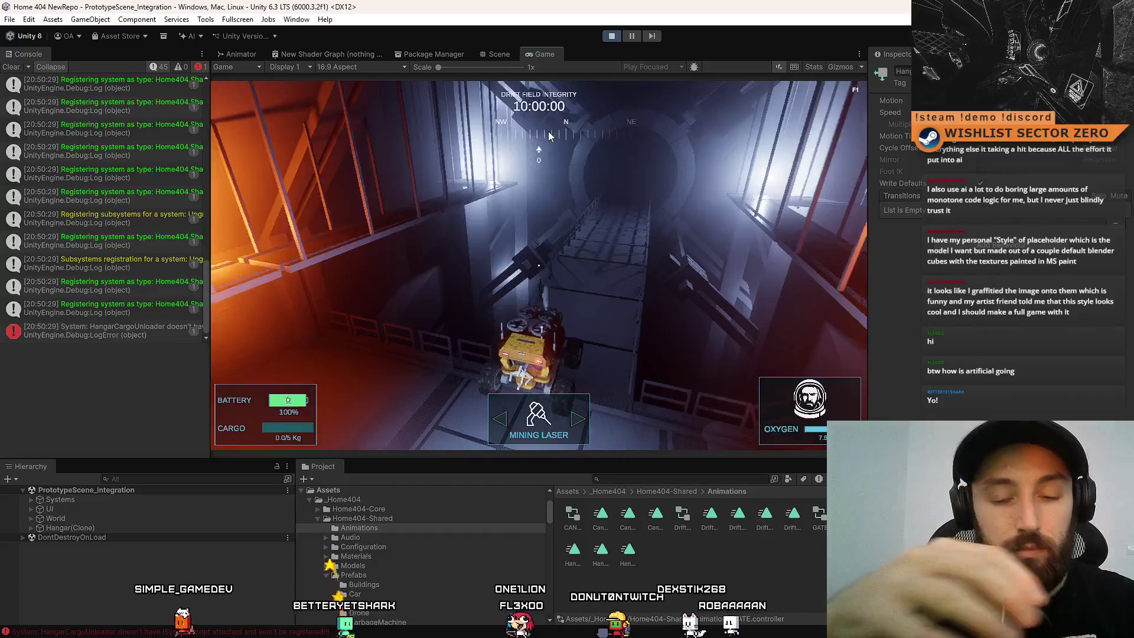
pyautogui.click(566, 125)
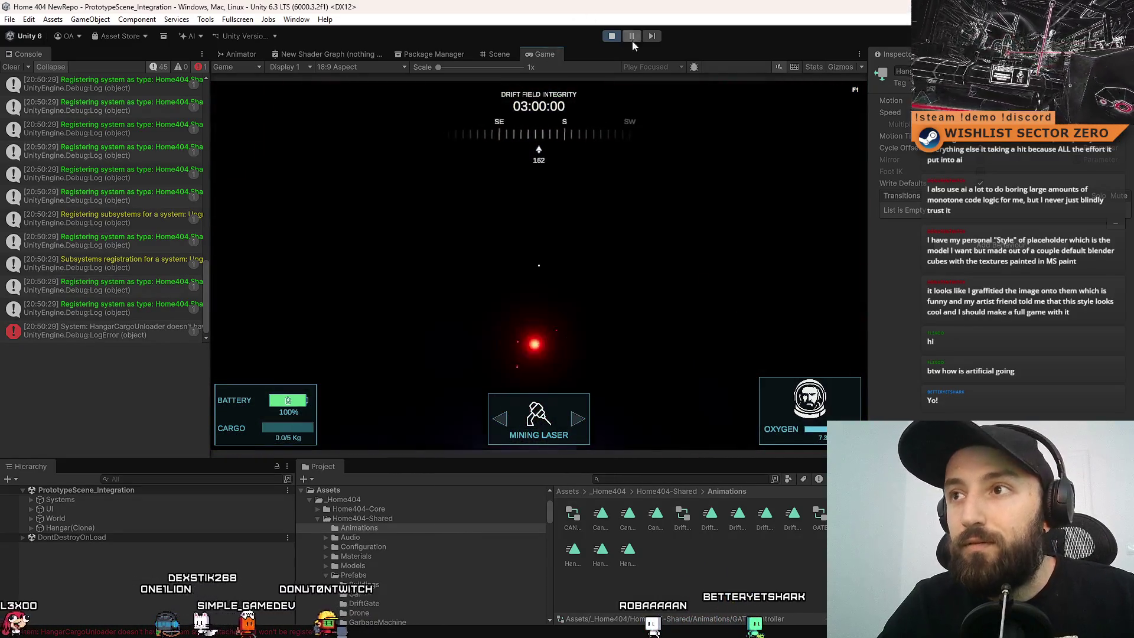
# Stop and restart Play mode so the rover respawns in the hangar with the timer at 10:00:00.
pyautogui.click(612, 36)
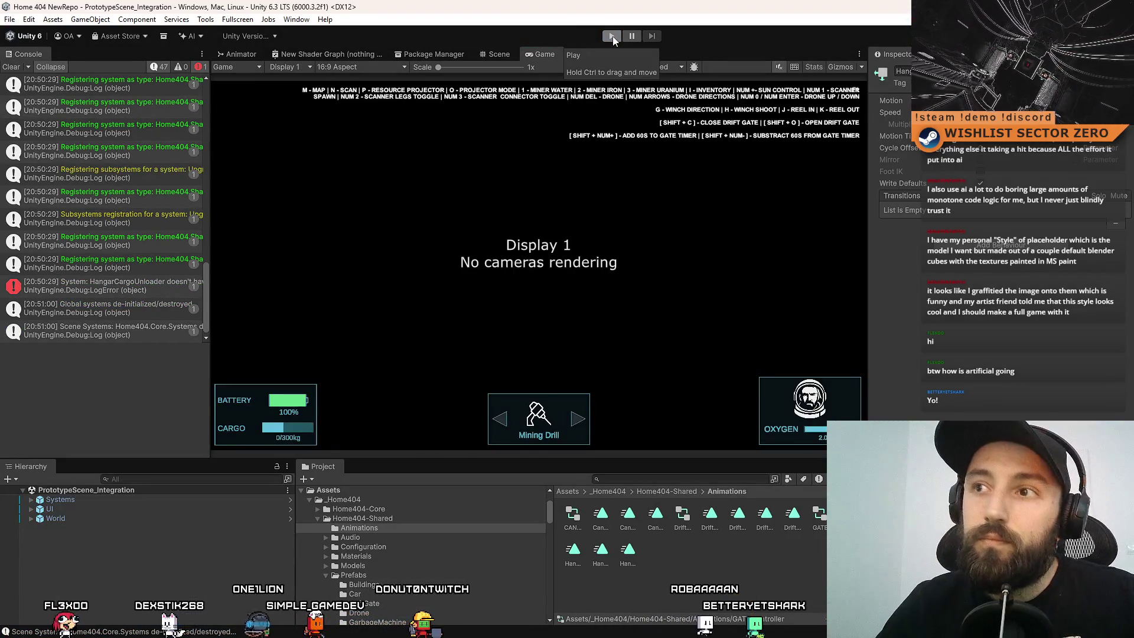
pyautogui.click(612, 36)
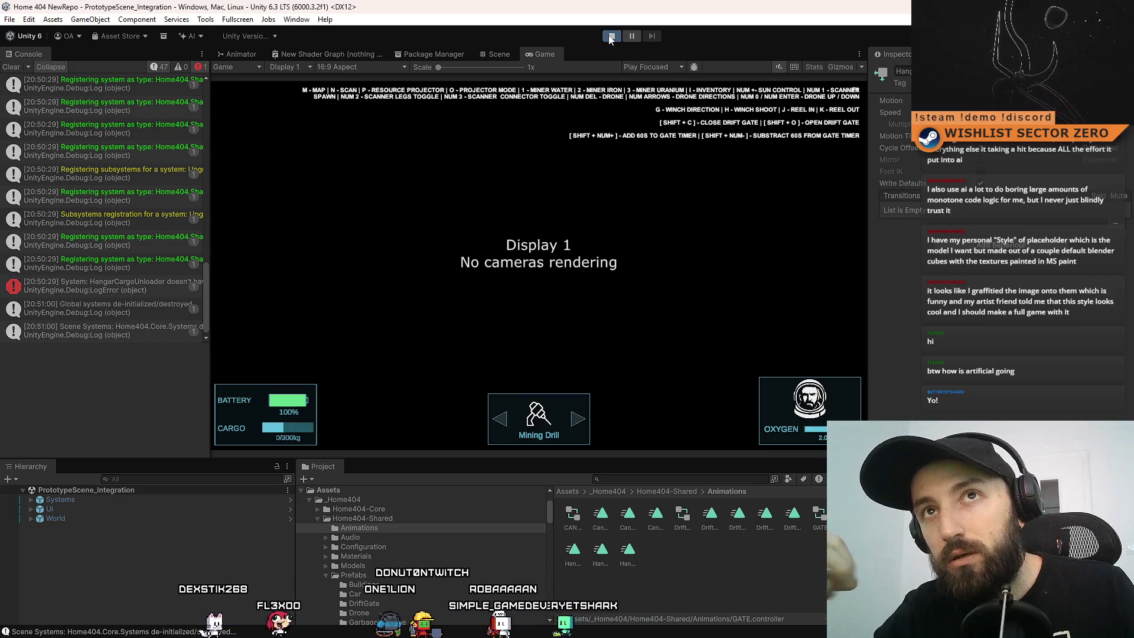
pyautogui.click(611, 36)
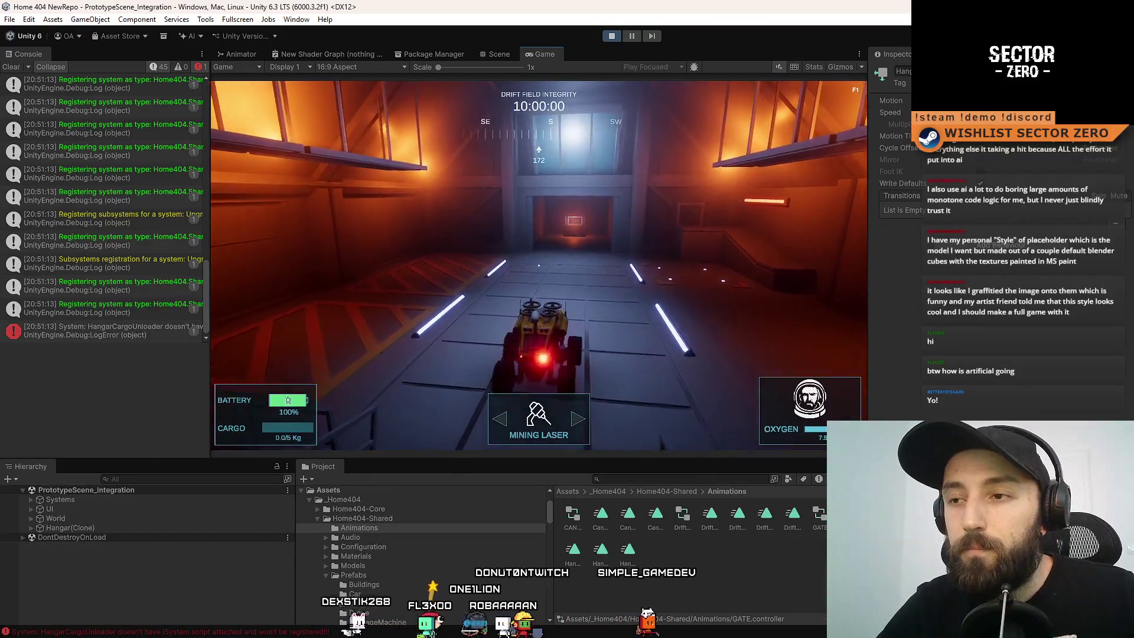
# Steer the rover left and right around the hangar and down the tunnel.
pyautogui.press('a')
pyautogui.press('d')
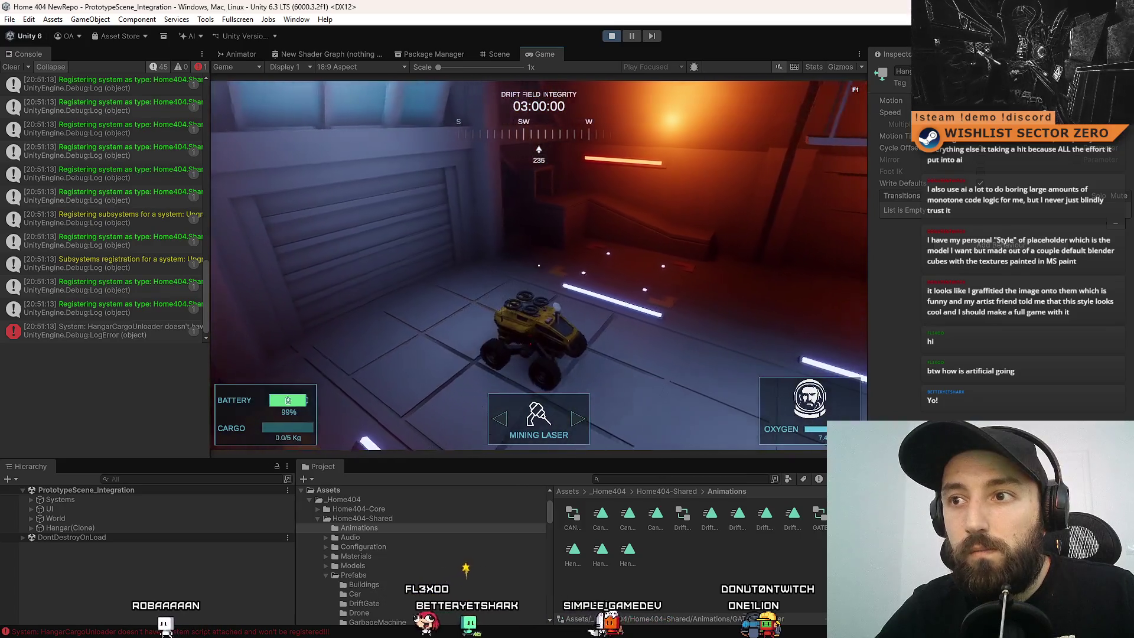
pyautogui.press('a')
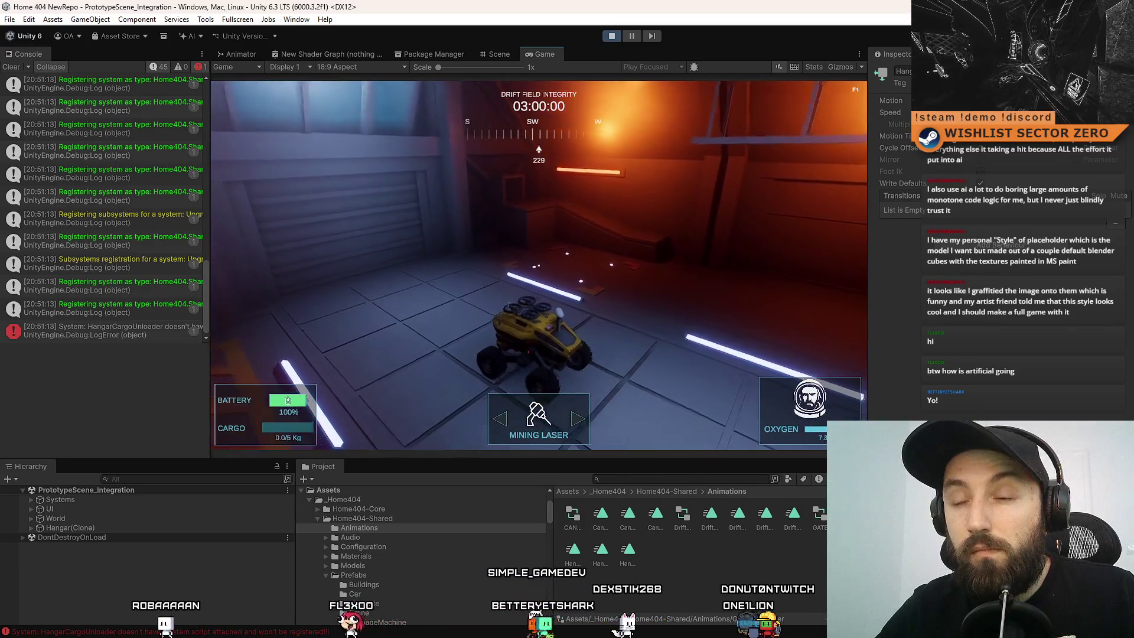
pyautogui.press('a')
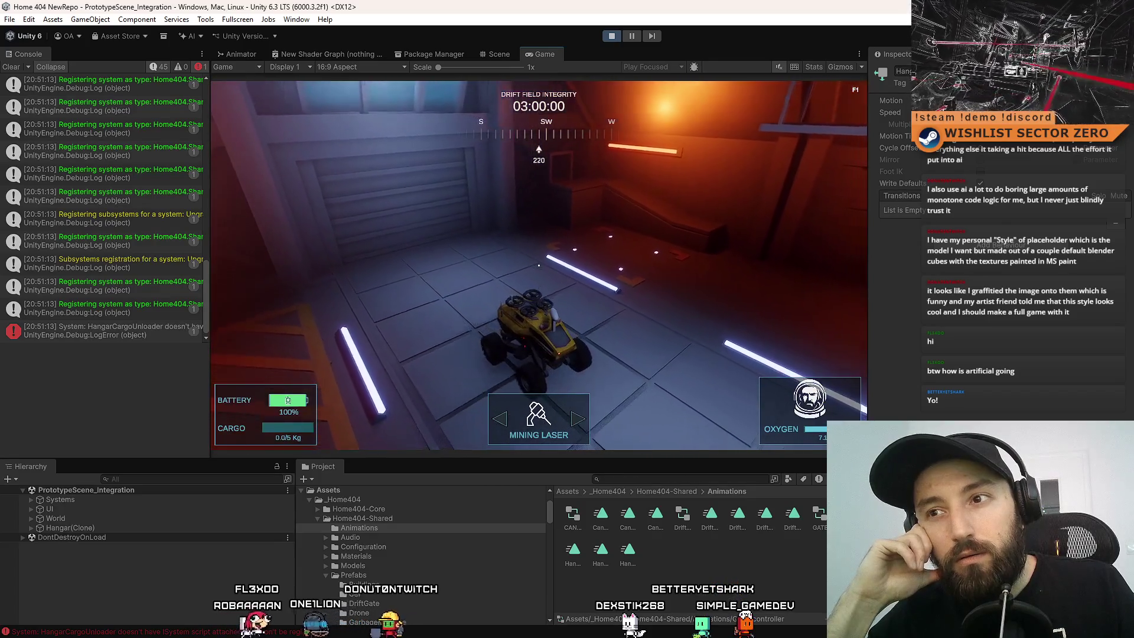
pyautogui.press('a')
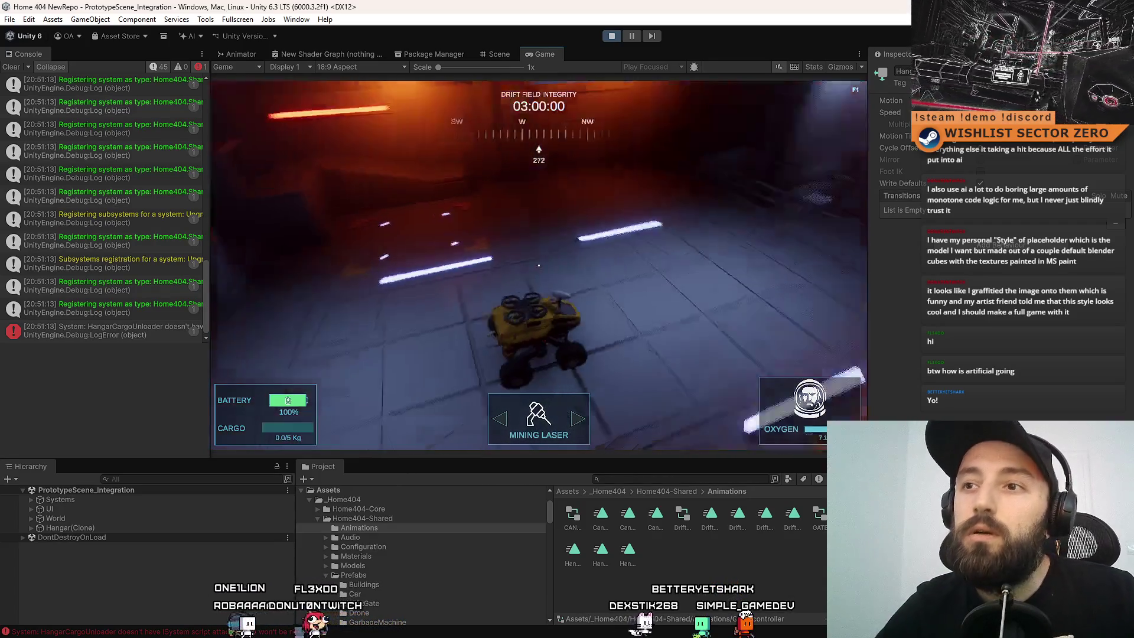
pyautogui.press('d')
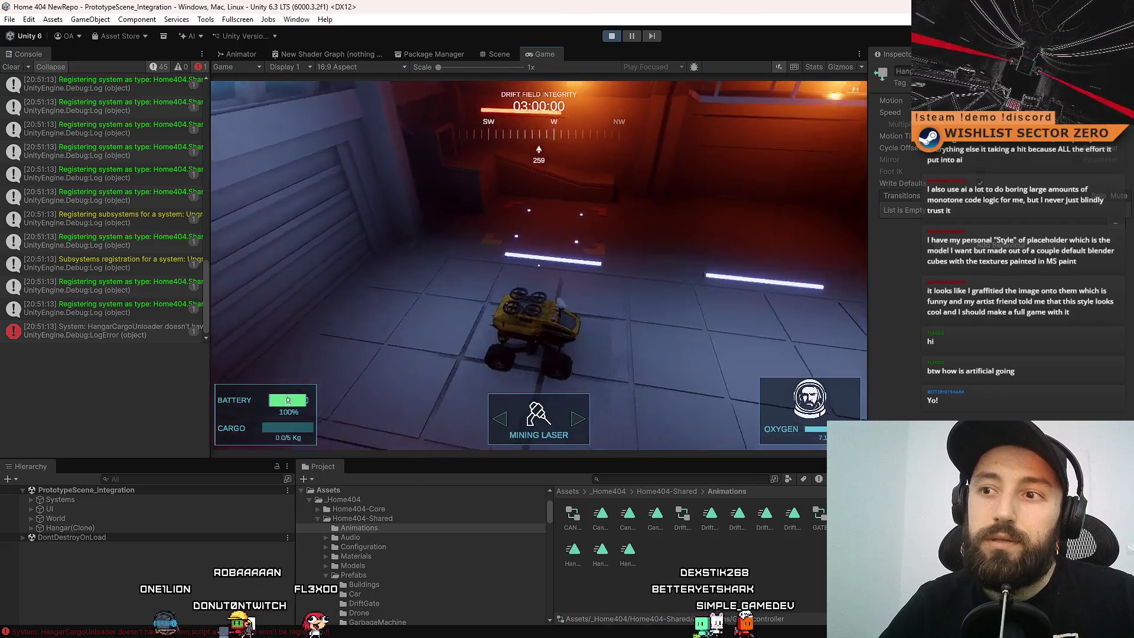
pyautogui.press('a')
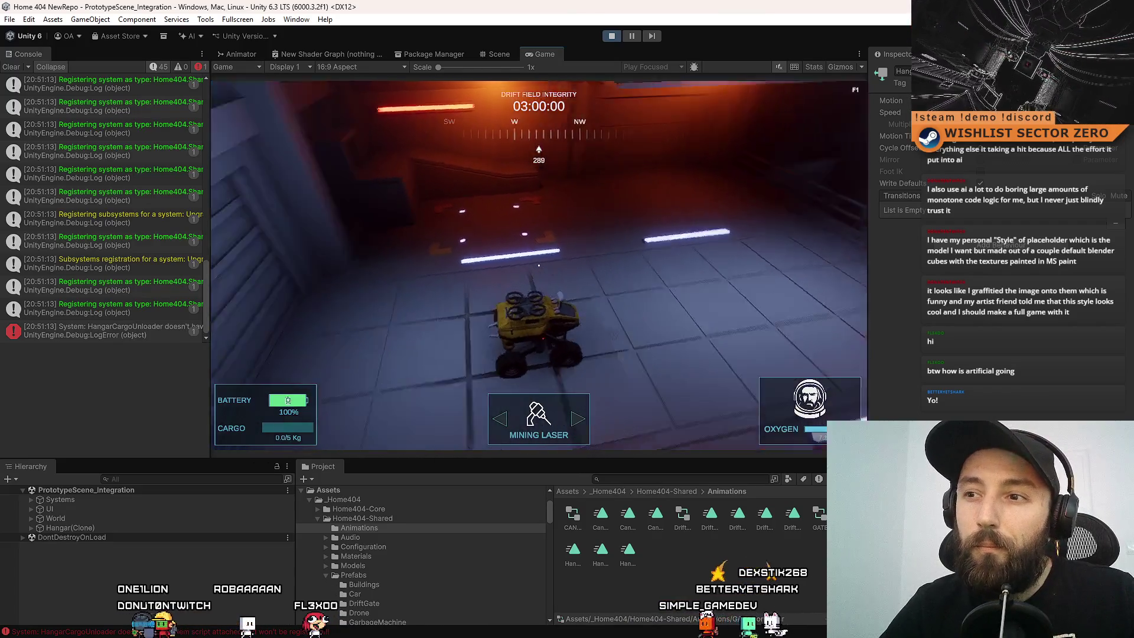
pyautogui.press('a')
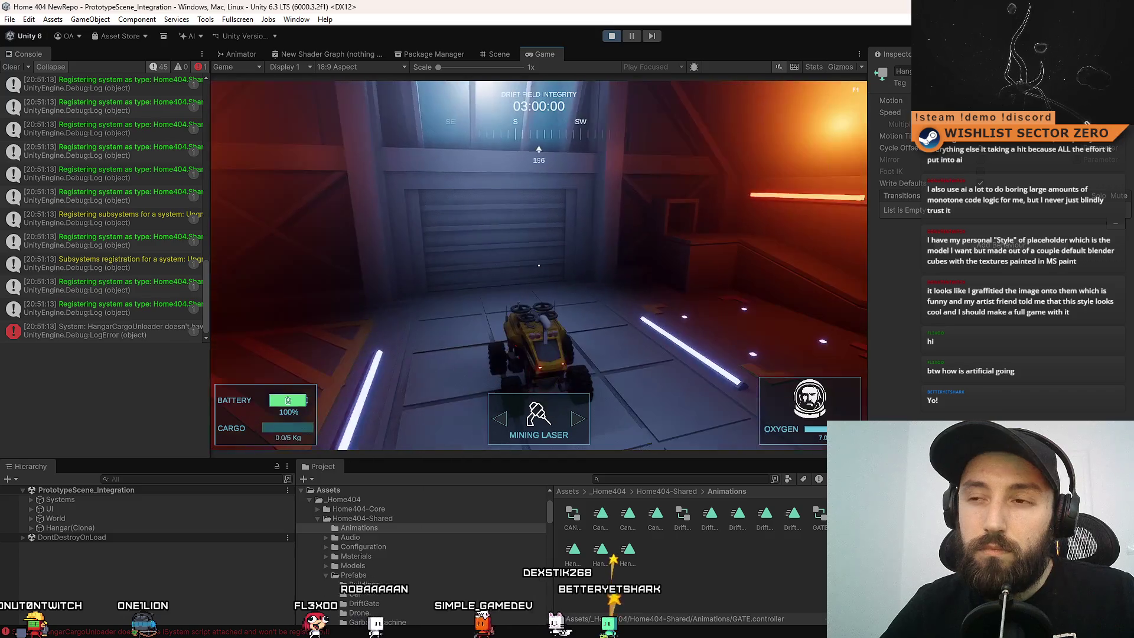
pyautogui.press('d')
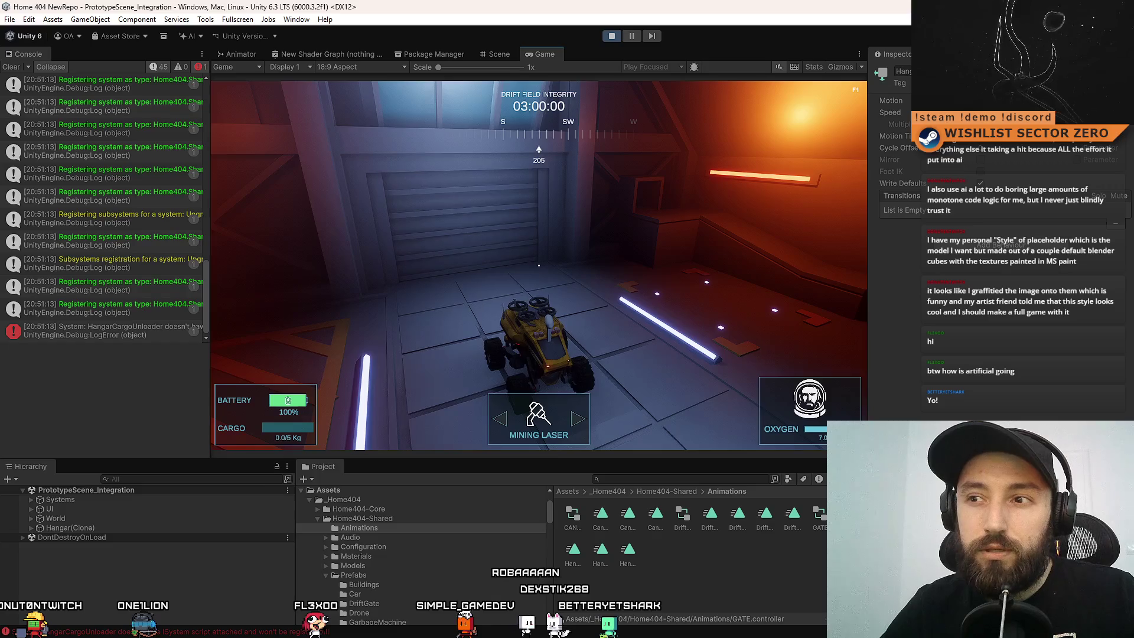
pyautogui.press('d')
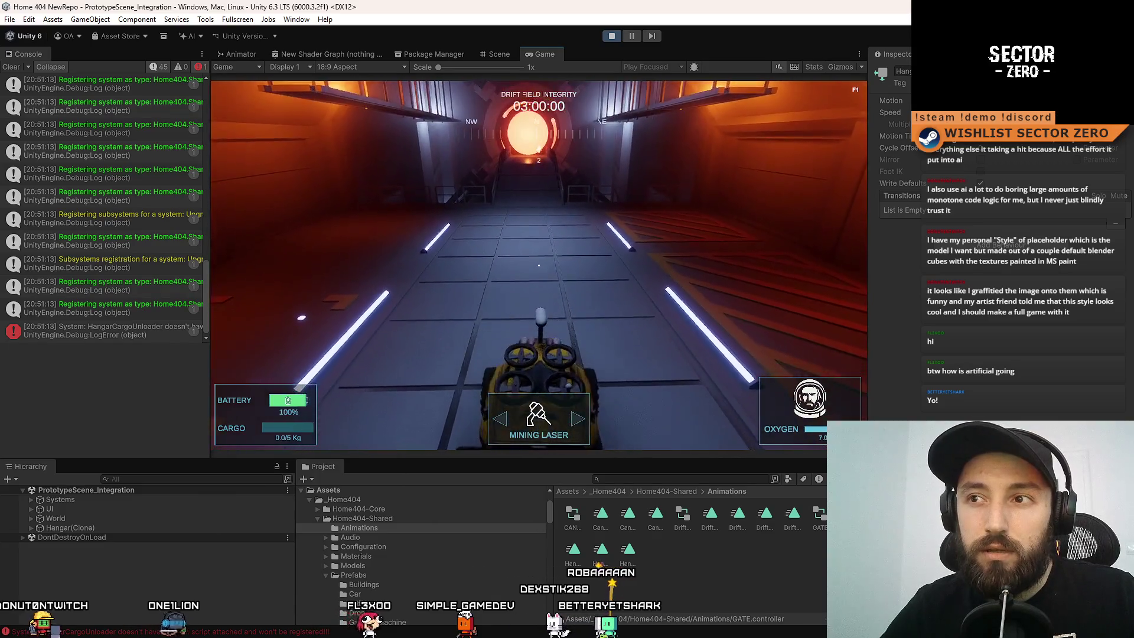
pyautogui.press('a')
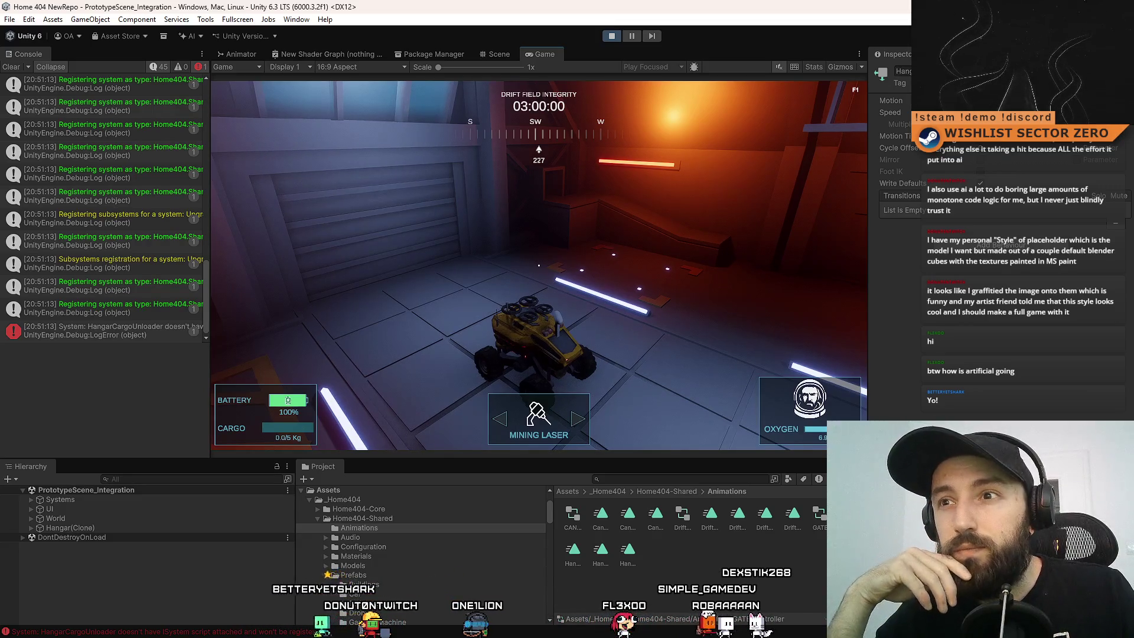
# Line the rover up with the glowing garage door and drive through as it opens.
pyautogui.press('a')
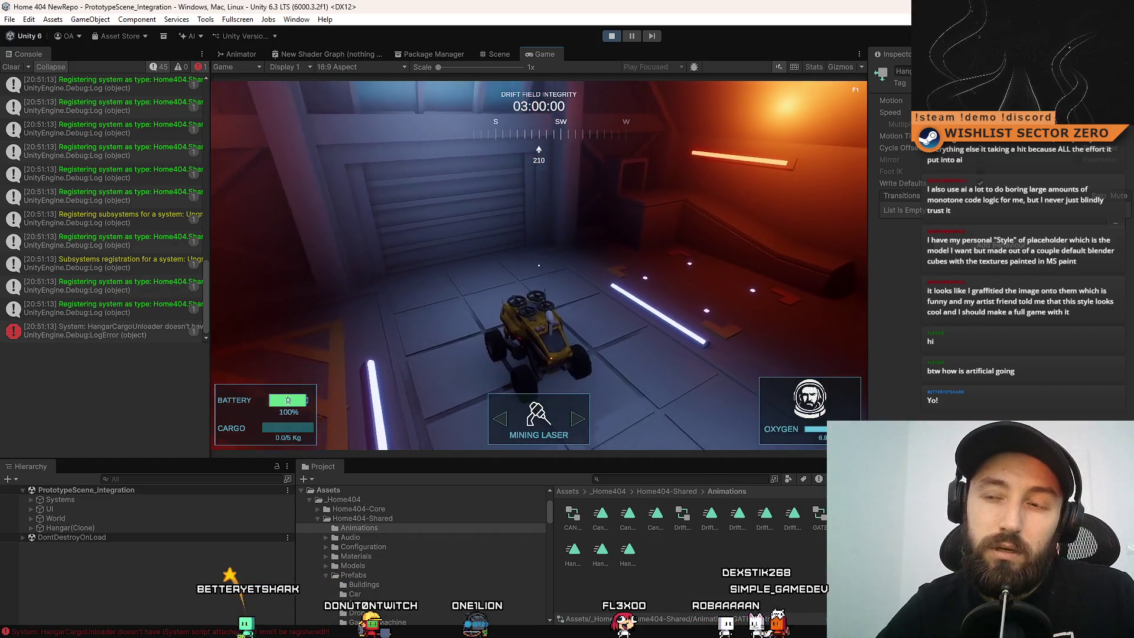
pyautogui.press('d')
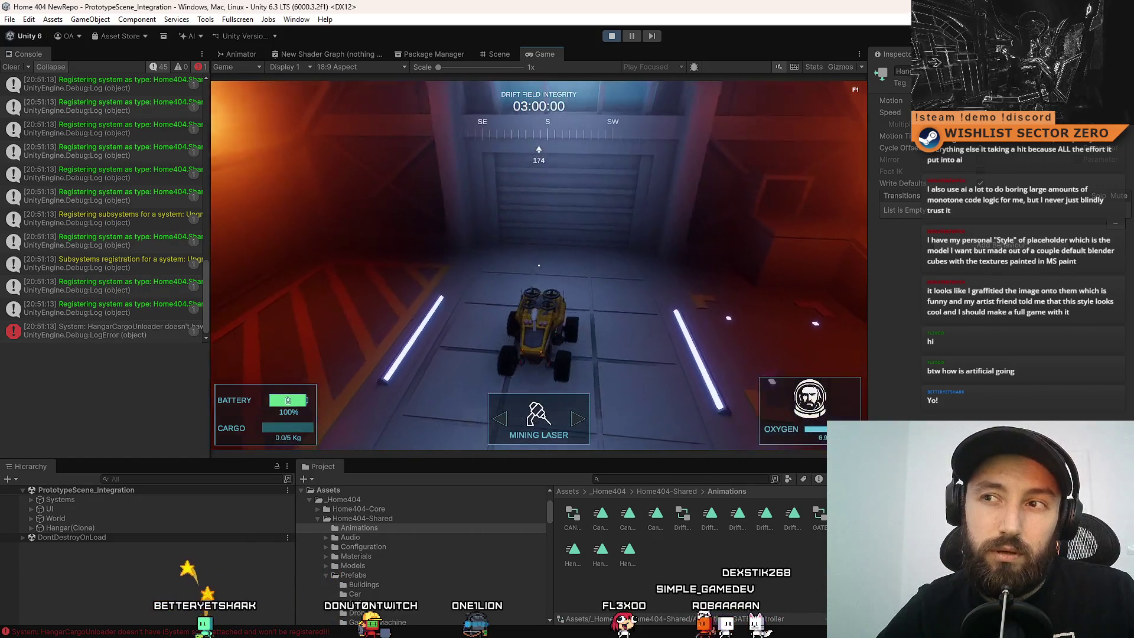
pyautogui.press('a')
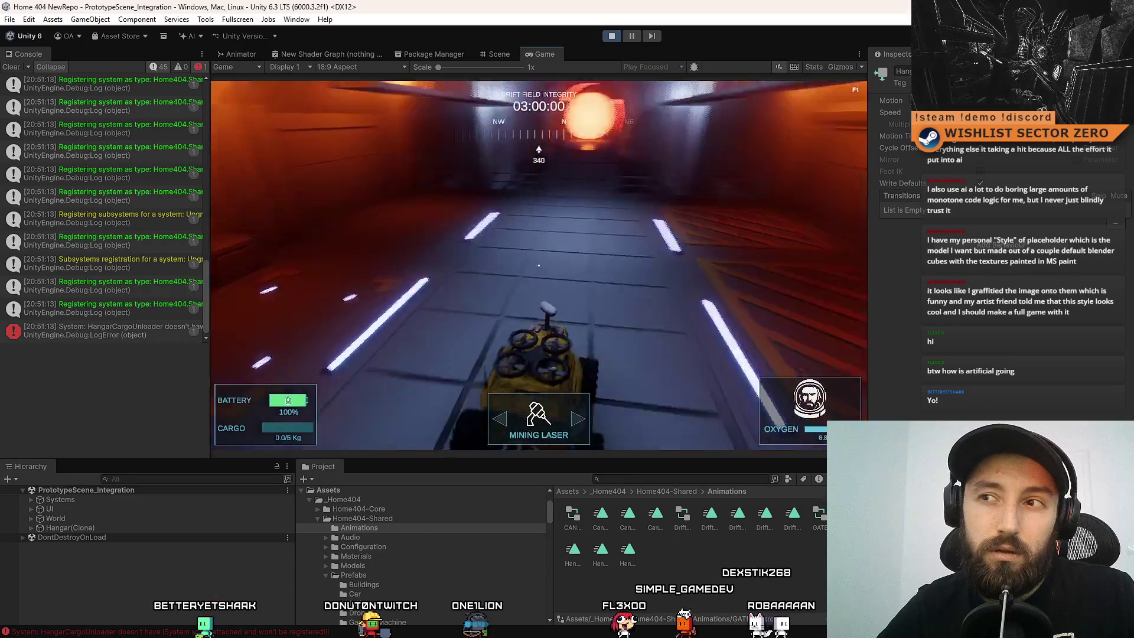
pyautogui.press('d')
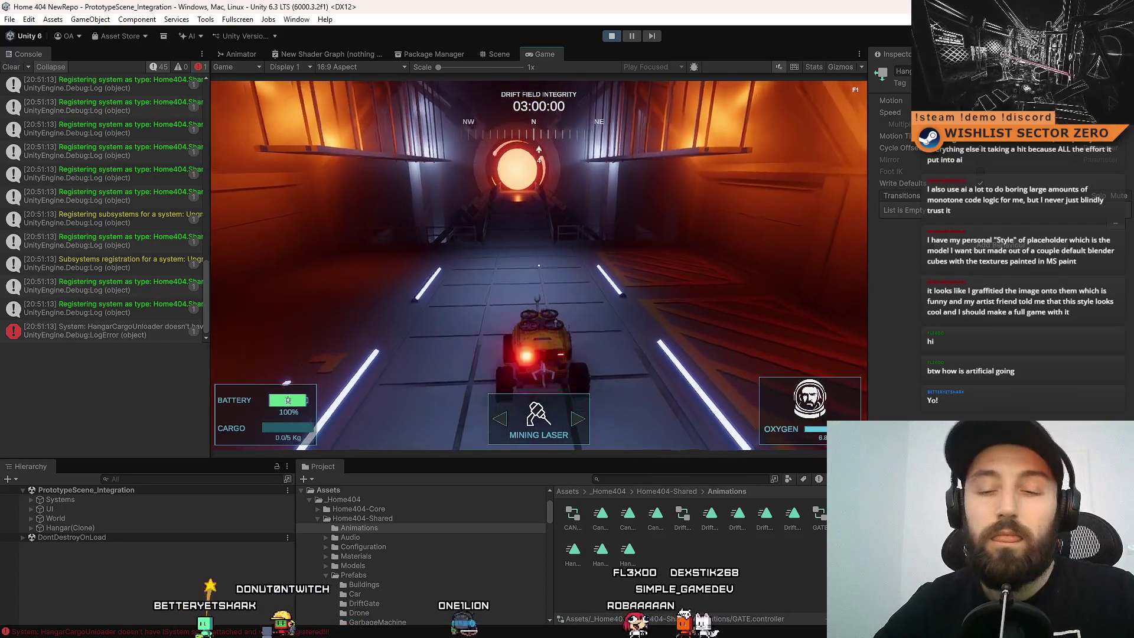
pyautogui.press('d')
pyautogui.press('d')
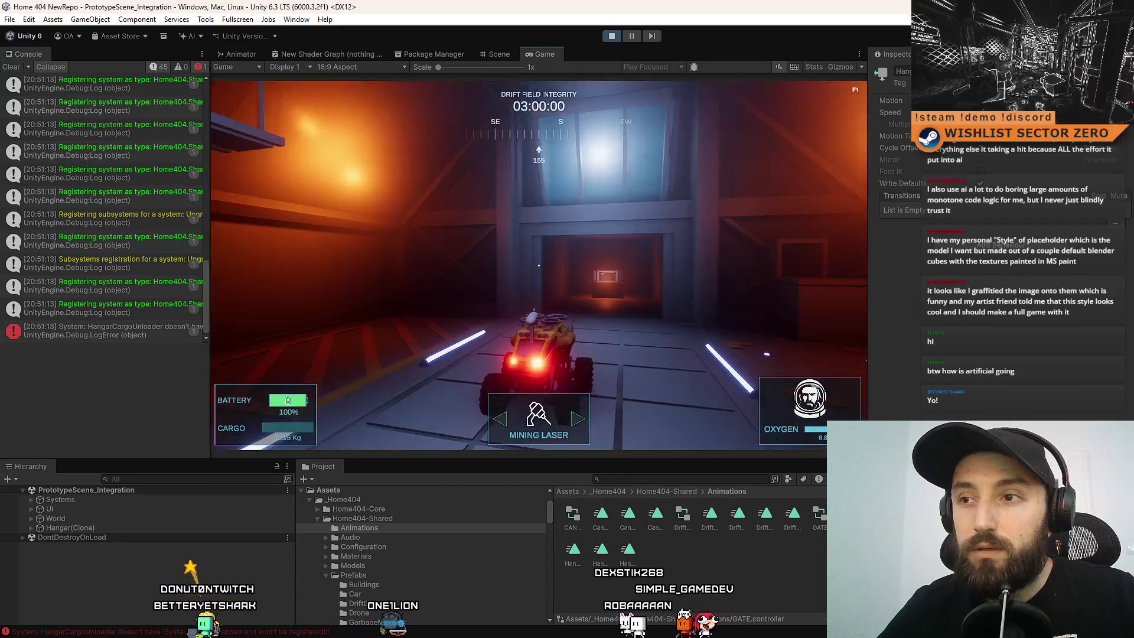
pyautogui.press('d')
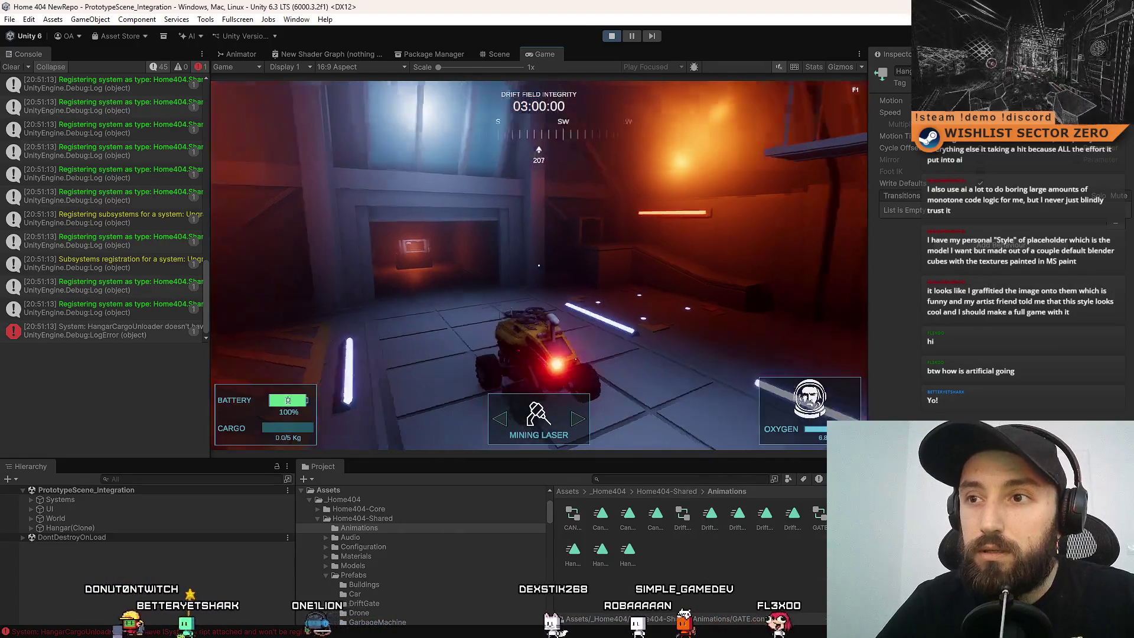
pyautogui.press('a')
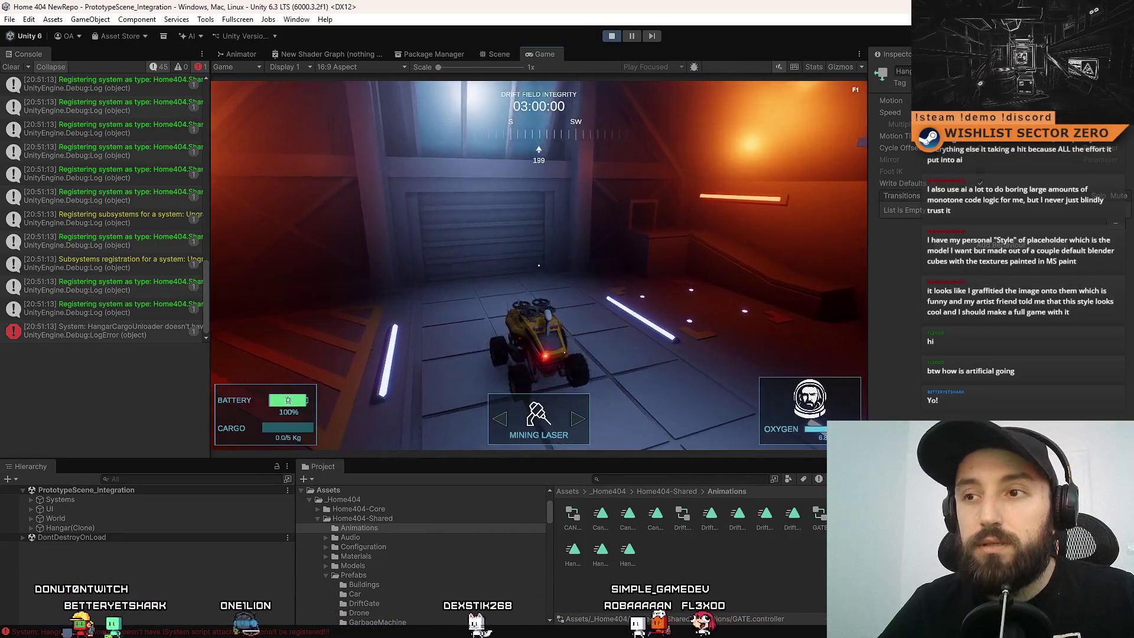
pyautogui.press('w')
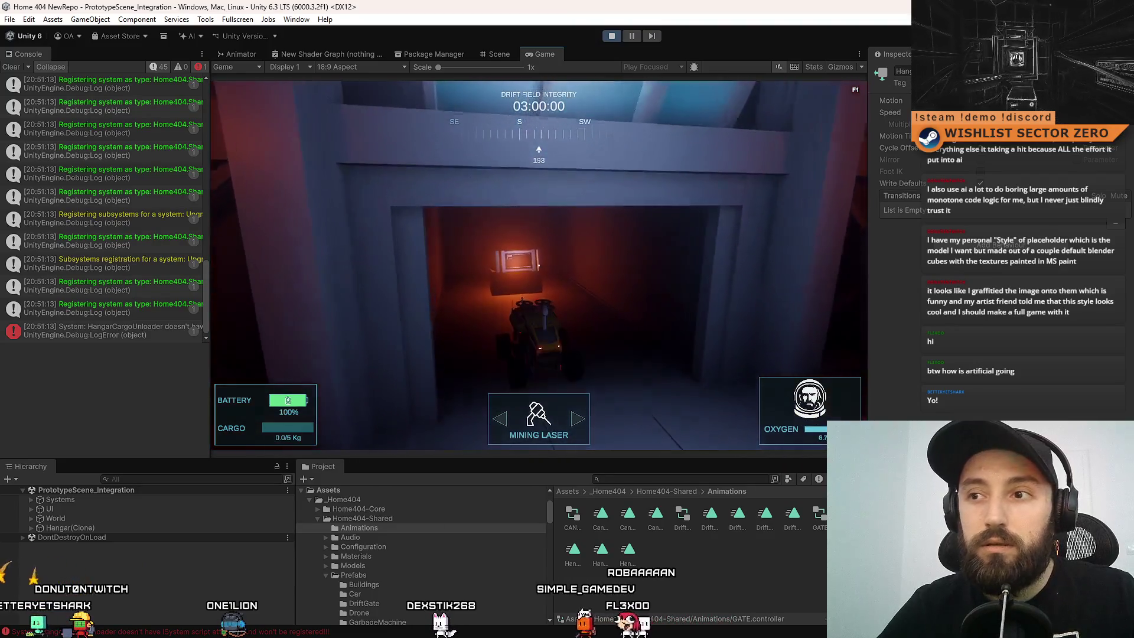
pyautogui.press('w')
pyautogui.press('w')
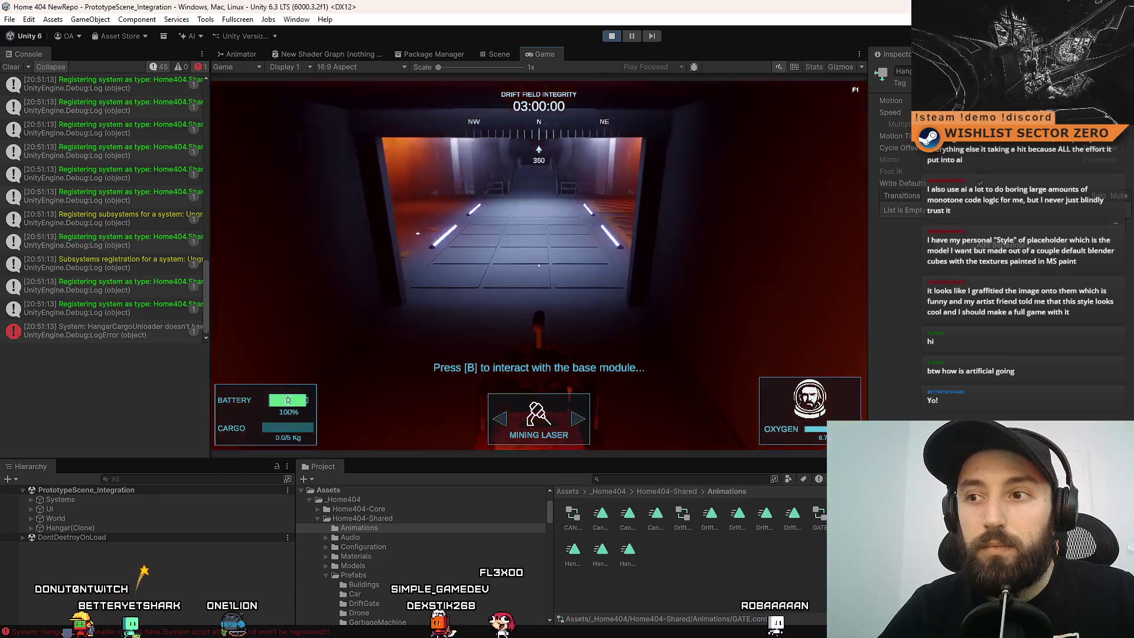
# Drive the rover out of the terminal room into the lit hangar bay and down its corridor.
pyautogui.press('w')
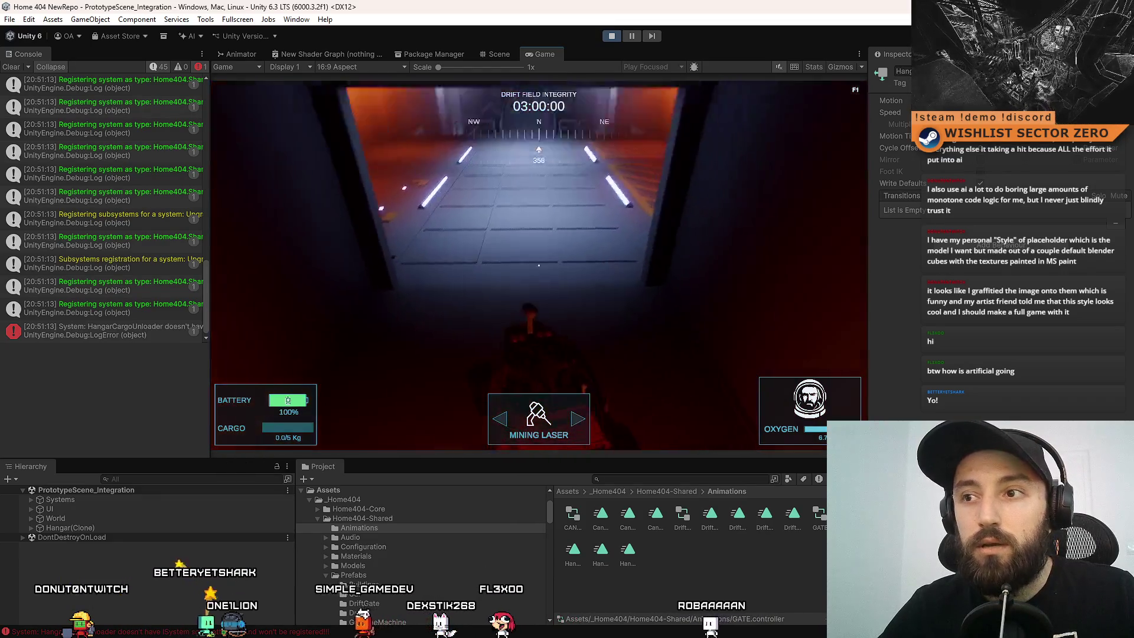
pyautogui.press('w')
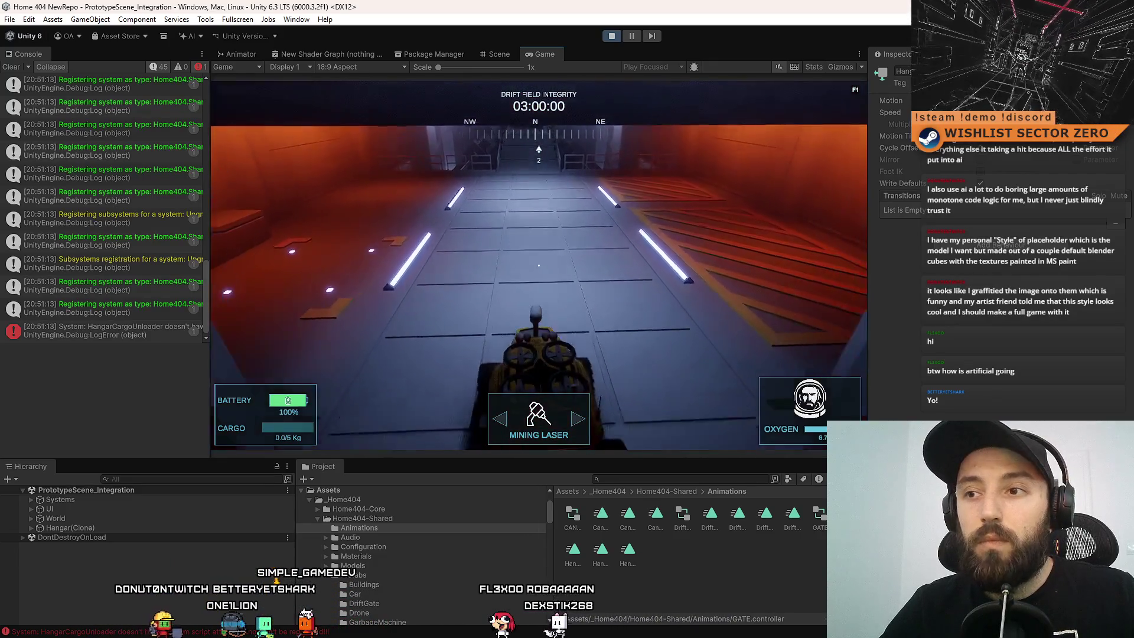
pyautogui.press('a')
pyautogui.press('a')
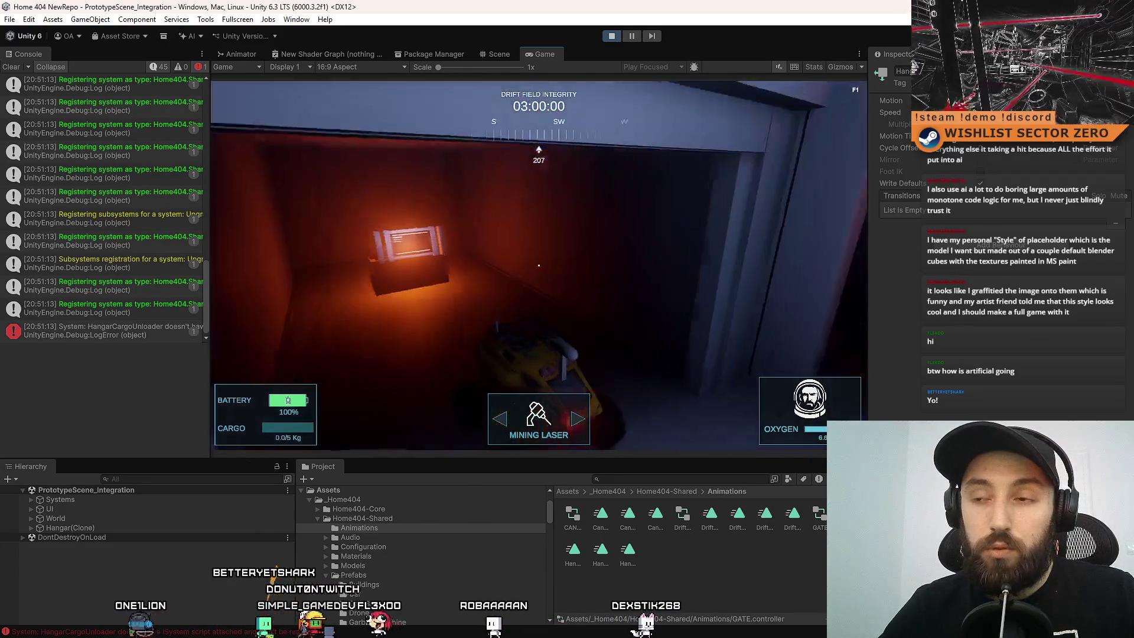
pyautogui.press('d')
pyautogui.press('a')
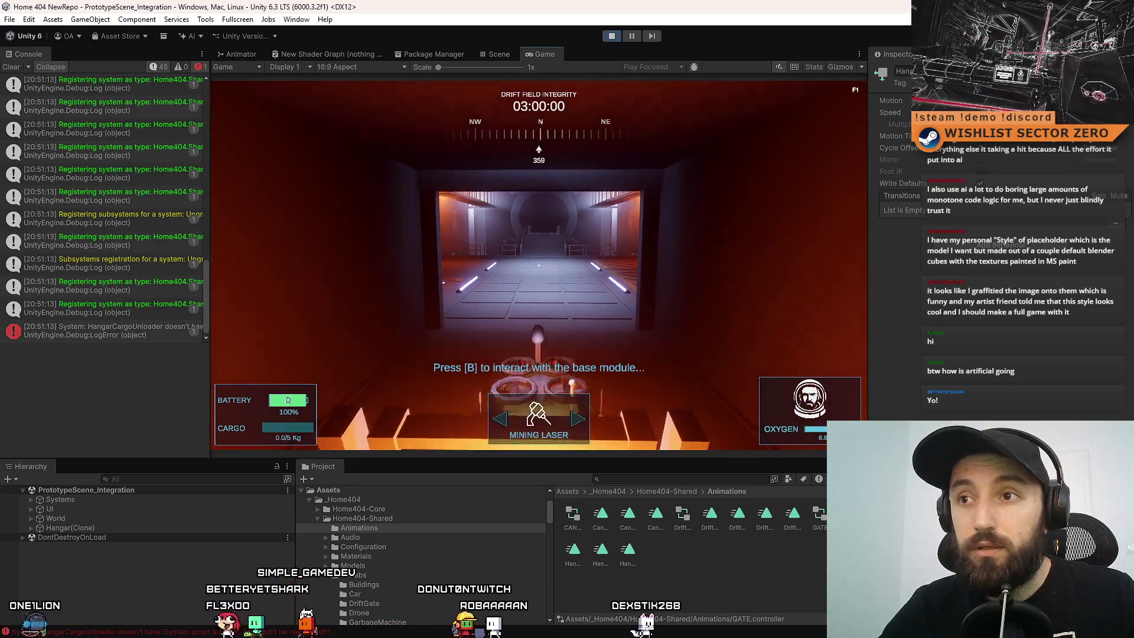
pyautogui.press('w')
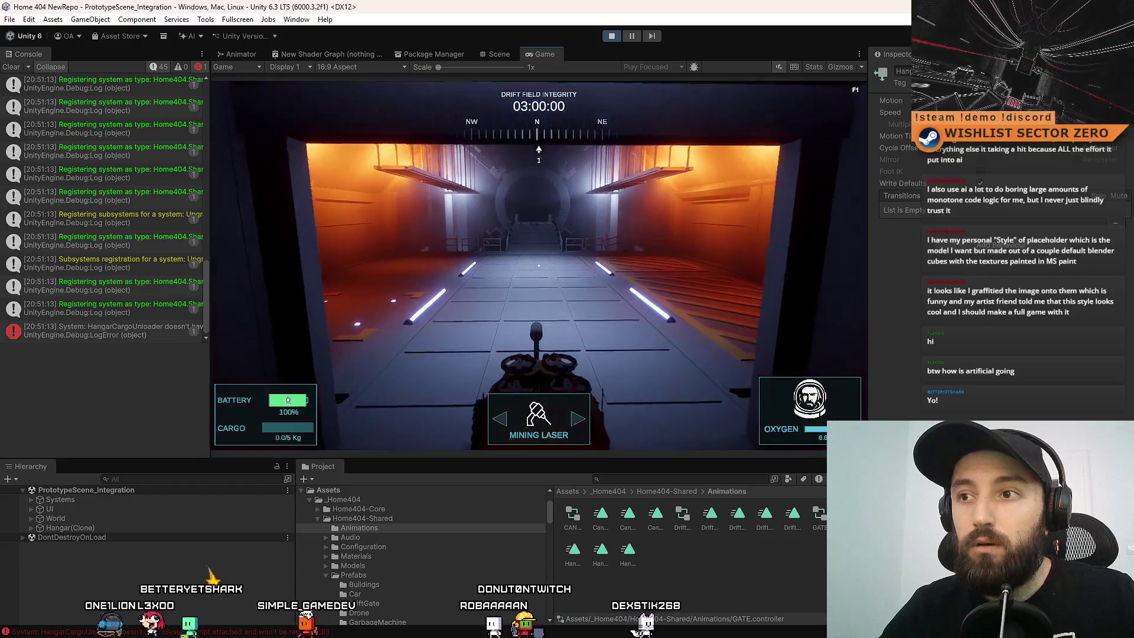
pyautogui.press('w')
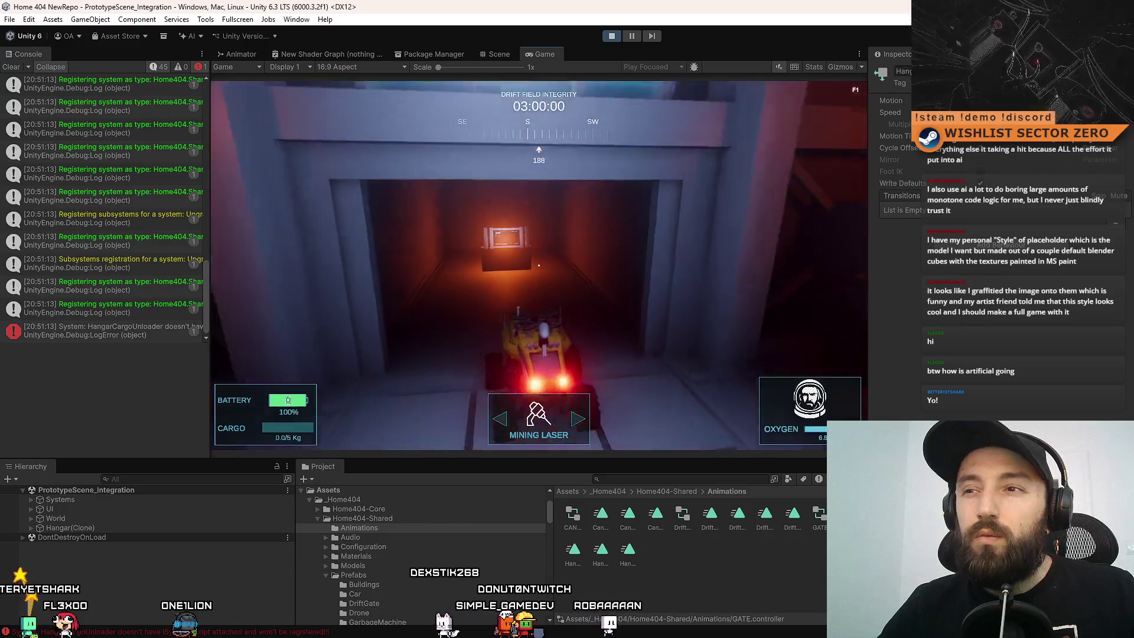
pyautogui.press('s')
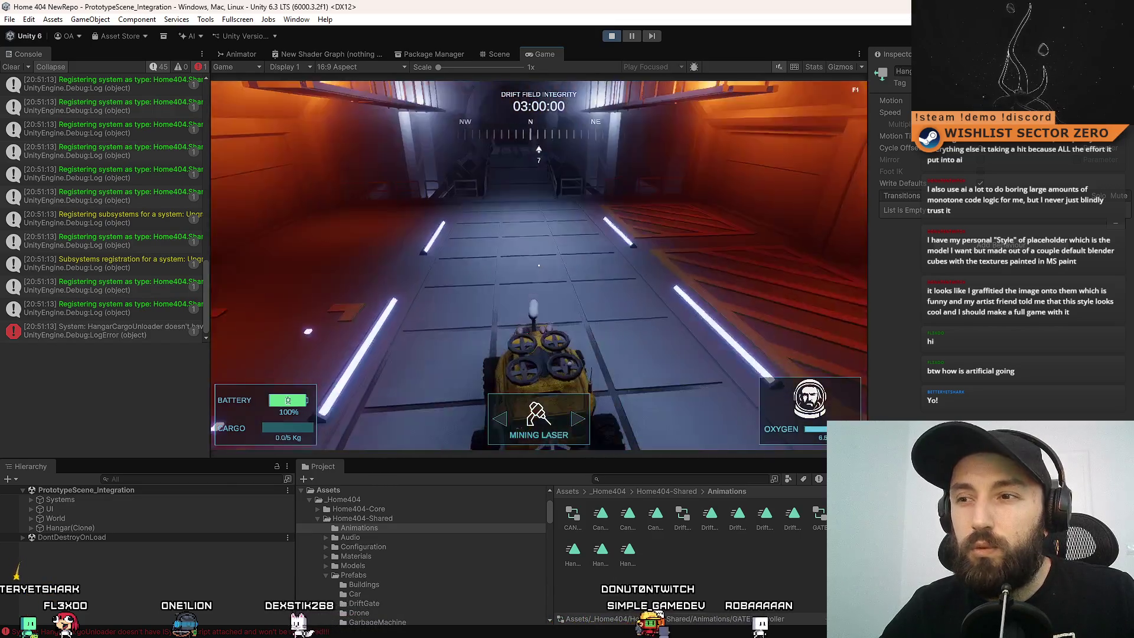
pyautogui.press('w')
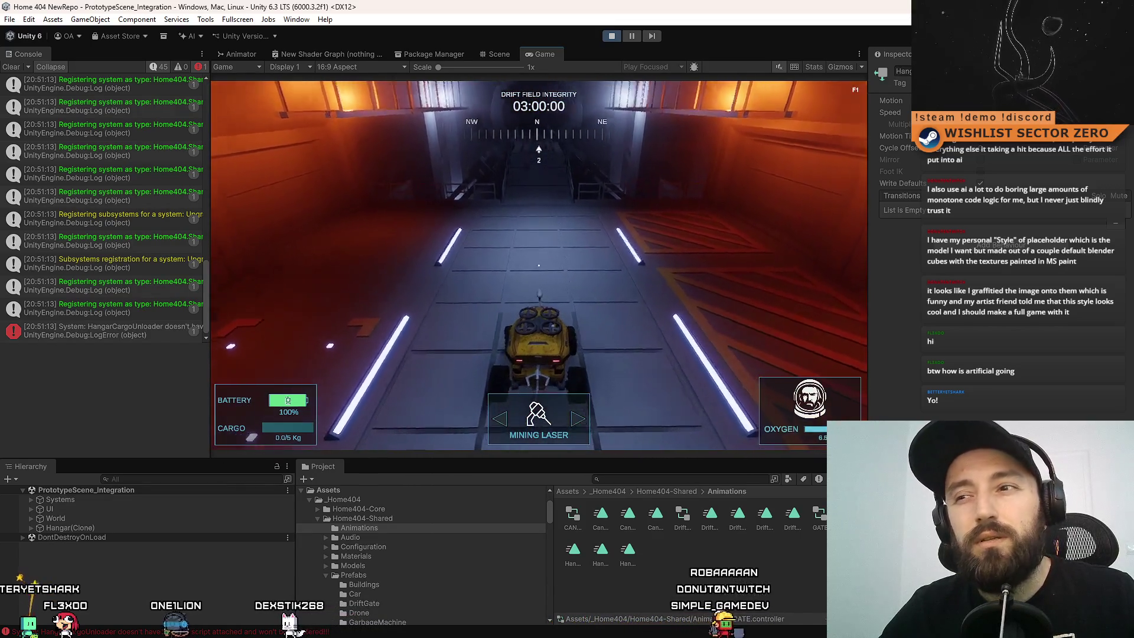
pyautogui.press('d')
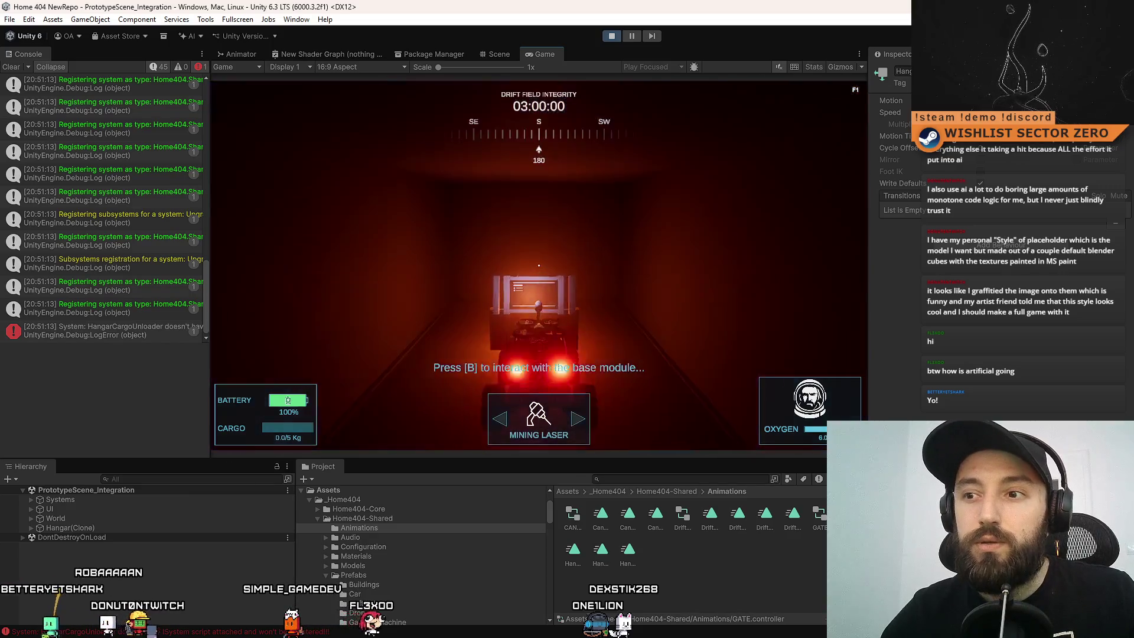
# Check the cargo inventory, then drive the rover west across the hangar toward the doorway.
pyautogui.press('b')
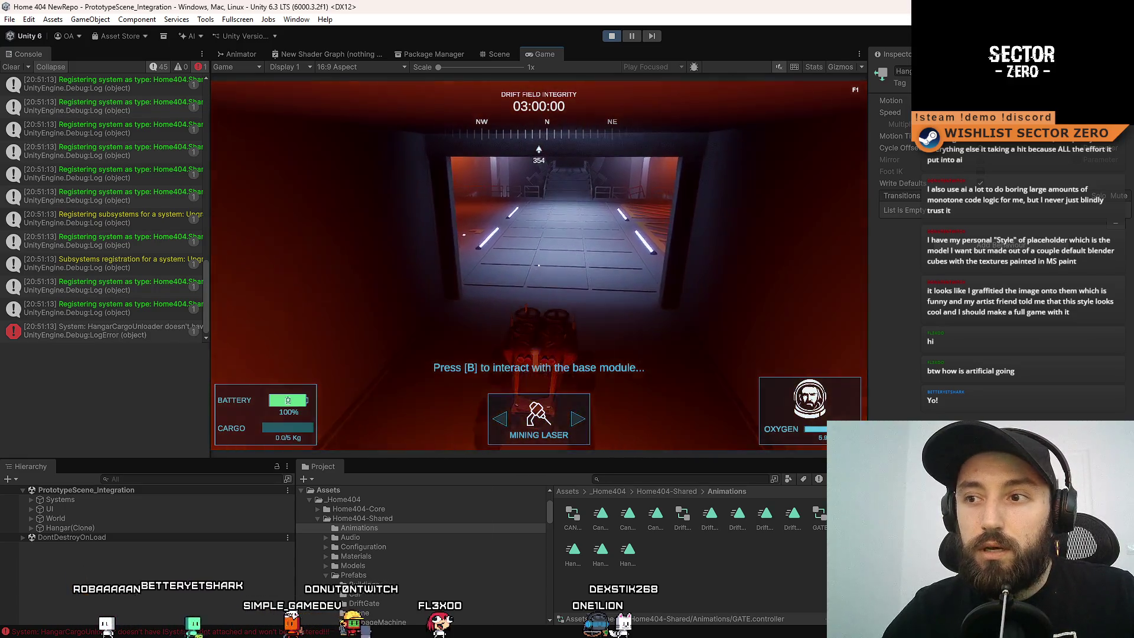
pyautogui.press('w')
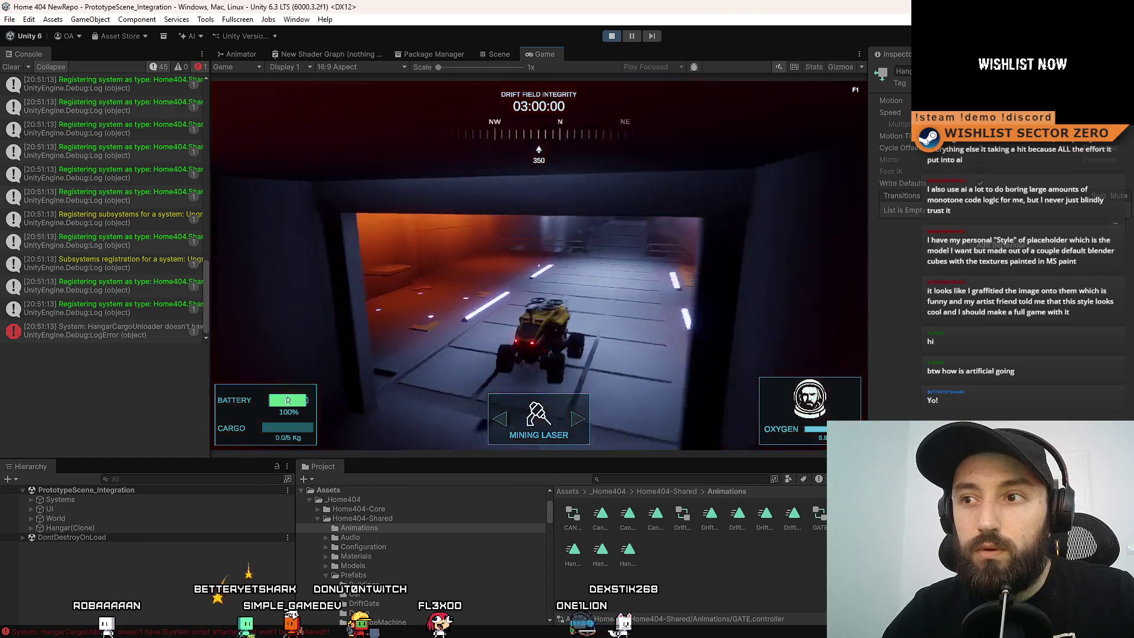
pyautogui.press('a')
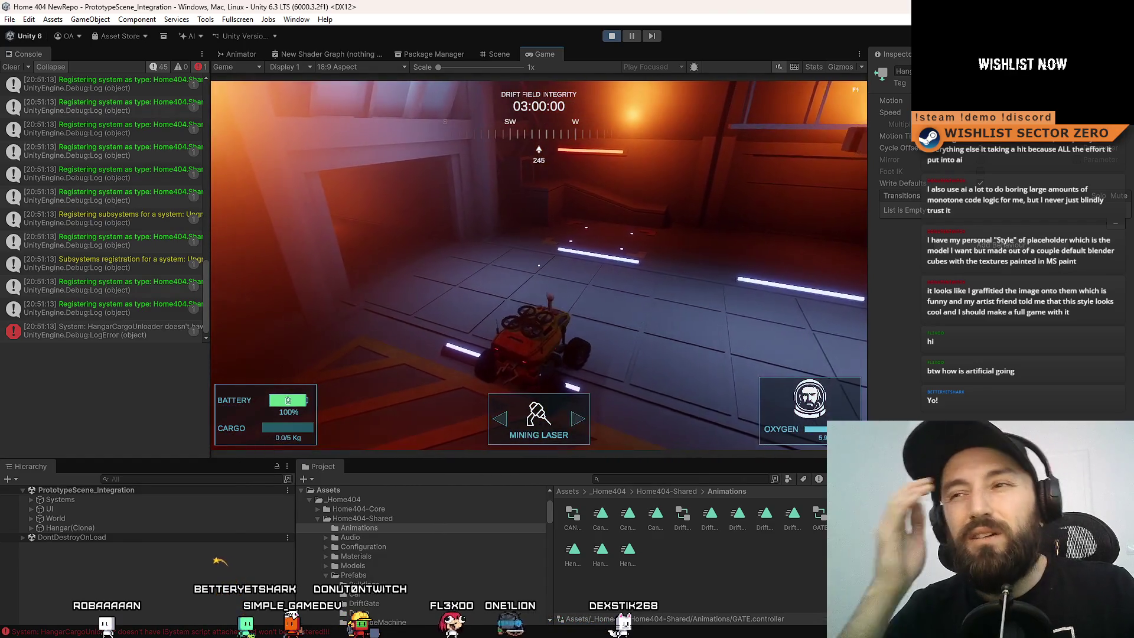
pyautogui.press('w')
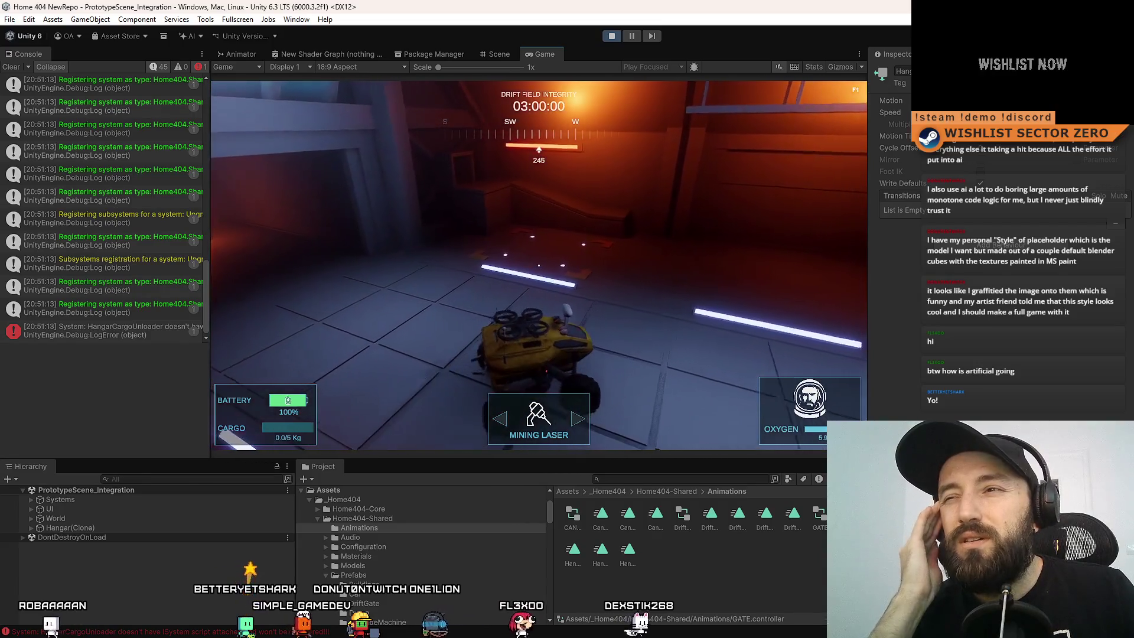
pyautogui.press('a')
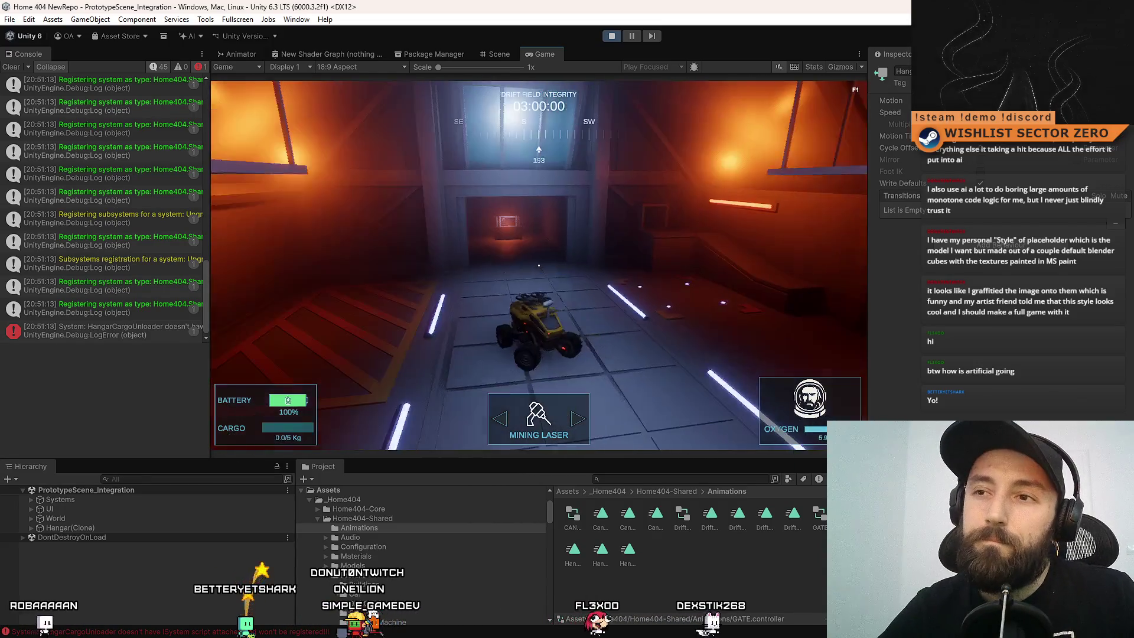
pyautogui.press('d')
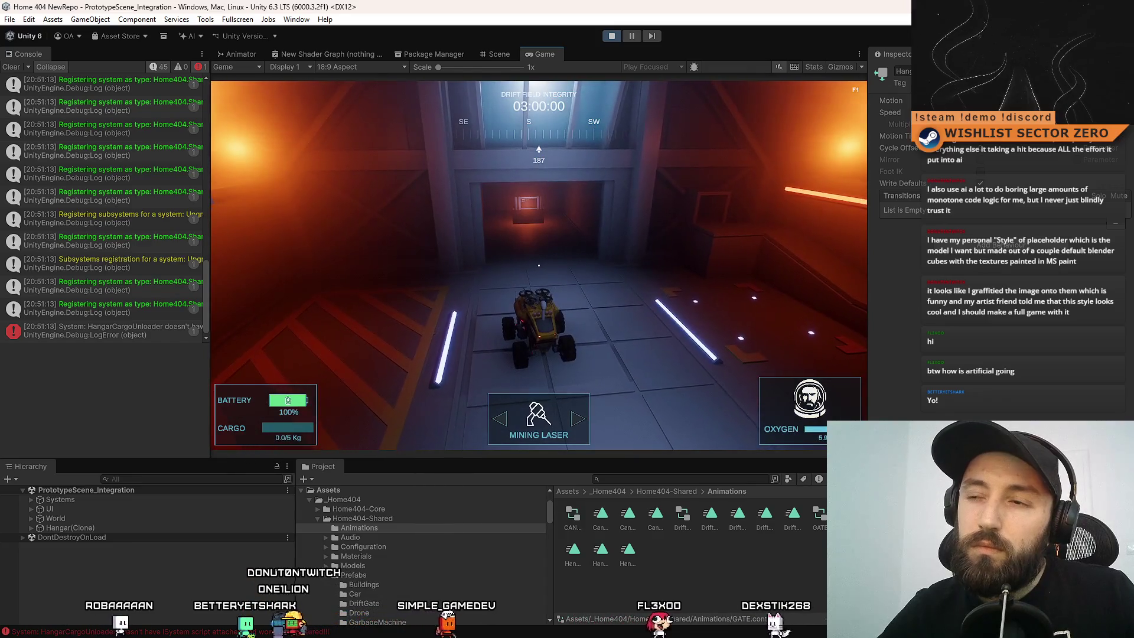
pyautogui.press('a')
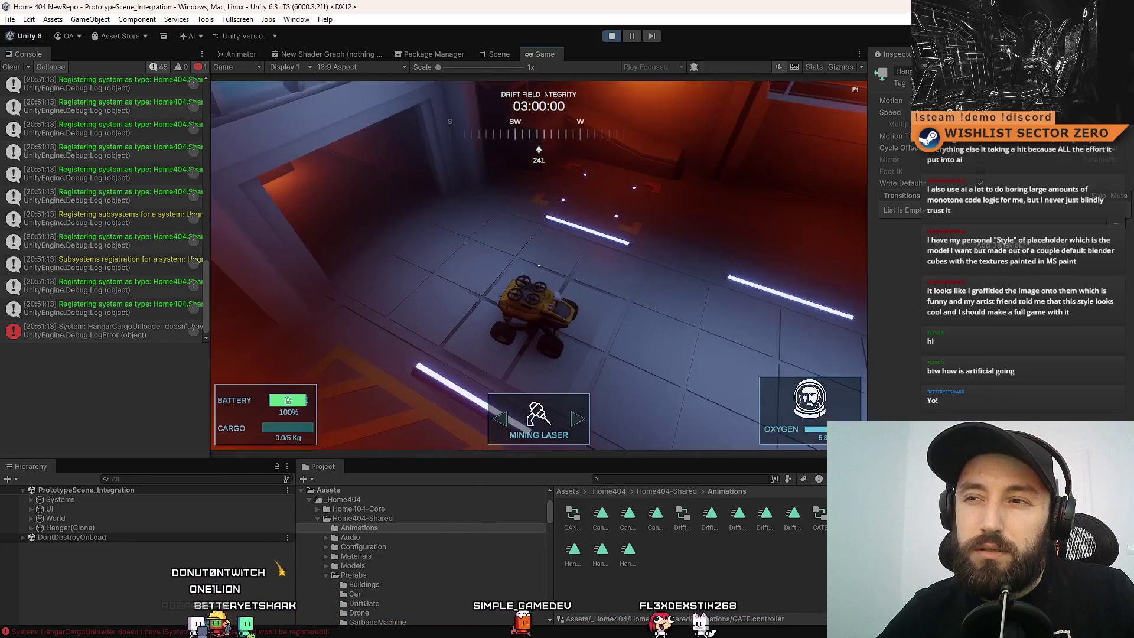
pyautogui.press('a')
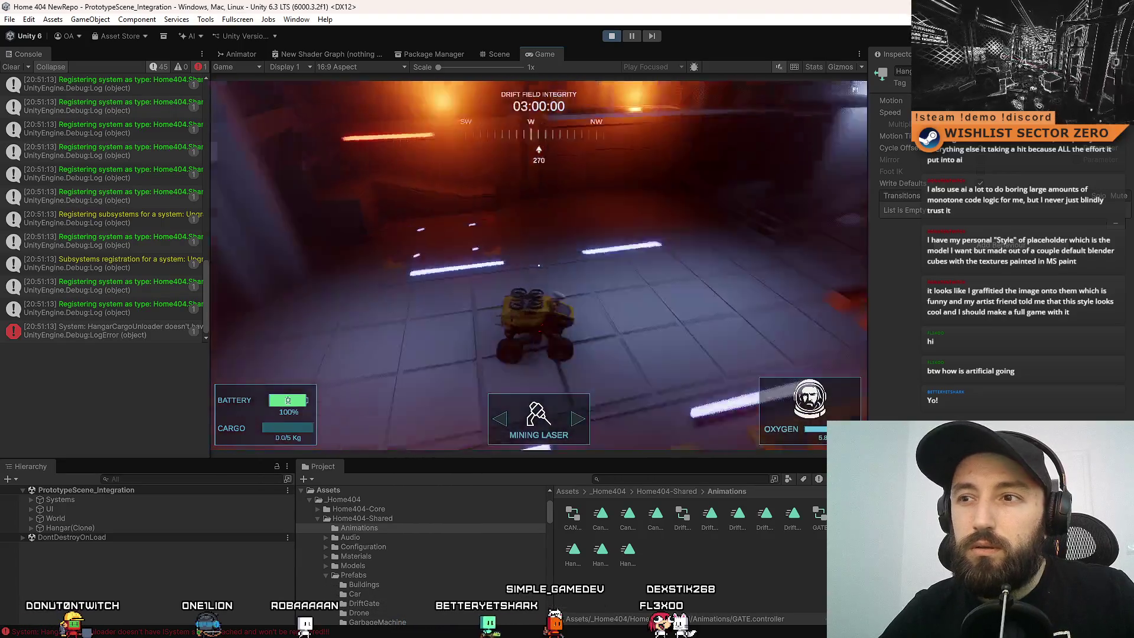
# Turn the rover around and drive through the lit doorway up to the base module.
pyautogui.press('a')
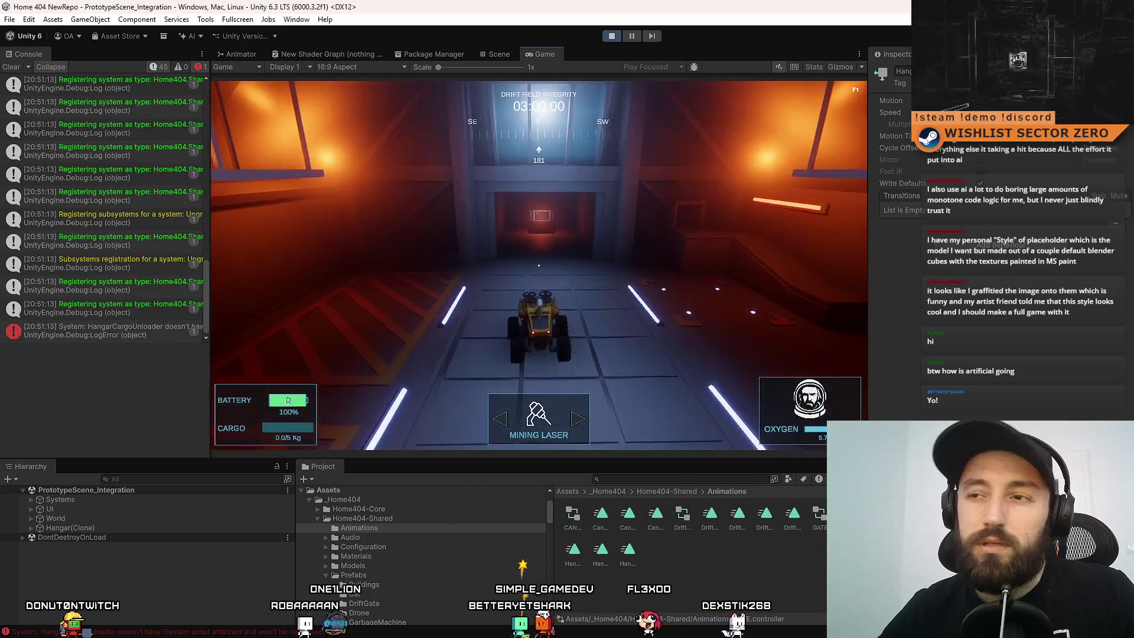
pyautogui.press('d')
pyautogui.press('d')
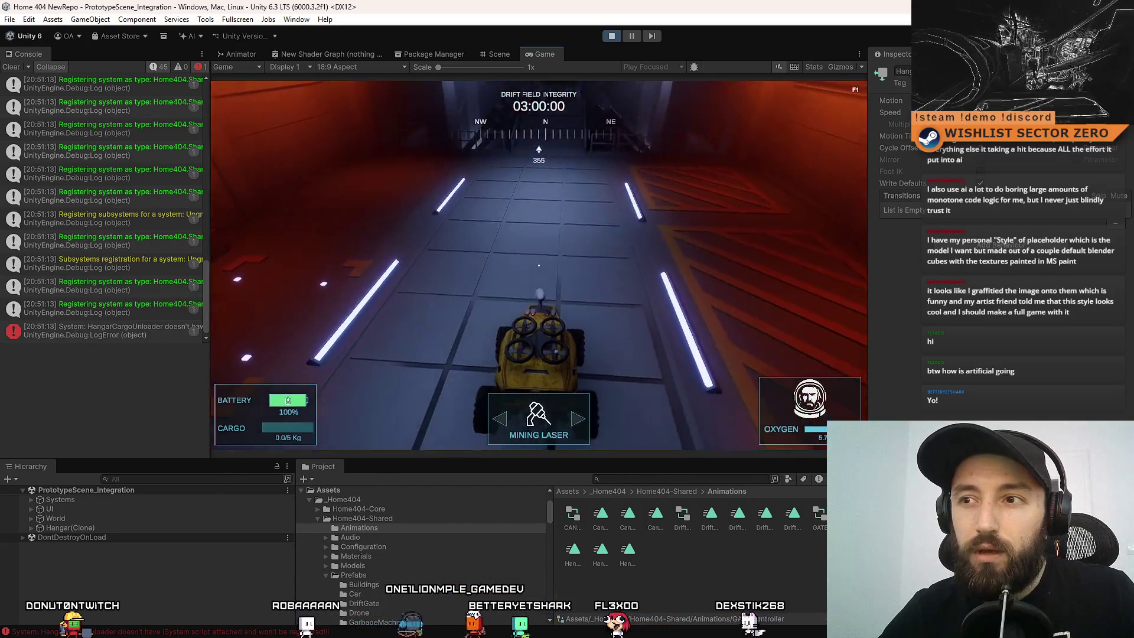
pyautogui.press('d')
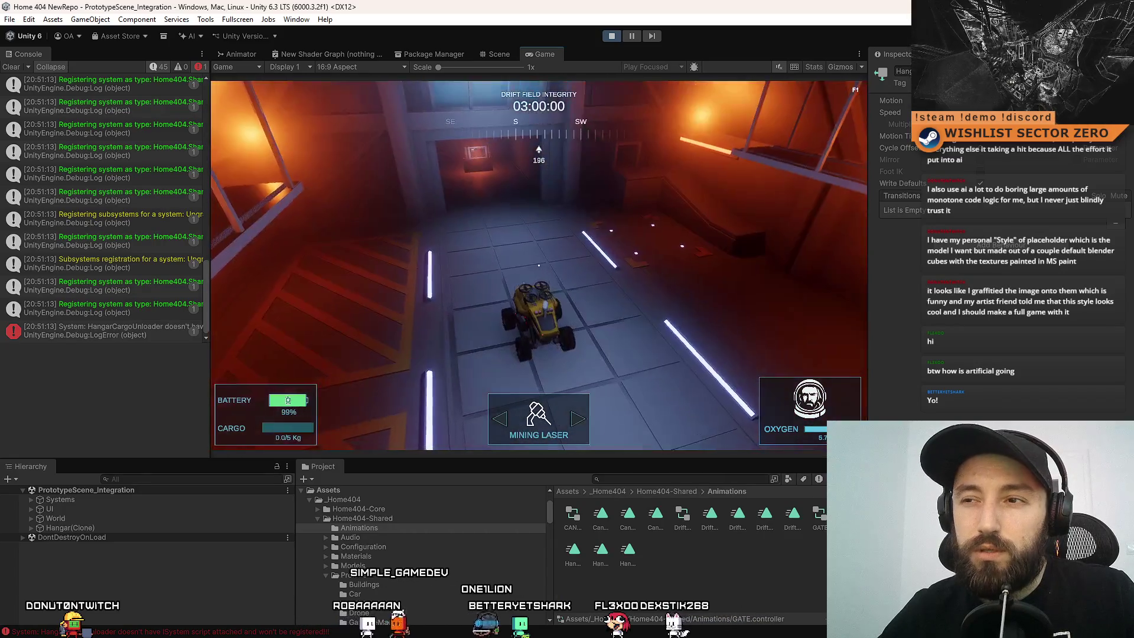
pyautogui.press('w')
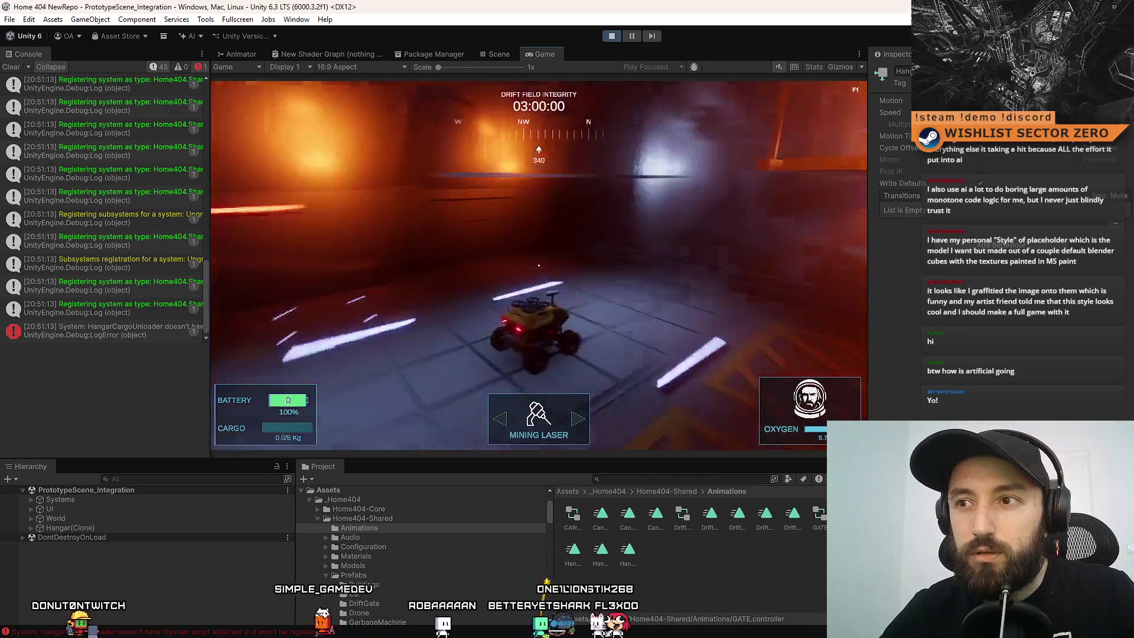
pyautogui.press('w')
pyautogui.press('d')
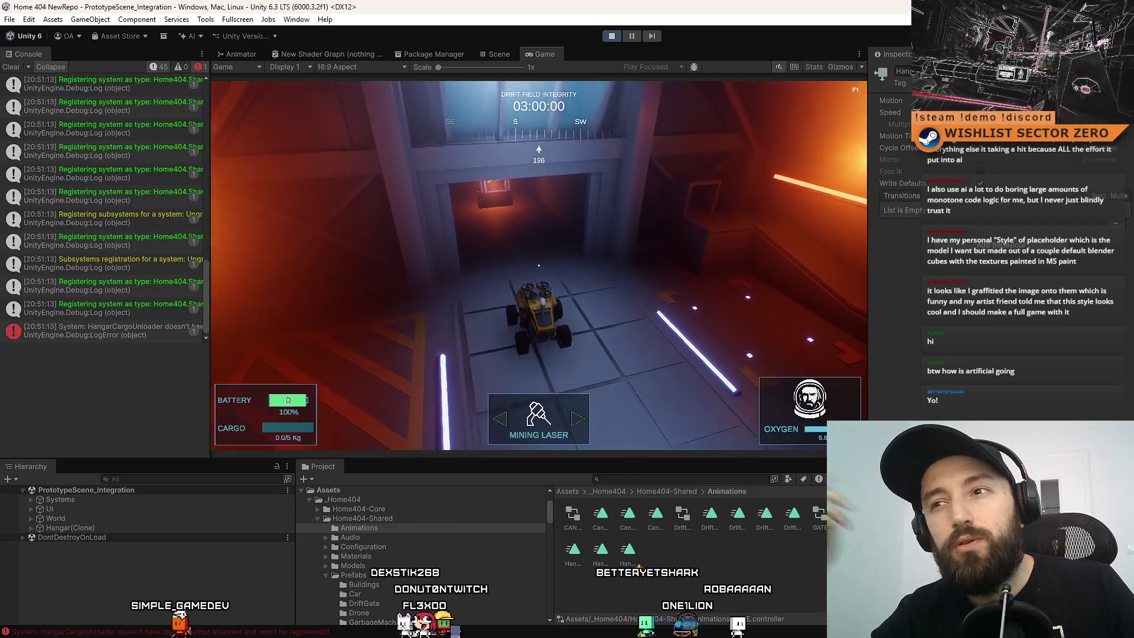
pyautogui.press('w')
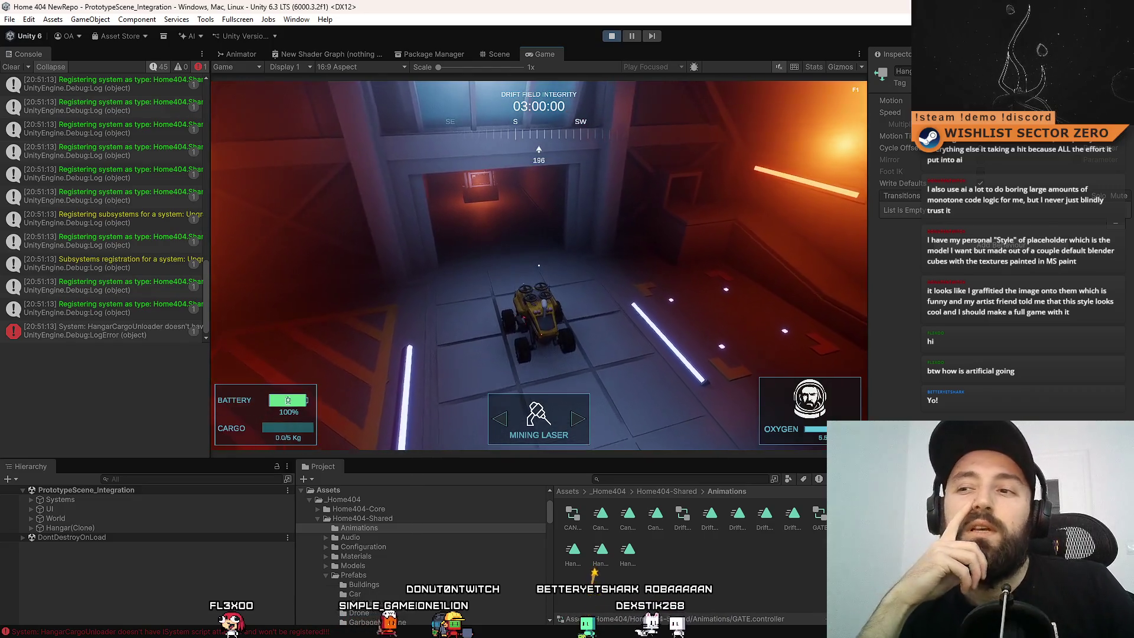
# Approach the base module, view its UPGRADES screen, then close it.
pyautogui.press('w')
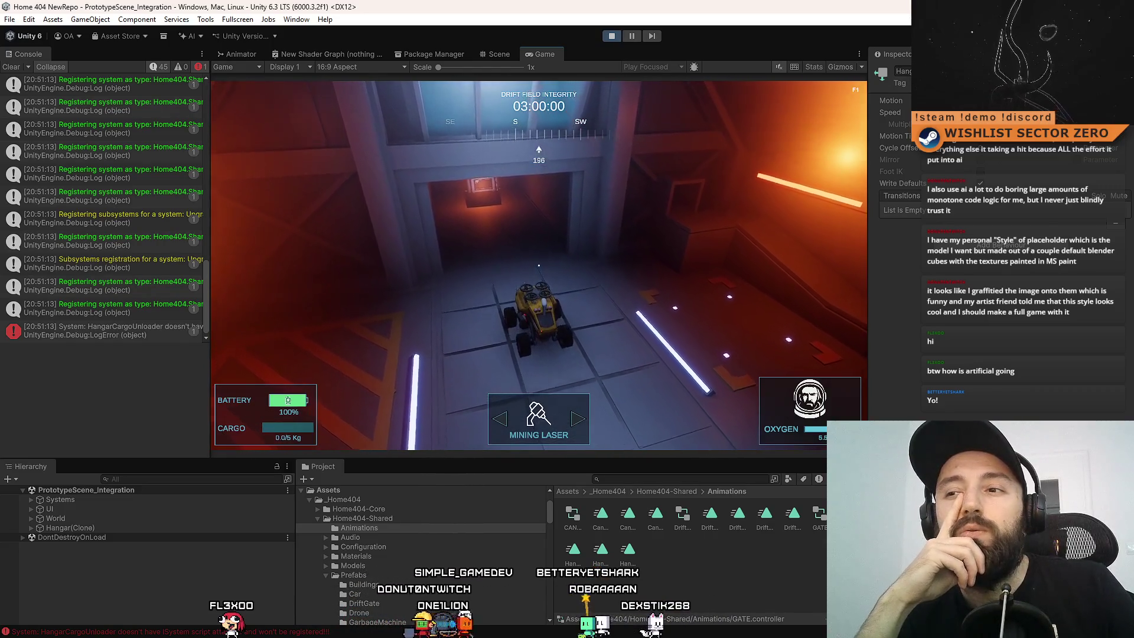
pyautogui.press('w')
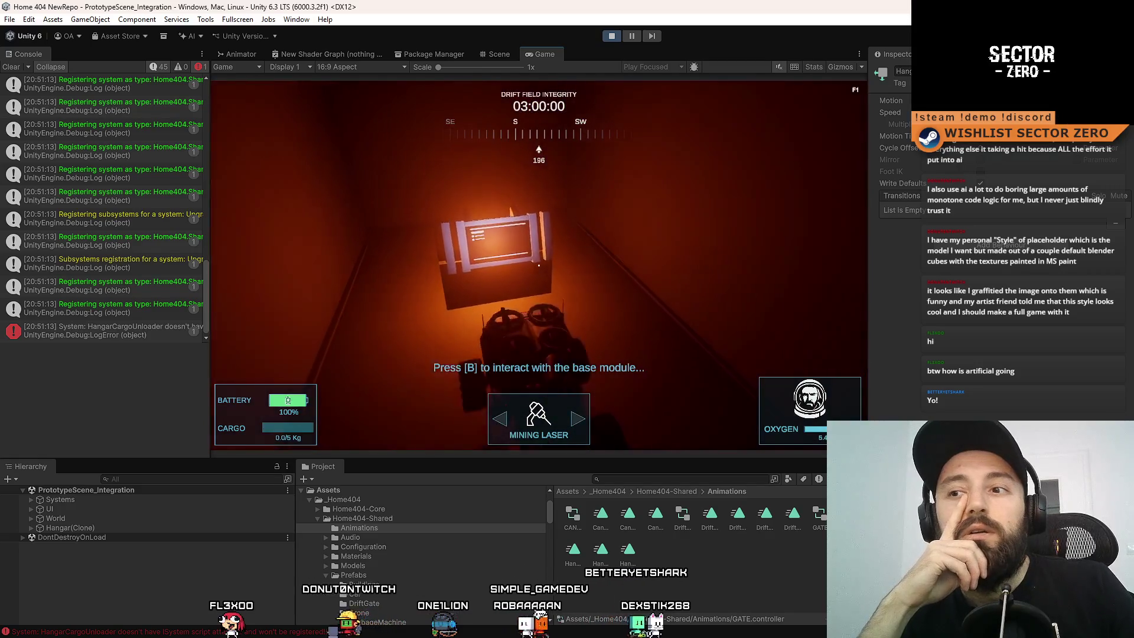
pyautogui.press('b')
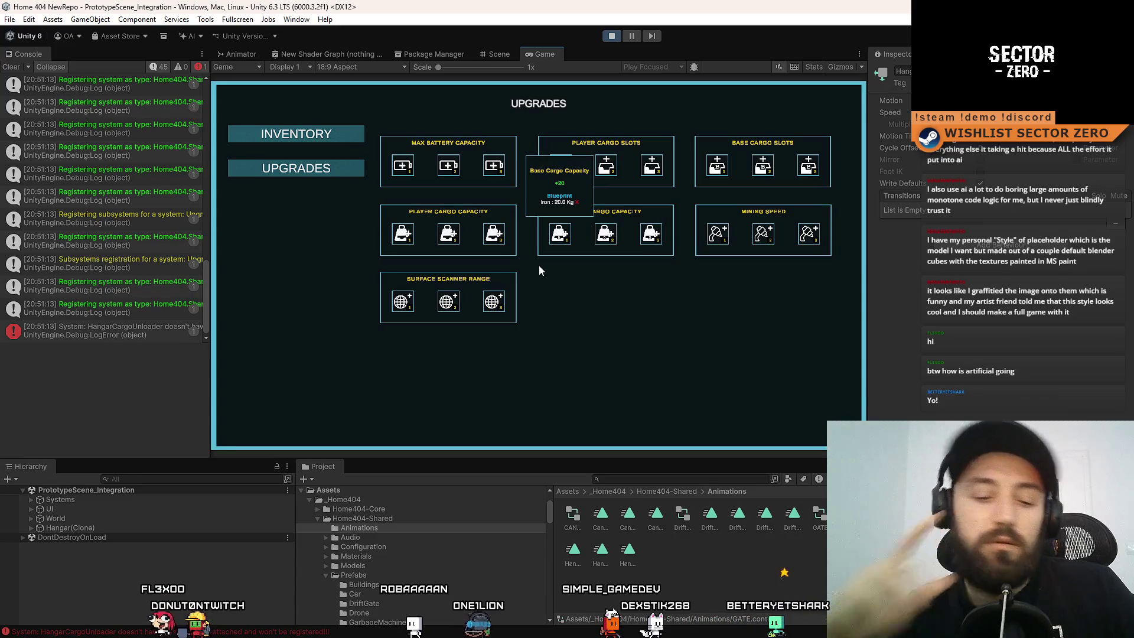
pyautogui.press('b')
pyautogui.press('b')
pyautogui.press('b')
# Turn the rover and drive it back into the hangar corridor.
pyautogui.press('d')
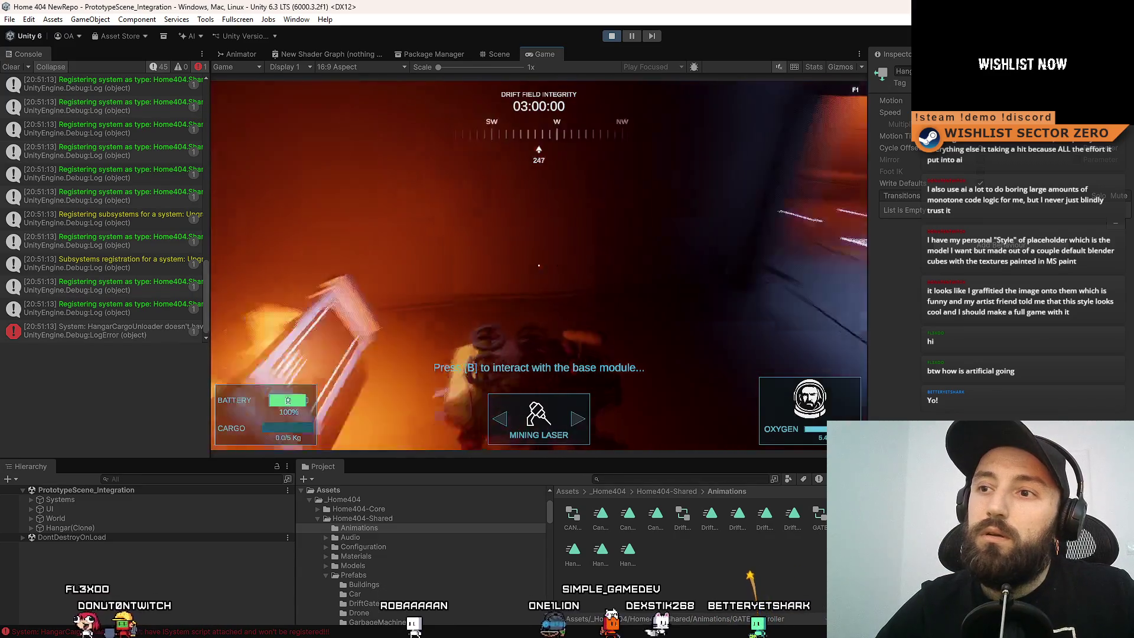
pyautogui.press('w')
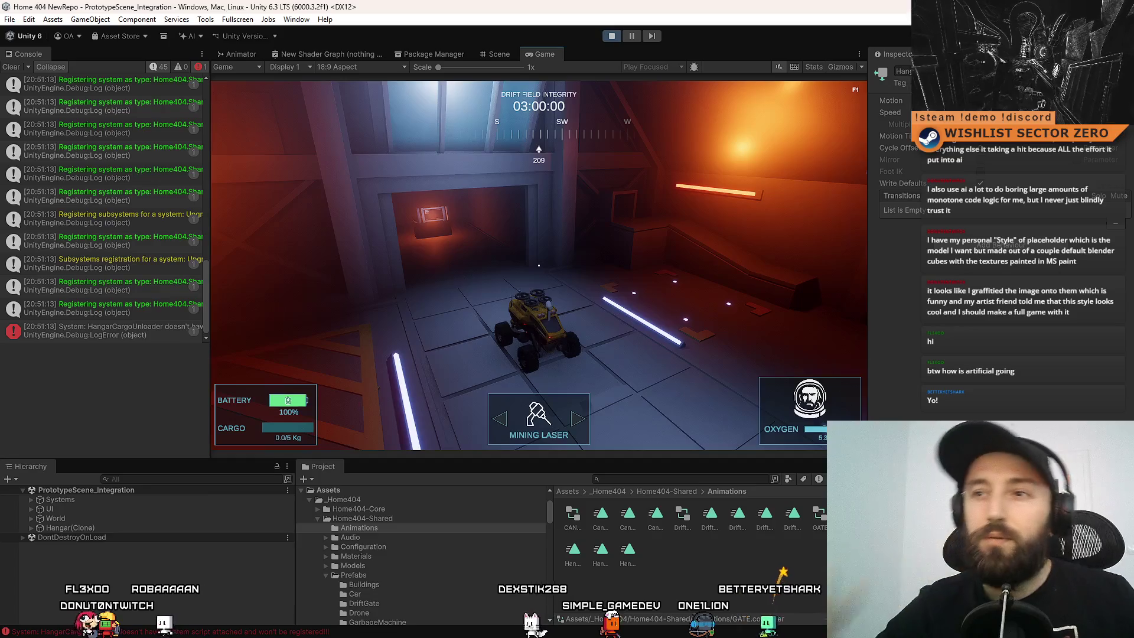
pyautogui.press('d')
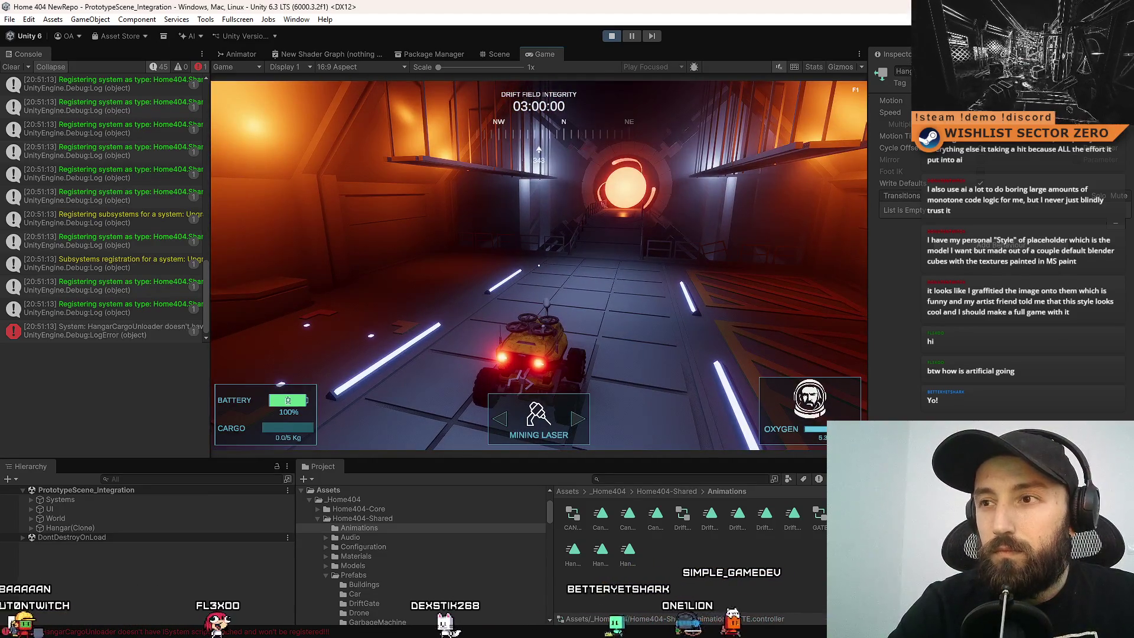
pyautogui.press('a')
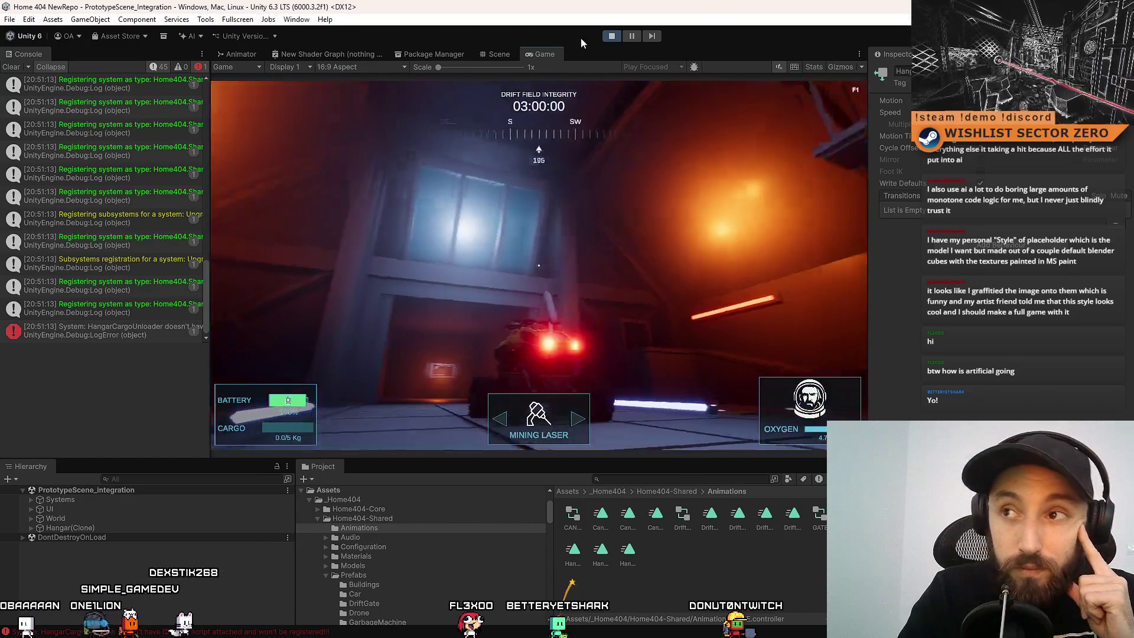
# Stop the game, return to the Scene view and open the Hangar prefab found by searching 'hangar'.
pyautogui.click(617, 40)
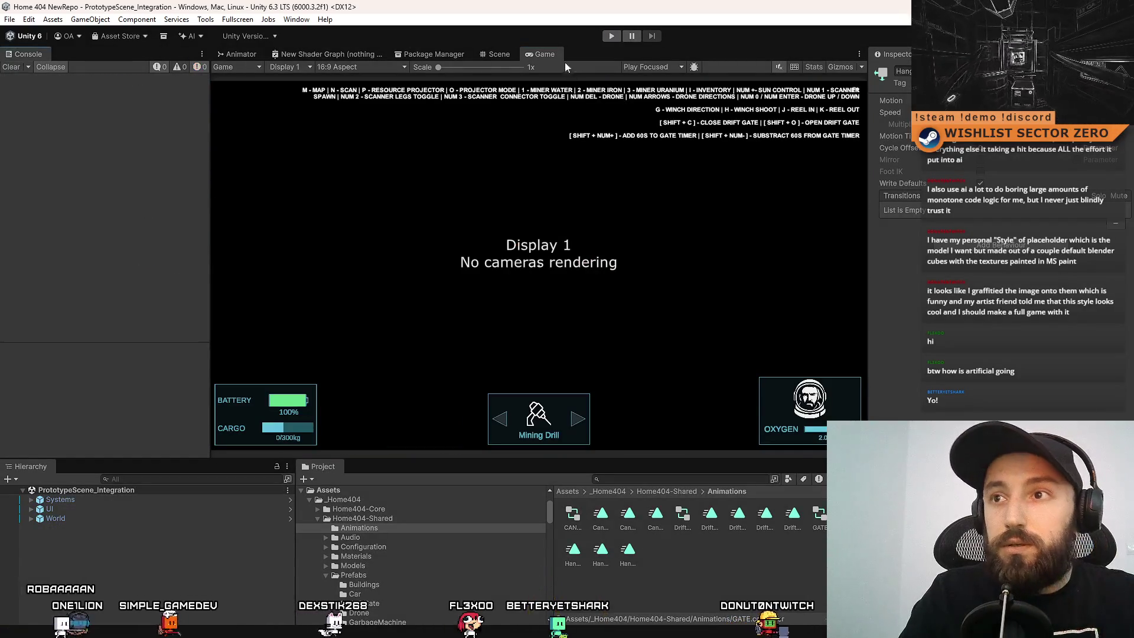
pyautogui.click(498, 55)
pyautogui.click(636, 478)
pyautogui.write('hangar')
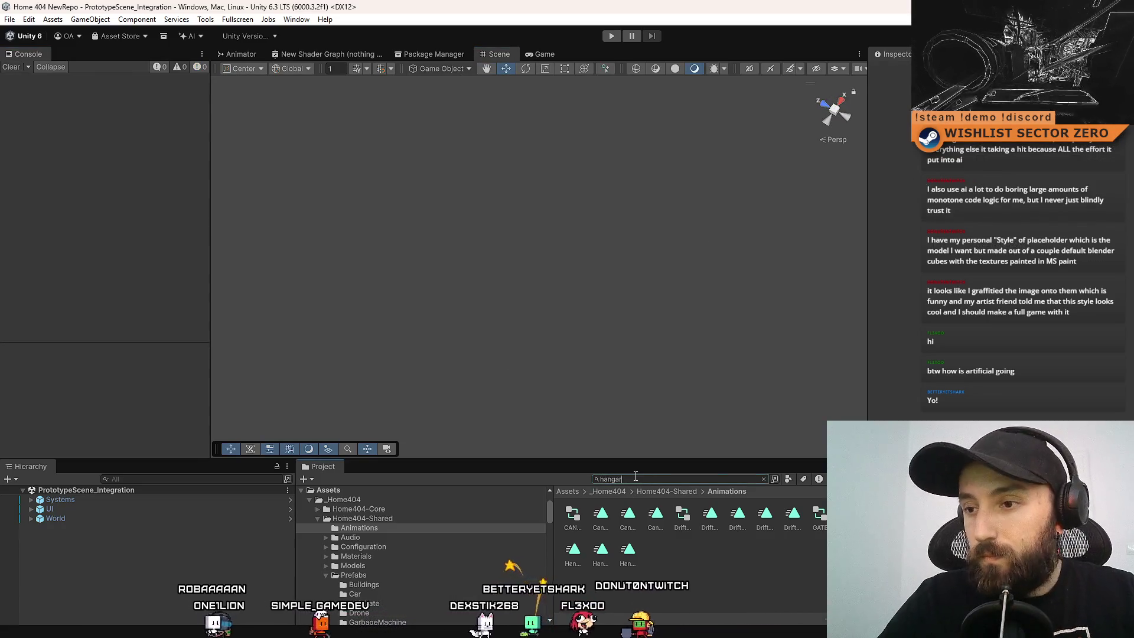
pyautogui.click(678, 549)
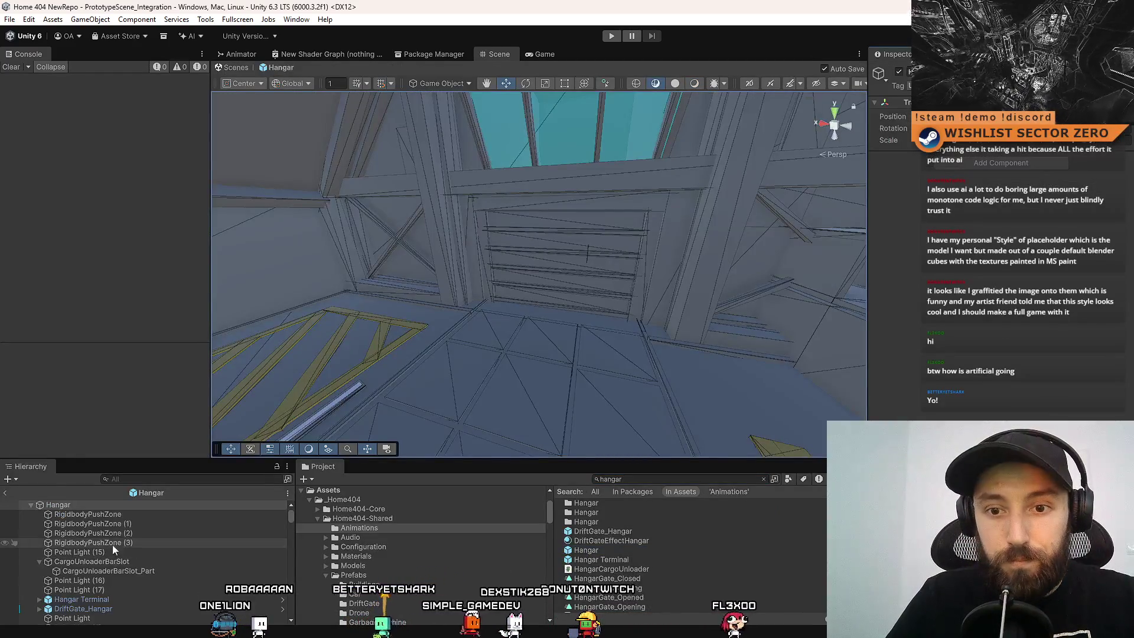
# Select the hangar's GATE object in the Hierarchy.
pyautogui.scroll(-5, 115, 549)
pyautogui.scroll(-10, 125, 560)
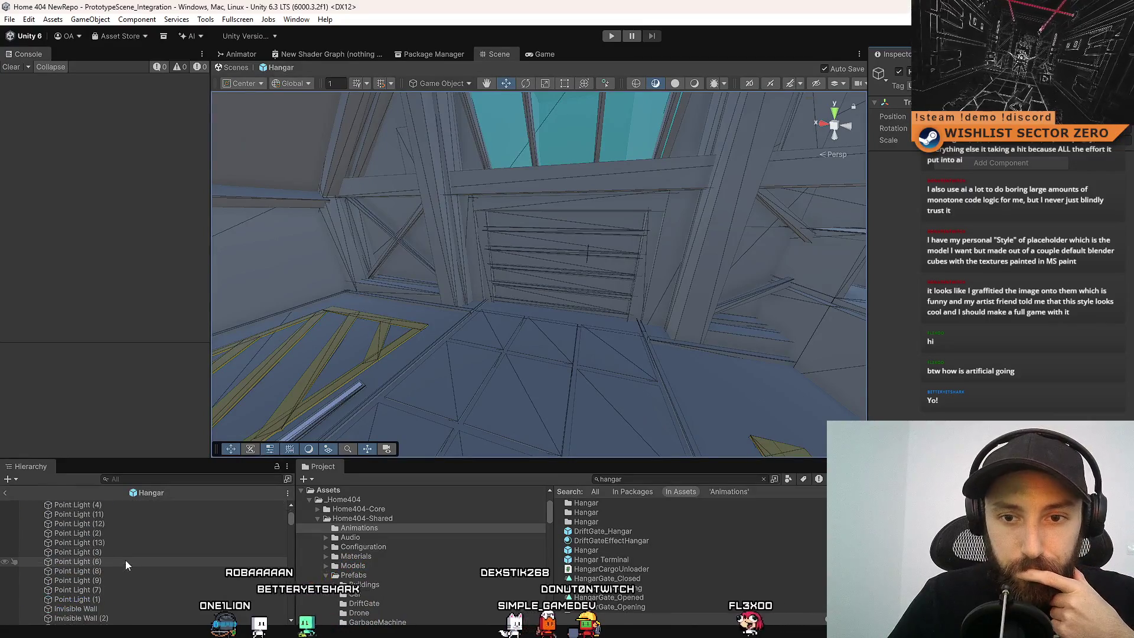
pyautogui.click(560, 291)
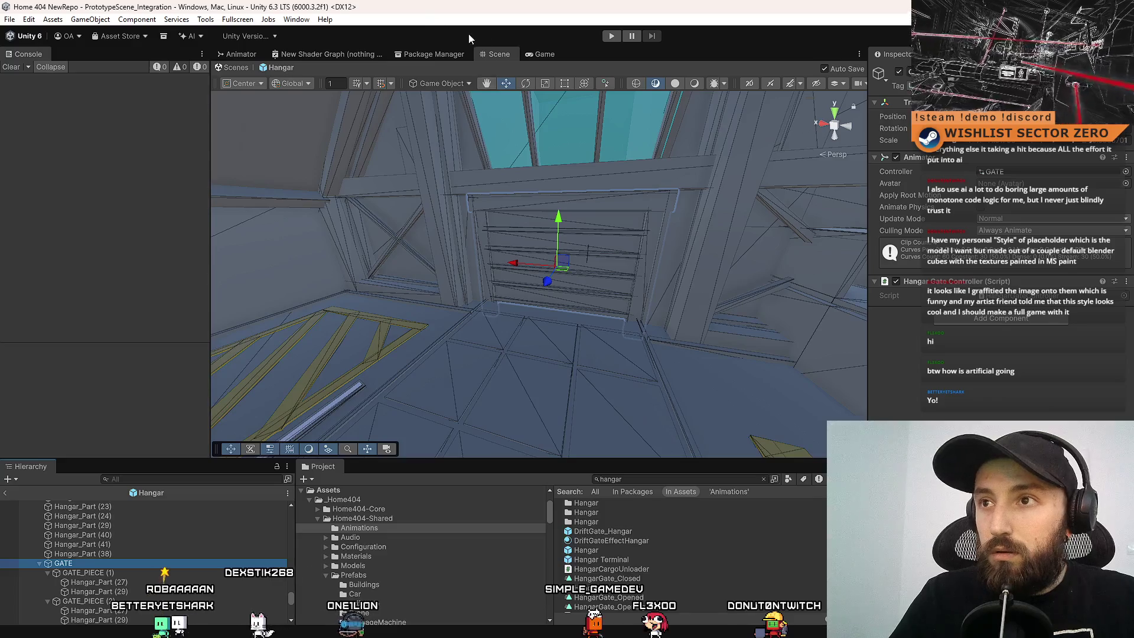
pyautogui.click(292, 20)
# Open the Animation window on the gate clip and show its position curves maximized.
pyautogui.moveTo(354, 181)
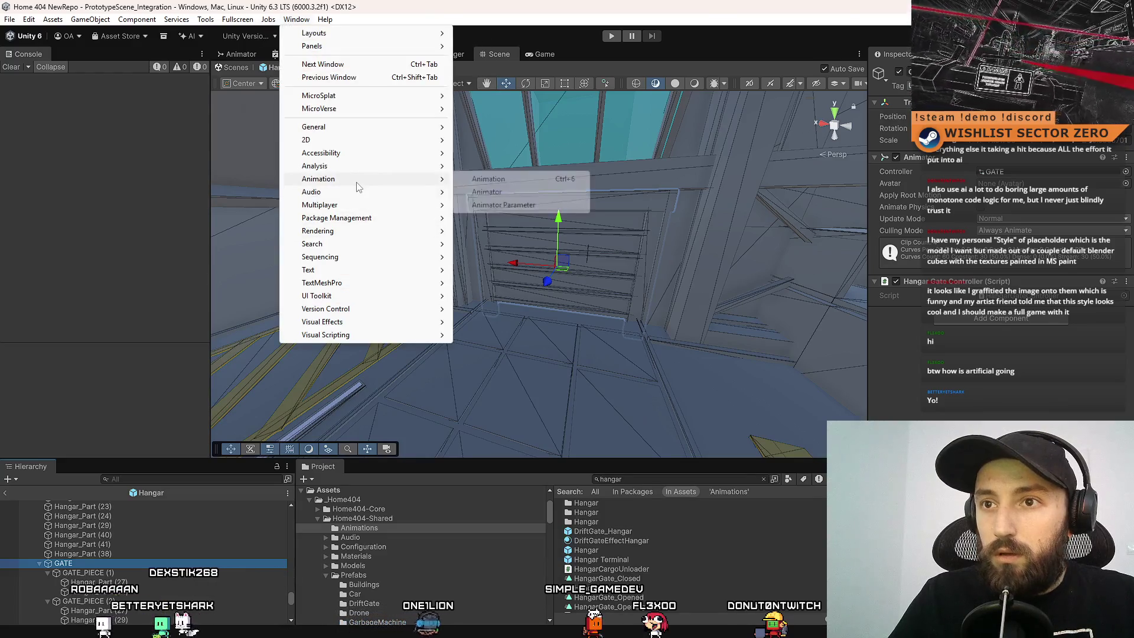
pyautogui.click(521, 181)
pyautogui.moveTo(436, 112); pyautogui.dragTo(857, 273)
pyautogui.click(508, 310)
pyautogui.moveTo(690, 273)
pyautogui.mouseDown()
pyautogui.moveTo(483, 378)
pyautogui.moveTo(474, 403)
pyautogui.moveTo(736, 405)
pyautogui.moveTo(443, 405)
pyautogui.mouseUp()
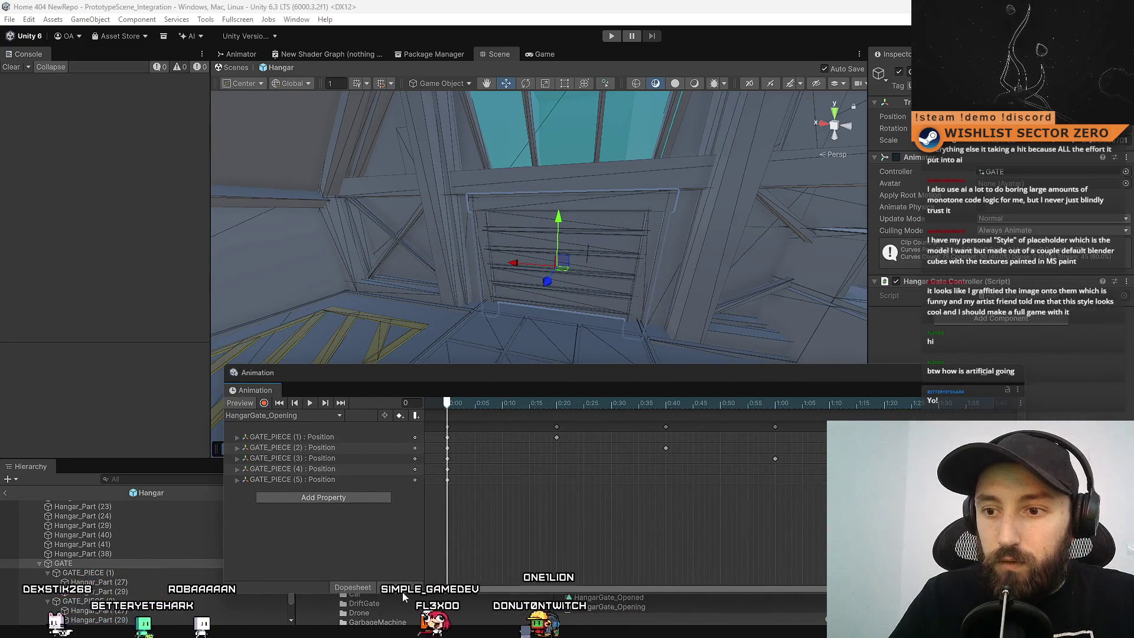
pyautogui.click(404, 590)
pyautogui.moveTo(564, 373); pyautogui.dragTo(477, 305)
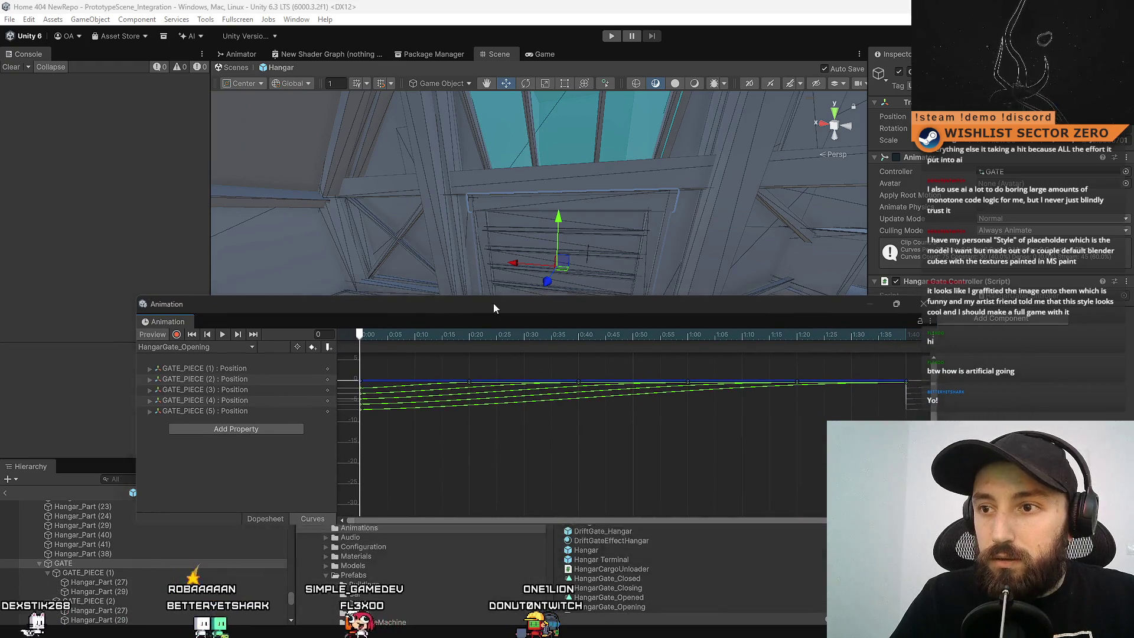
pyautogui.doubleClick(493, 303)
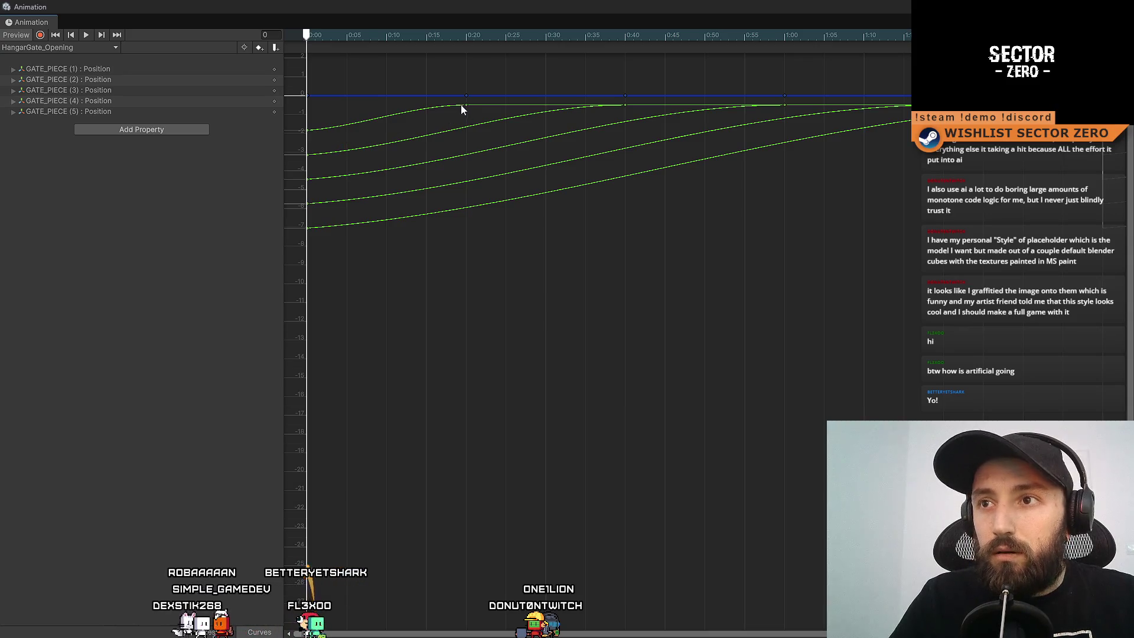
# Select the starting keys of the top, fourth and bottom GATE_PIECE curves.
pyautogui.click(307, 130)
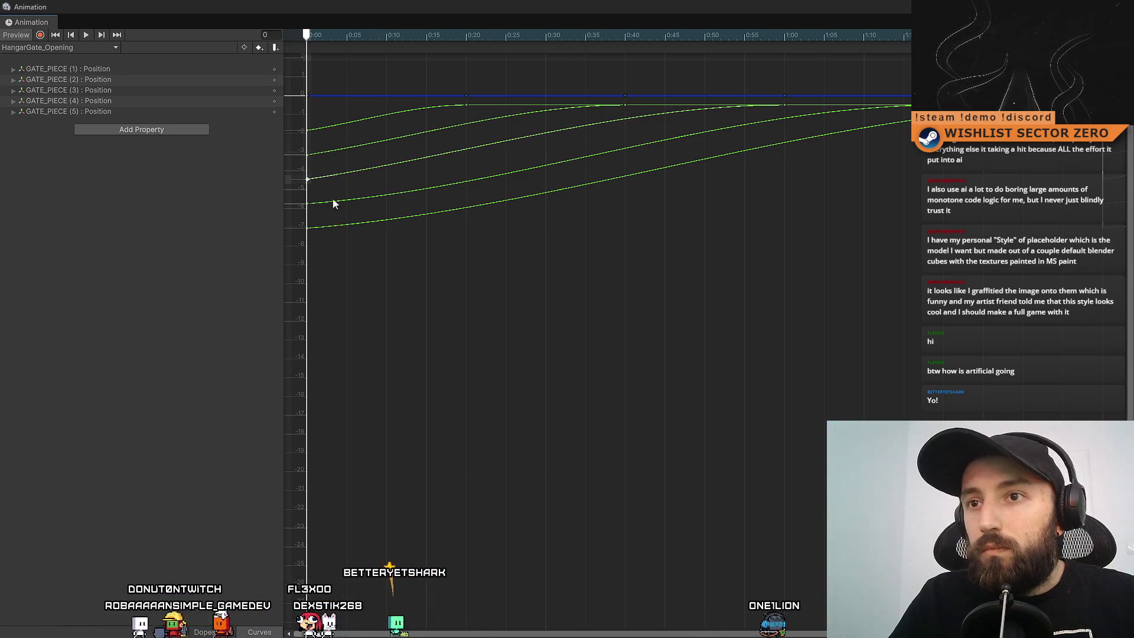
pyautogui.click(307, 203)
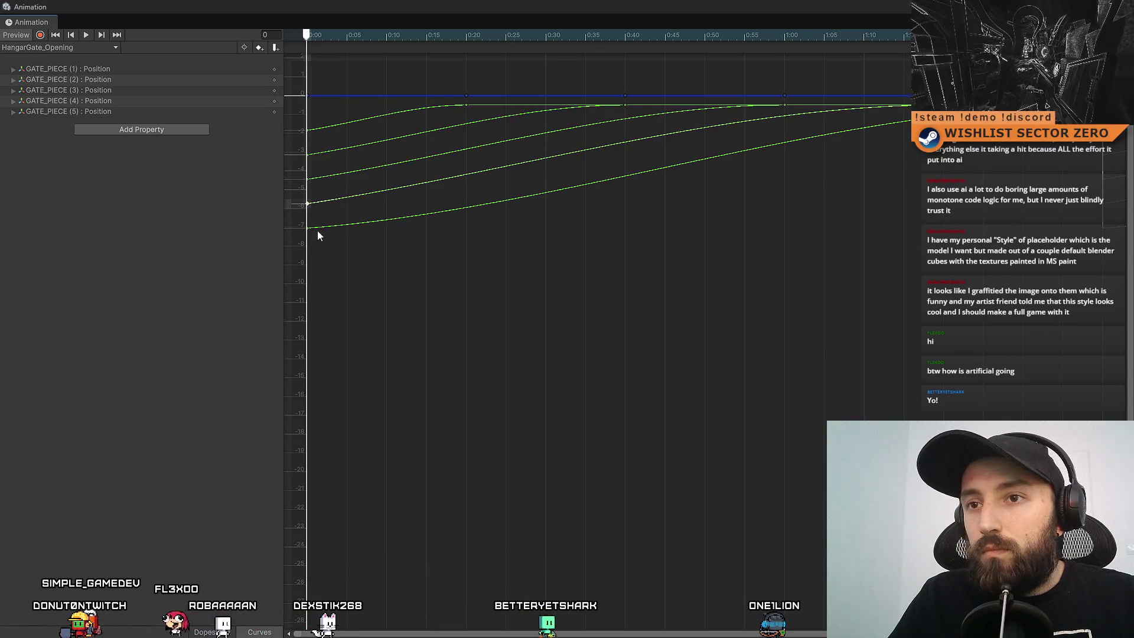
pyautogui.click(336, 225)
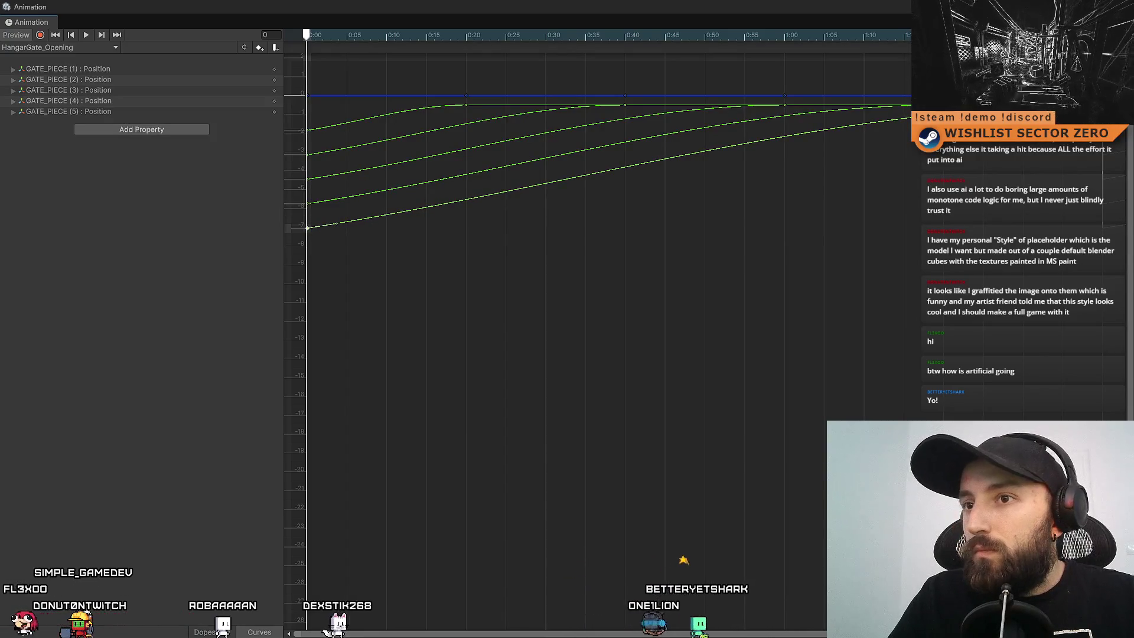
pyautogui.doubleClick(462, 8)
# Scrub the HangarGate_Opening preview through frames 8, 23 and 68, then play it.
pyautogui.moveTo(324, 143)
pyautogui.mouseDown()
pyautogui.moveTo(446, 230)
pyautogui.moveTo(497, 370)
pyautogui.mouseUp()
pyautogui.click(430, 390)
pyautogui.moveTo(430, 389)
pyautogui.mouseDown()
pyautogui.moveTo(678, 390)
pyautogui.moveTo(508, 390)
pyautogui.mouseUp()
pyautogui.moveTo(518, 348)
pyautogui.mouseDown()
pyautogui.moveTo(577, 328)
pyautogui.moveTo(531, 313)
pyautogui.mouseUp()
pyautogui.click(756, 391)
pyautogui.click(246, 390)
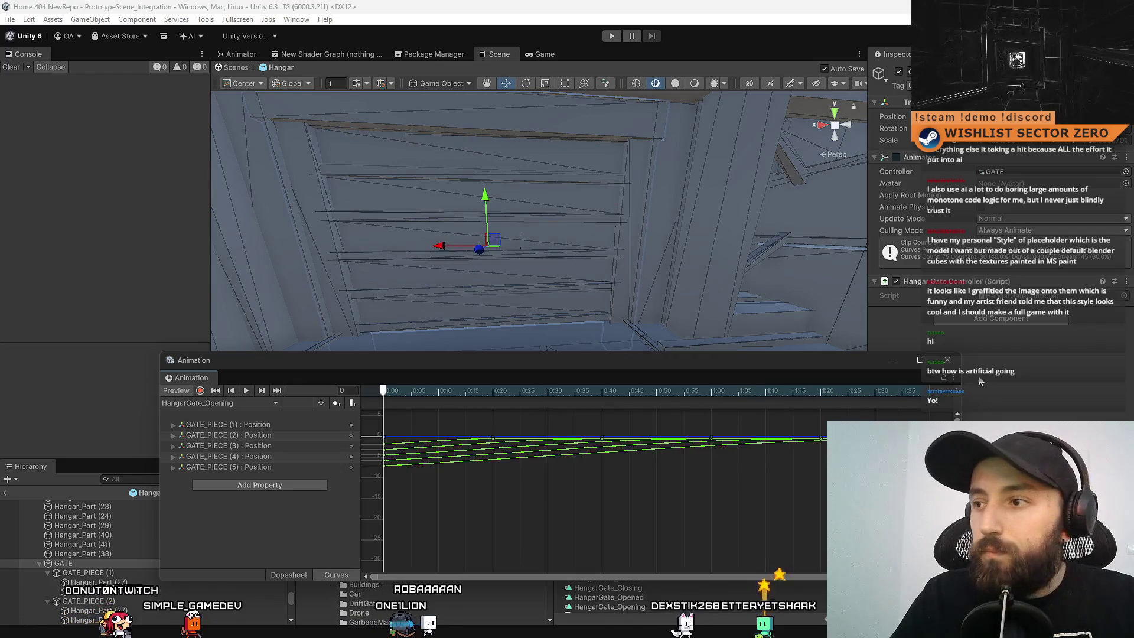
pyautogui.click(948, 360)
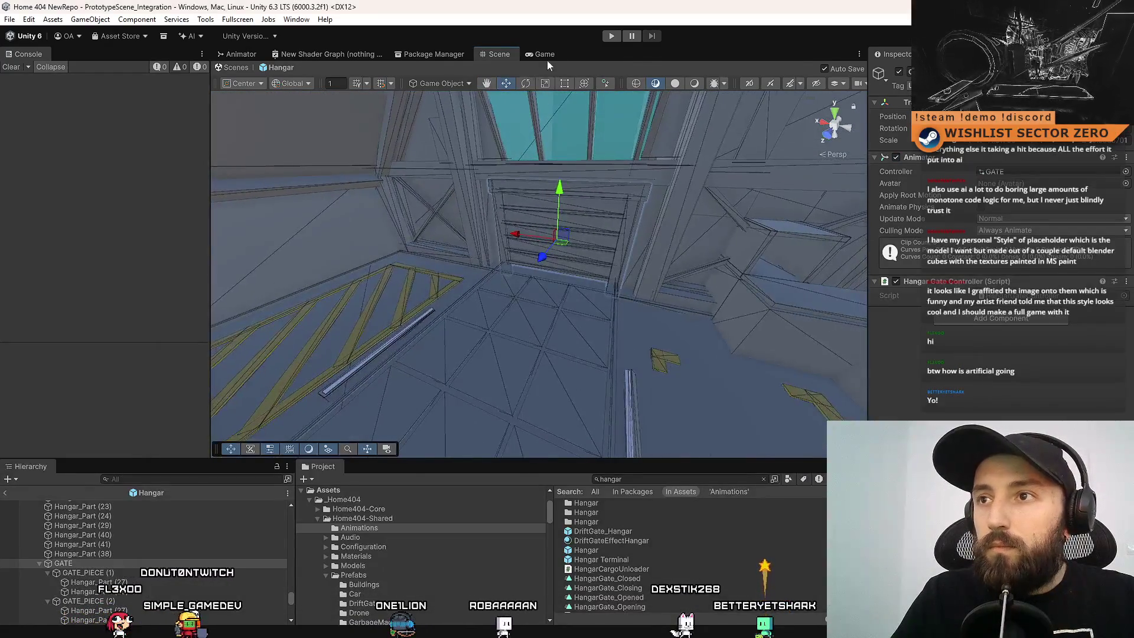
# Leave prefab editing and start Play mode again.
pyautogui.click(544, 54)
pyautogui.click(499, 54)
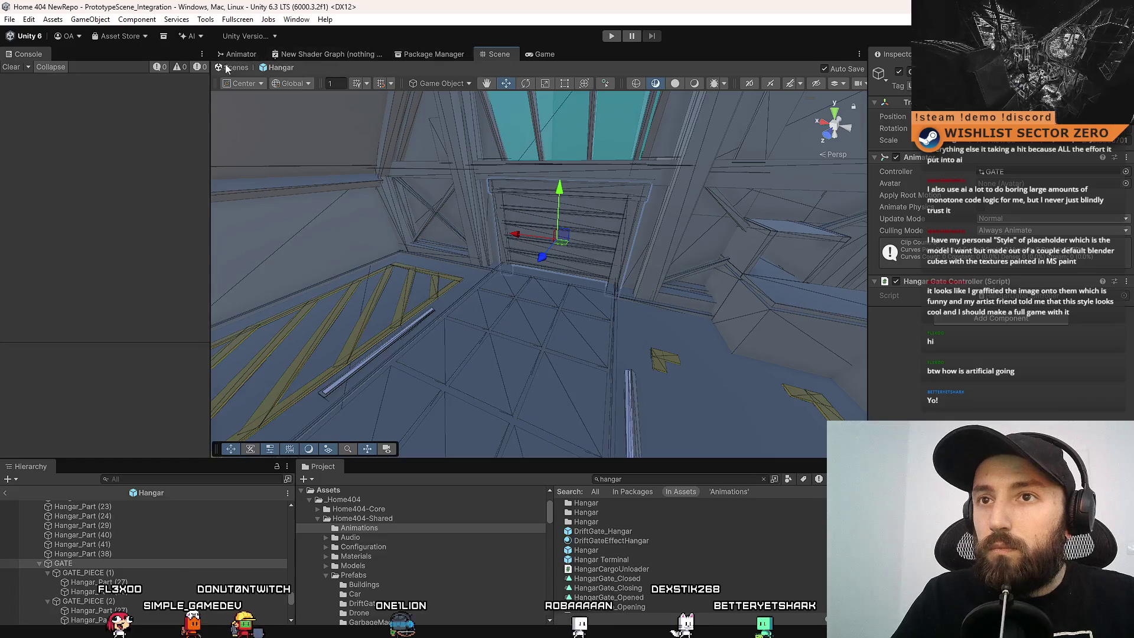
pyautogui.click(612, 35)
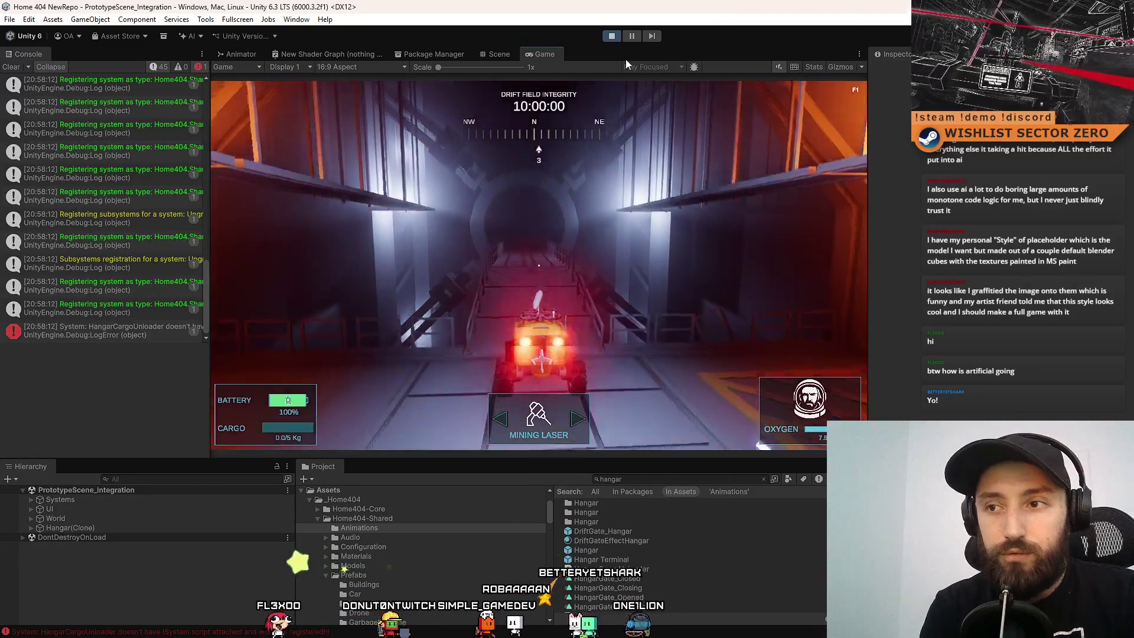
# Turn the rover toward the hangar room and put the Game view in fullscreen.
pyautogui.press('a')
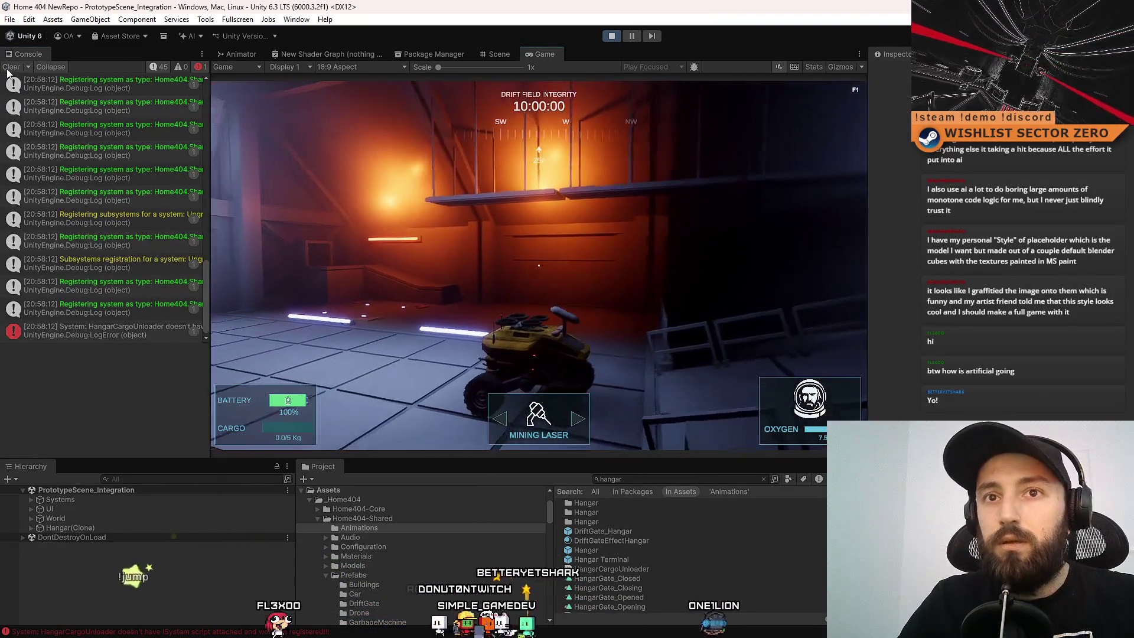
pyautogui.press('d')
pyautogui.press('F10')
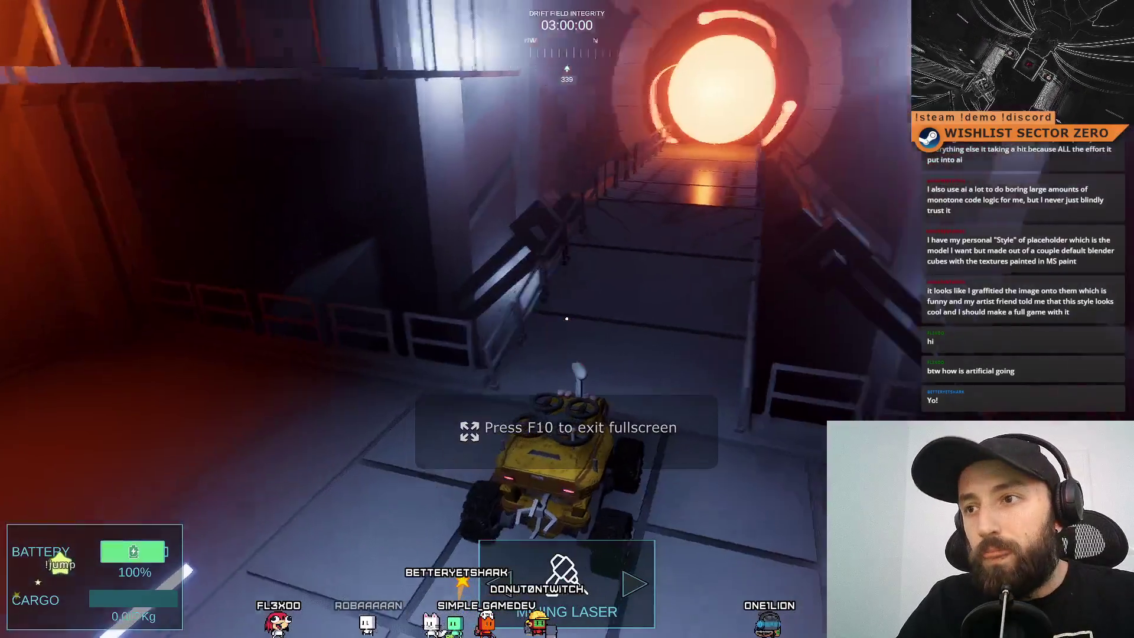
# Turn the rover to the portal tunnel and open the base module's cargo screen (0.0/40 Kg, 0.0/5 Kg).
pyautogui.press('a')
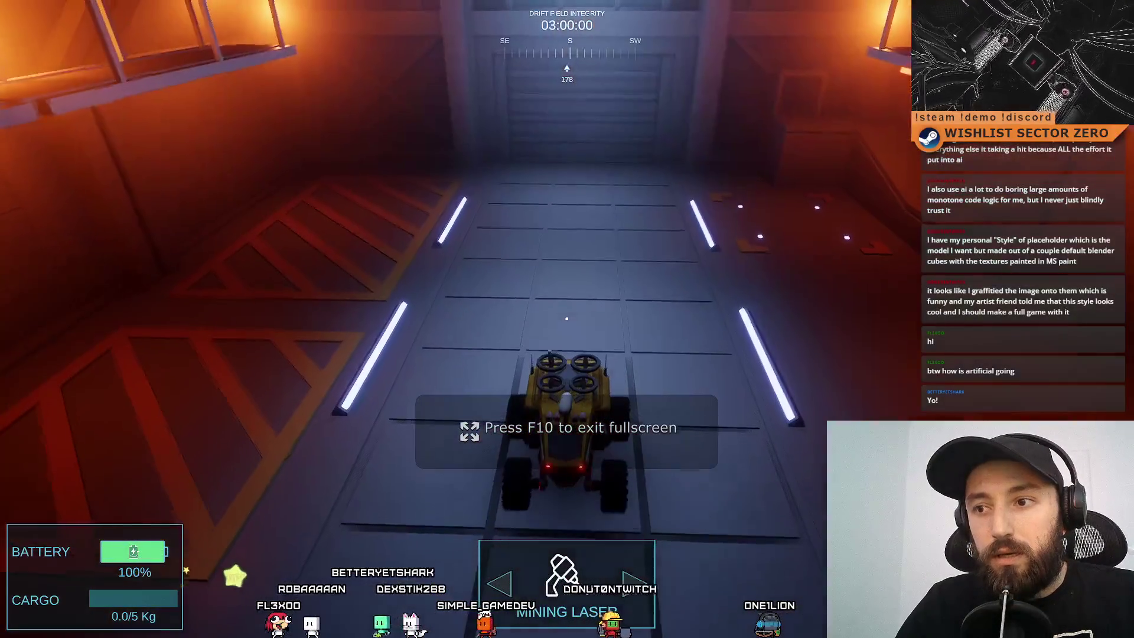
pyautogui.press('a')
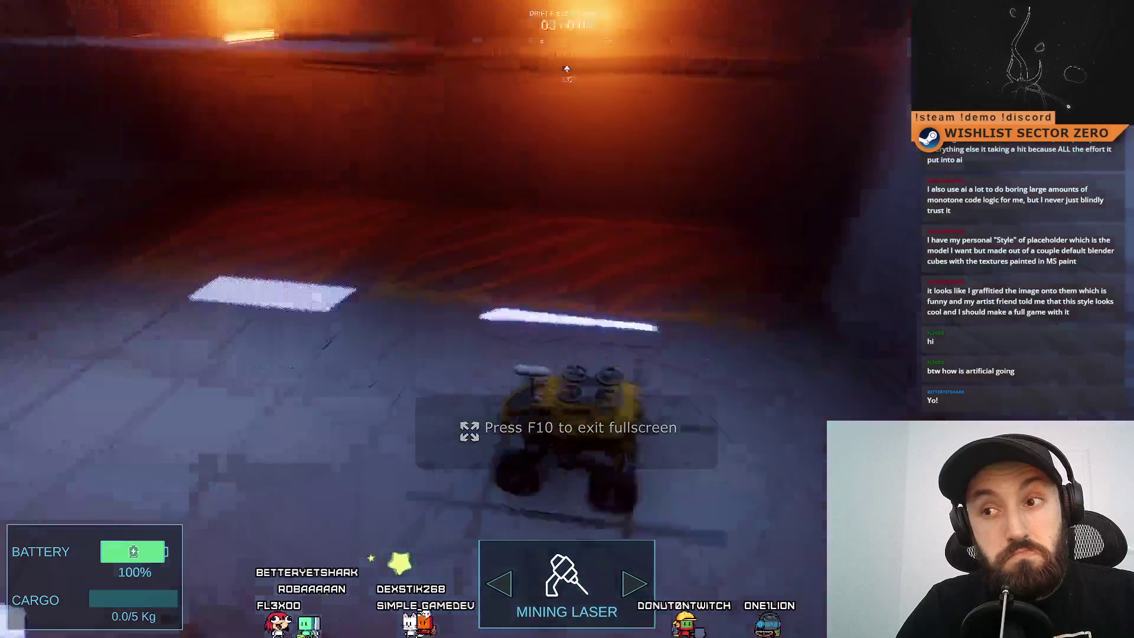
pyautogui.press('a')
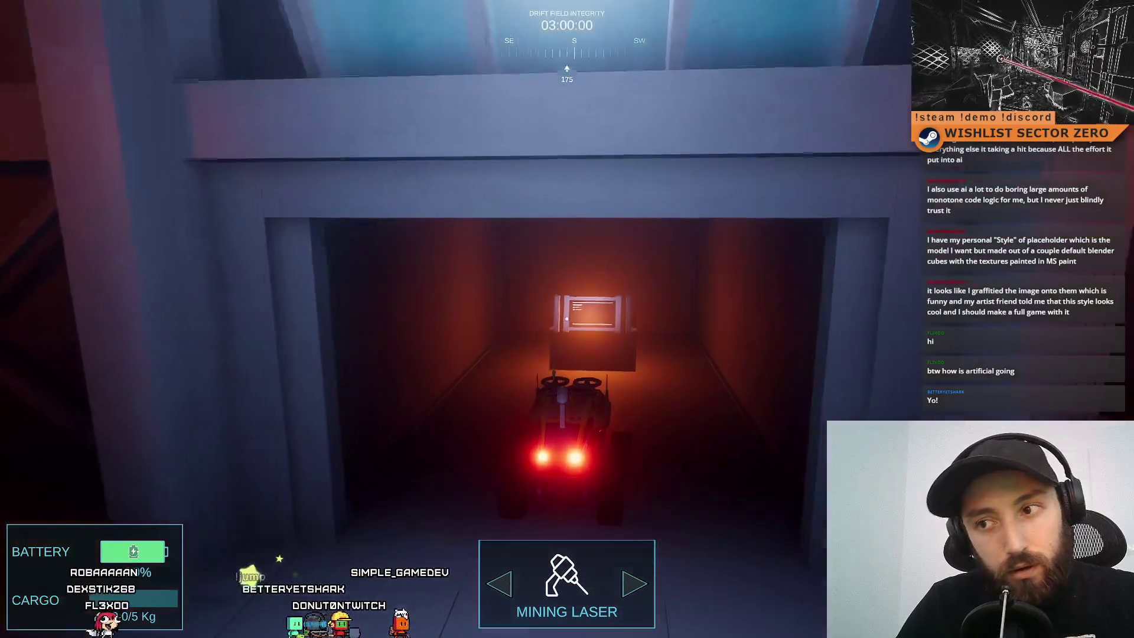
pyautogui.press('b')
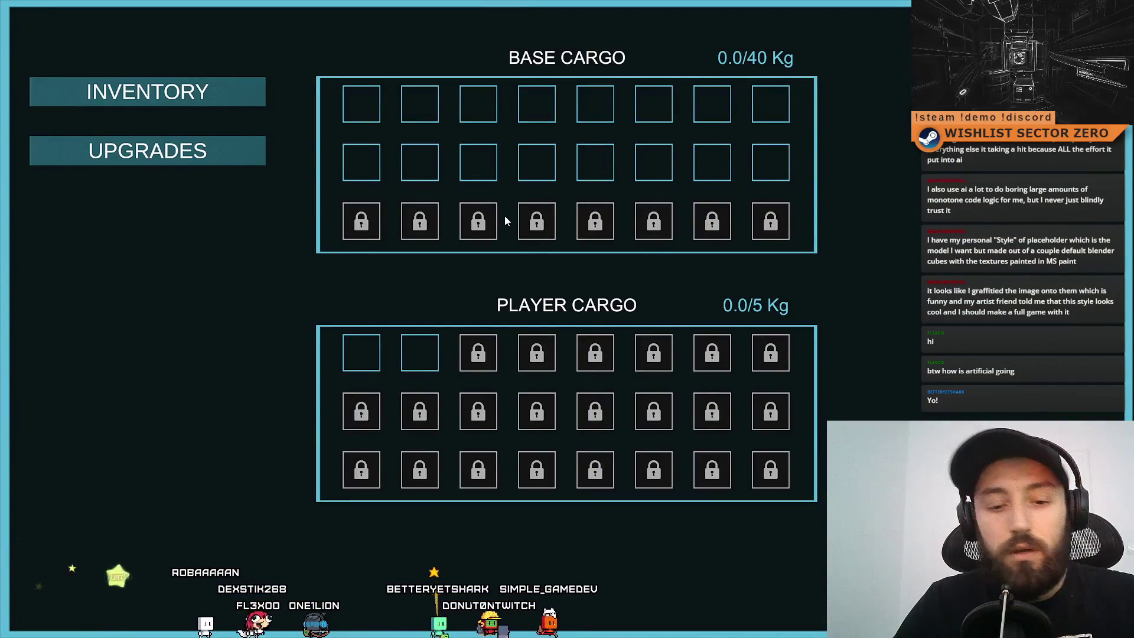
# Close the cargo screen and drive through the lit base hall up to the terminal.
pyautogui.press('b')
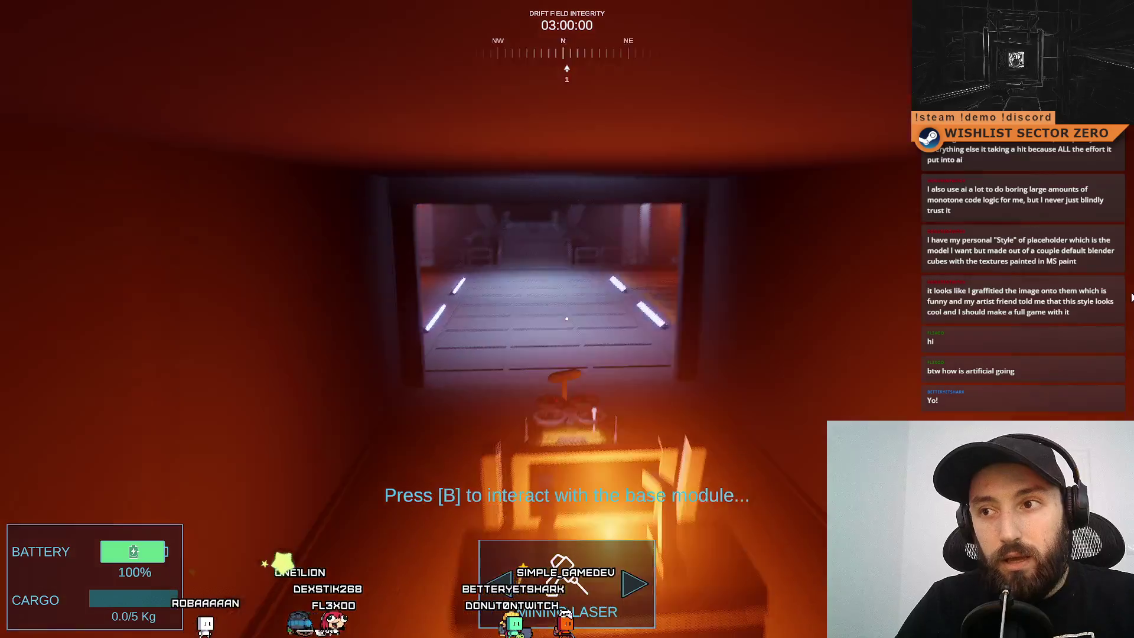
pyautogui.press('w')
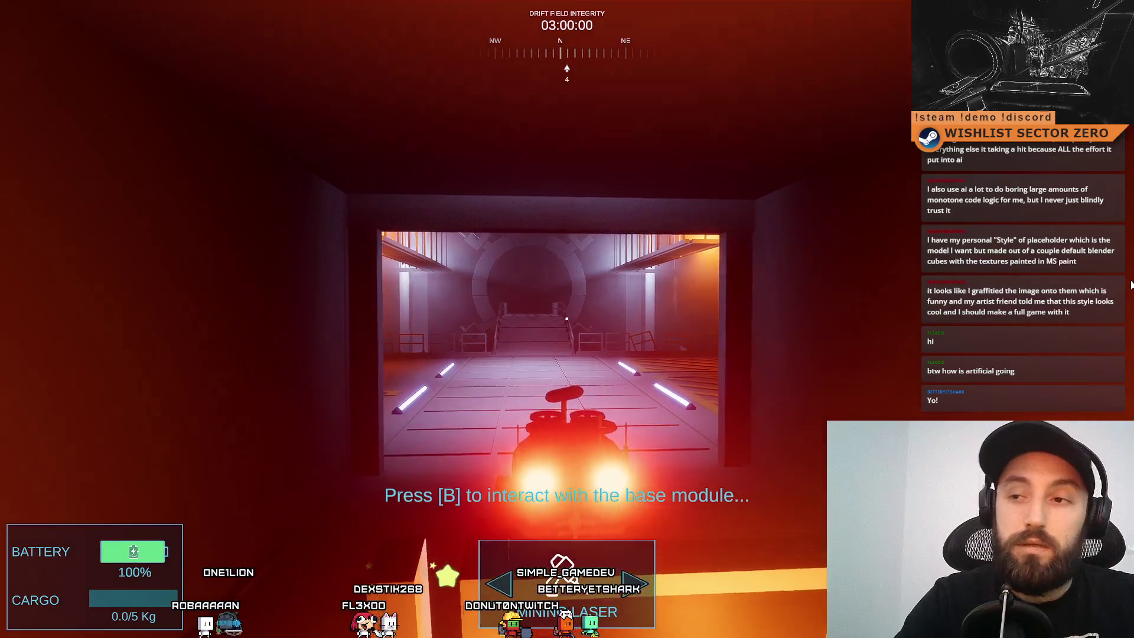
pyautogui.press('w')
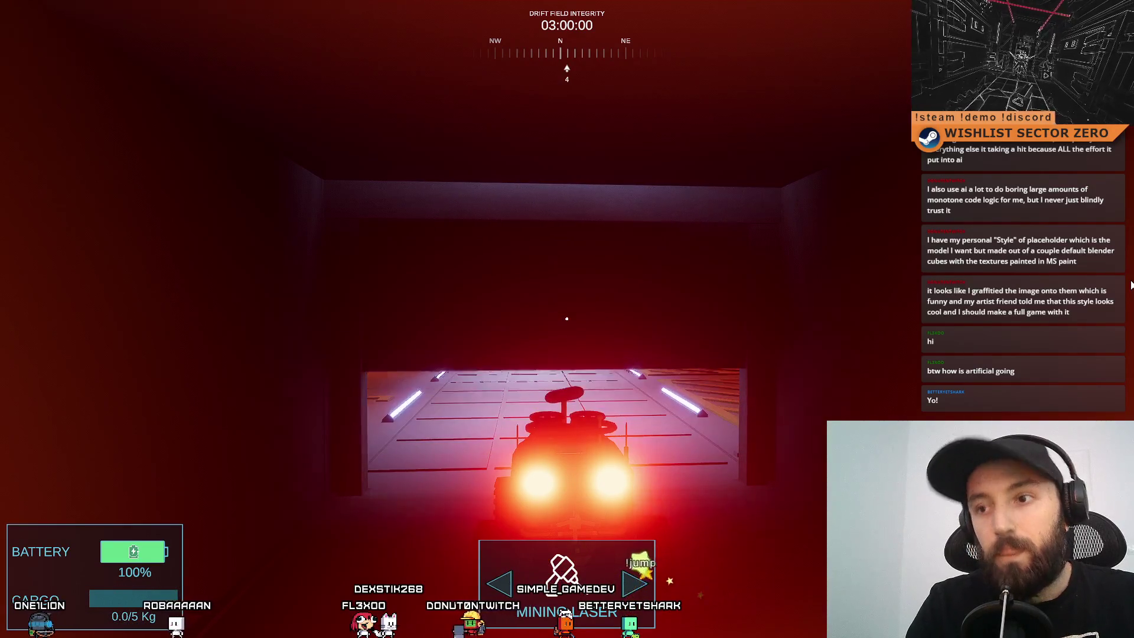
pyautogui.press('w')
pyautogui.press('d')
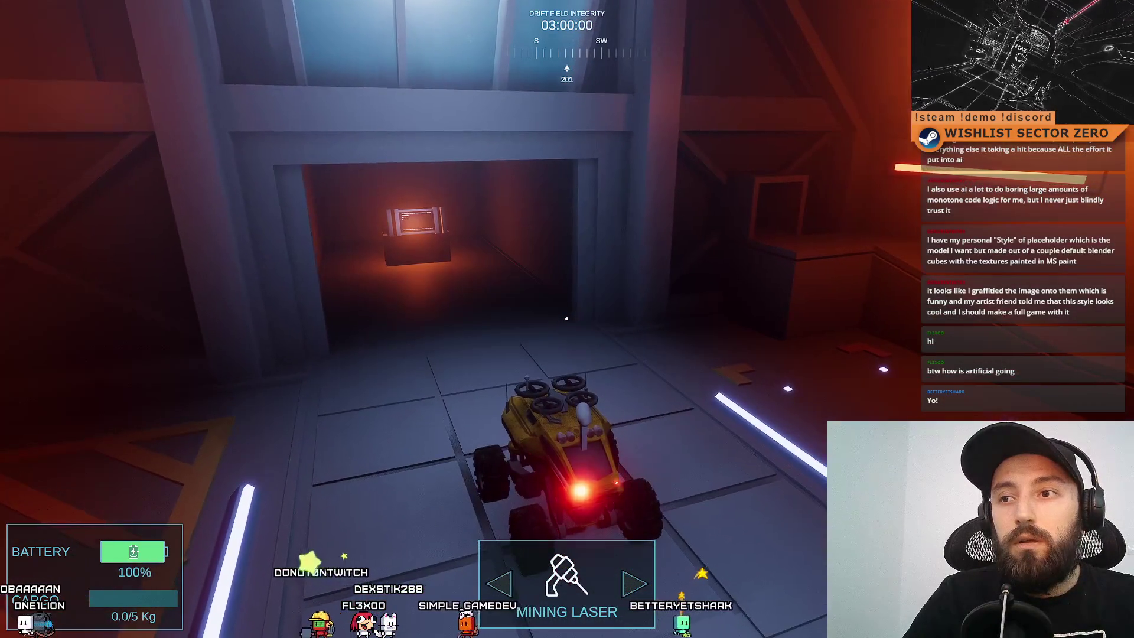
pyautogui.press('d')
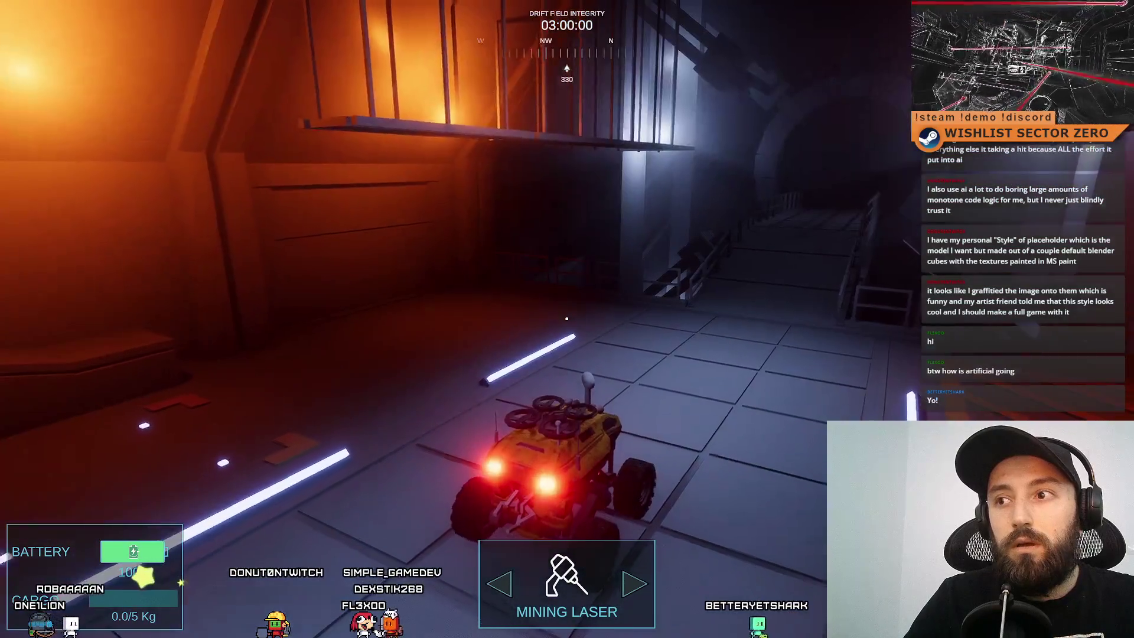
pyautogui.press('a')
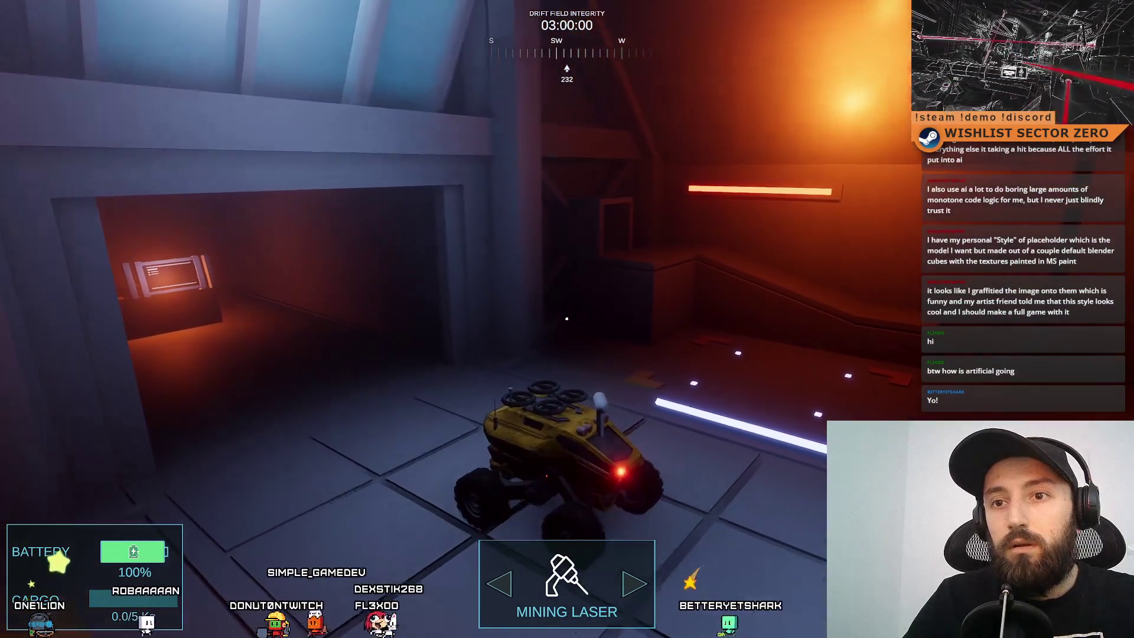
pyautogui.press('d')
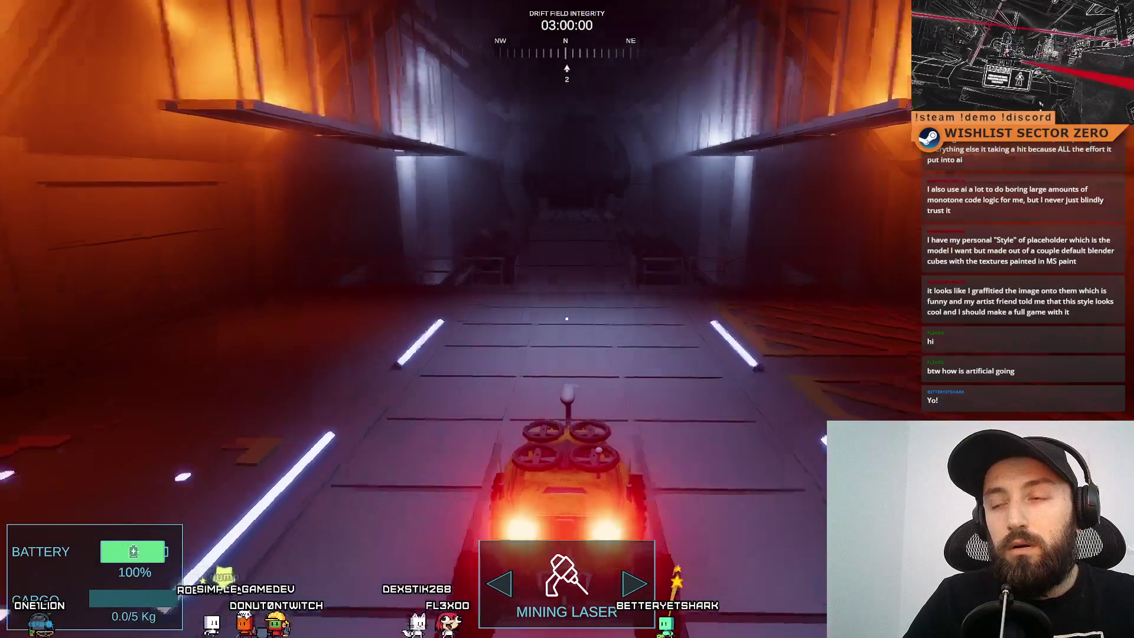
pyautogui.press('a')
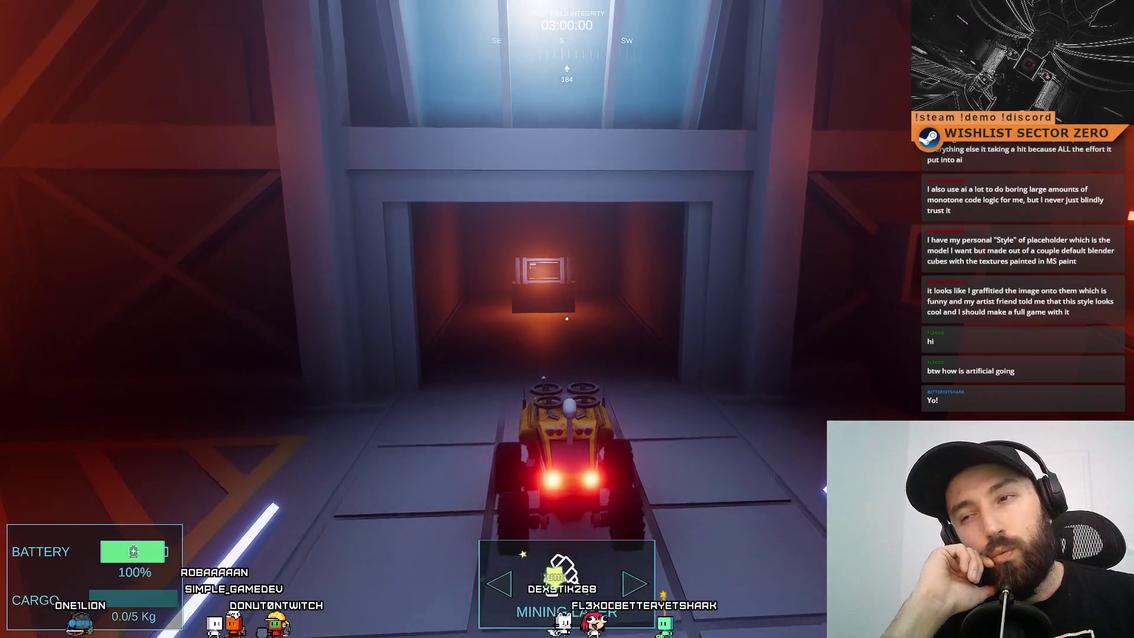
pyautogui.press('w')
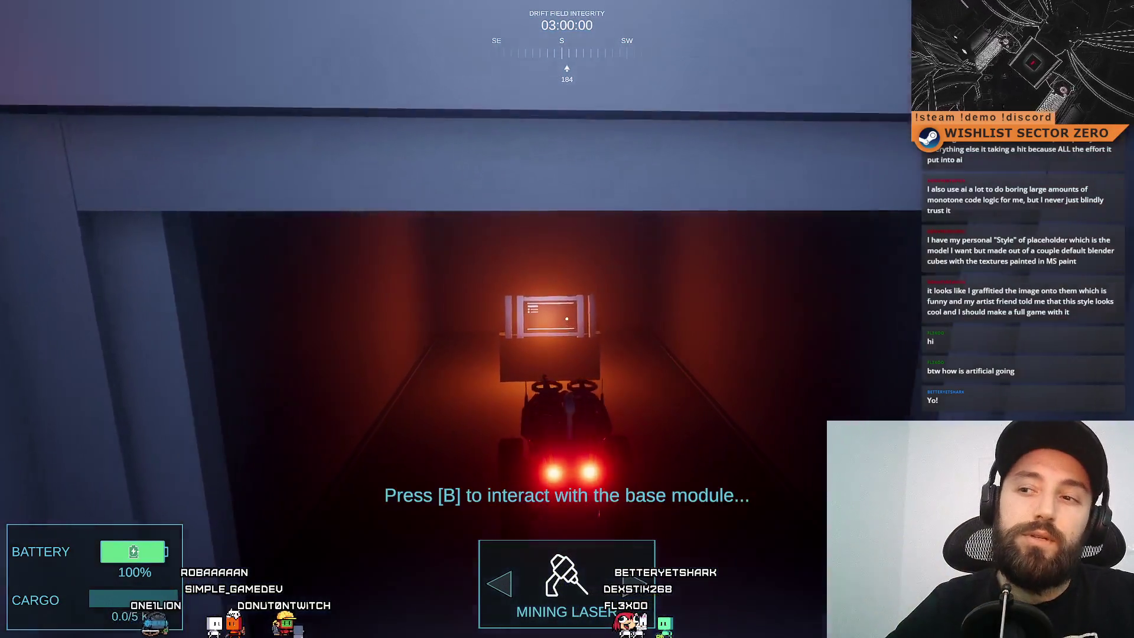
pyautogui.press('w')
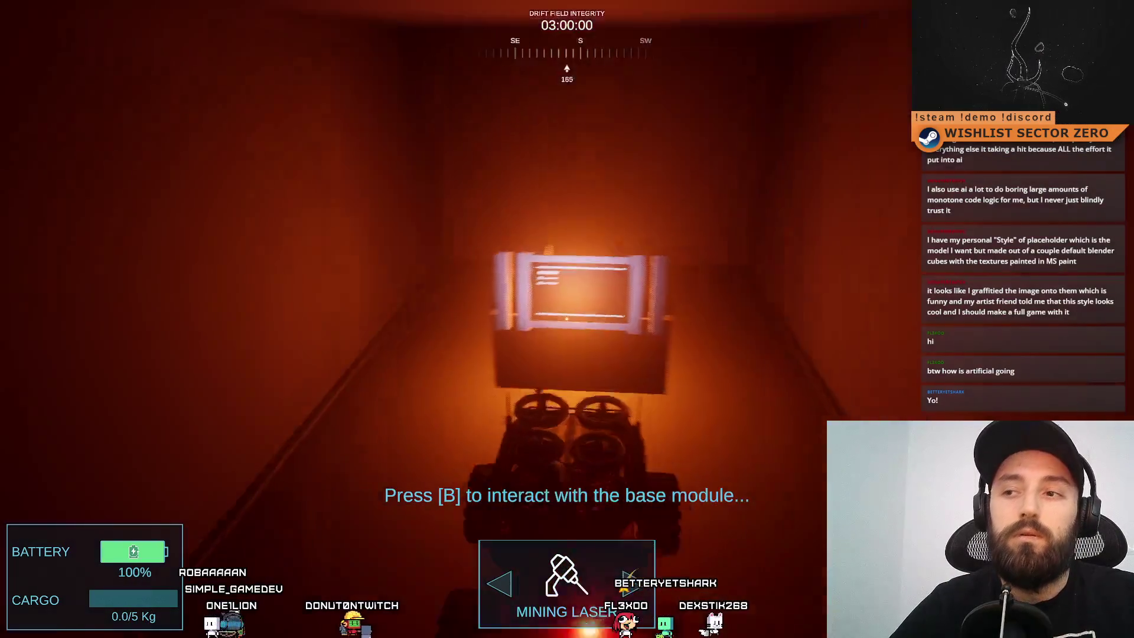
# Drive out through the doorway into the hangar, then back into the terminal corridor.
pyautogui.press('a')
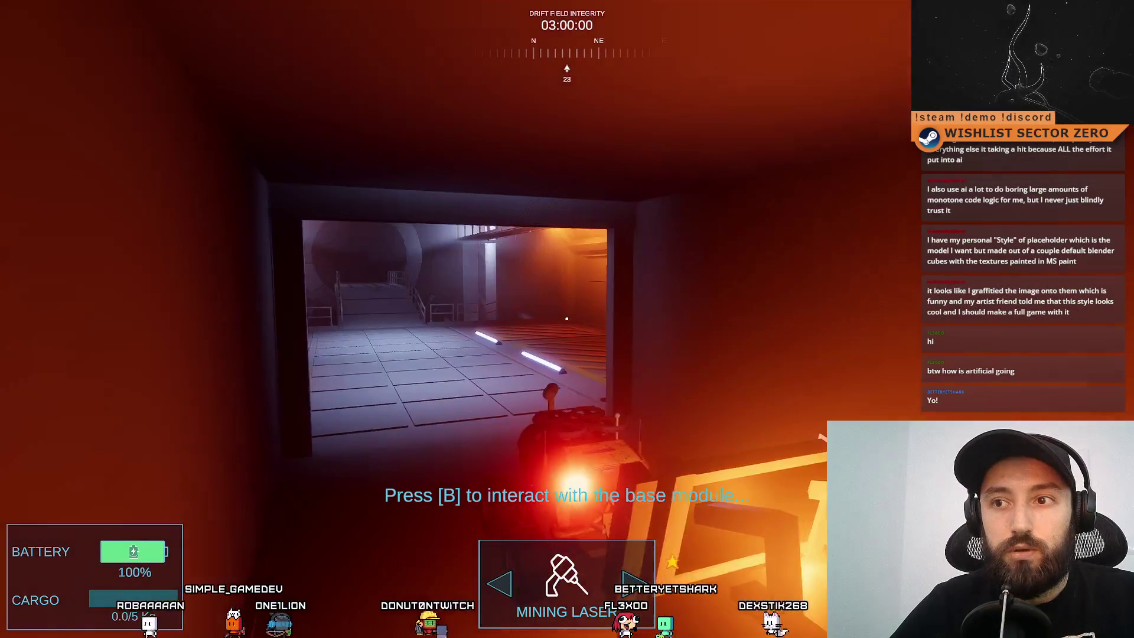
pyautogui.press('a')
pyautogui.press('w')
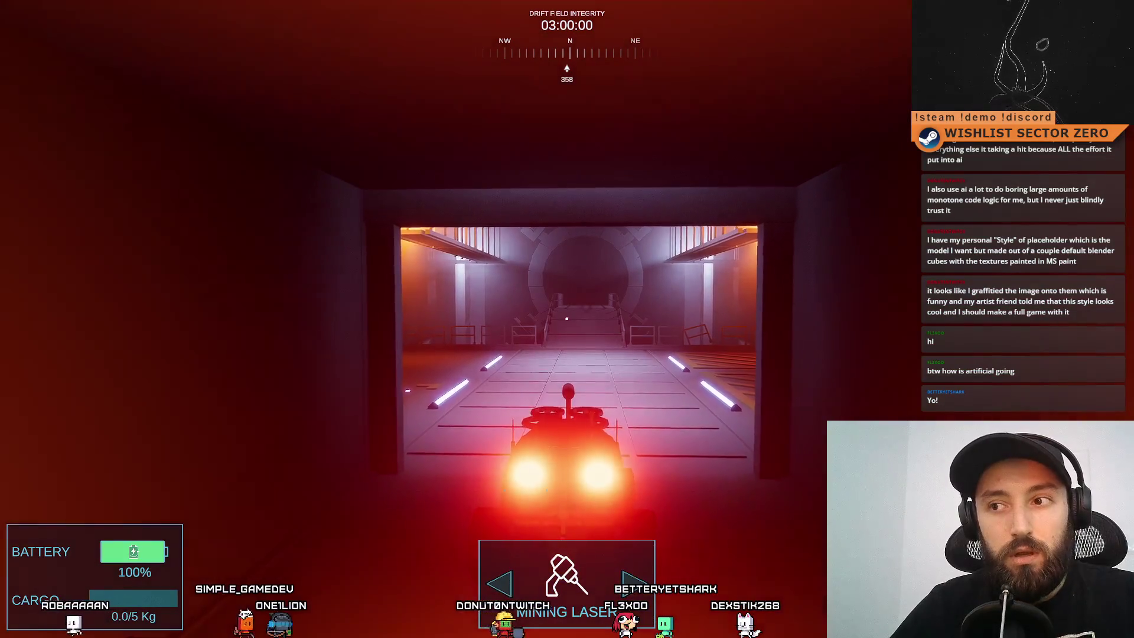
pyautogui.press('a')
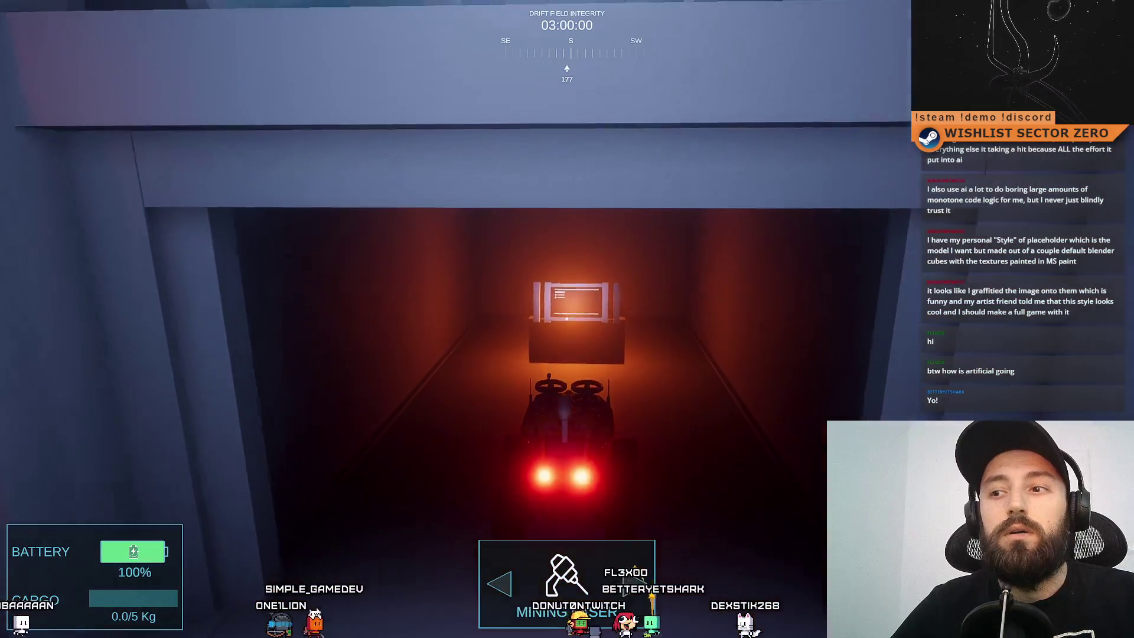
pyautogui.press('d')
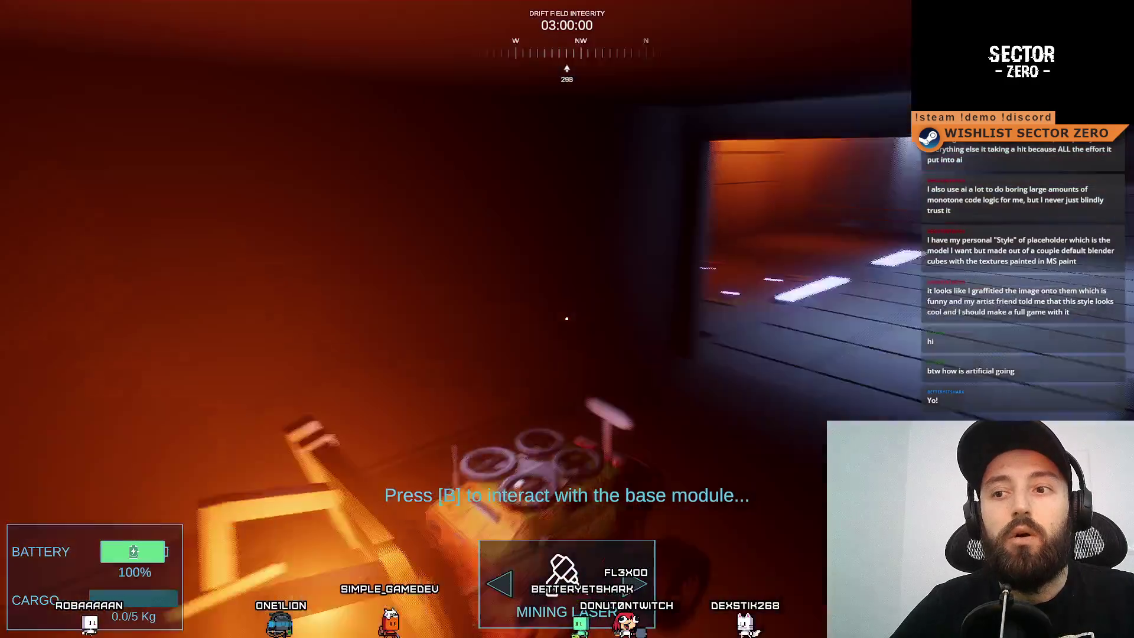
pyautogui.press('d')
pyautogui.press('w')
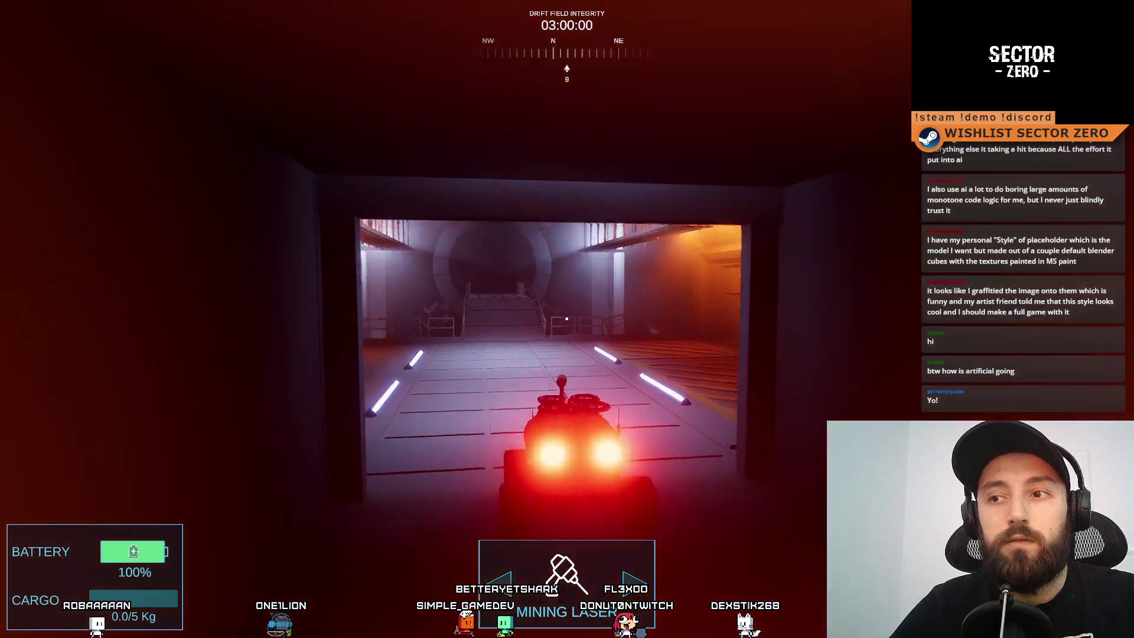
pyautogui.press('w')
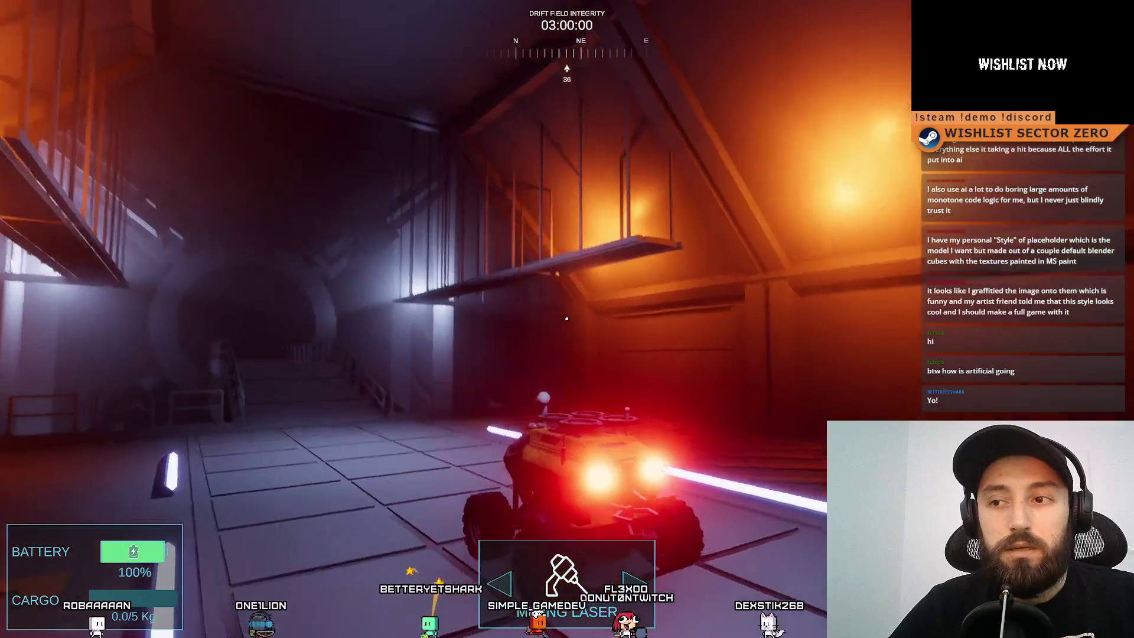
pyautogui.press('a')
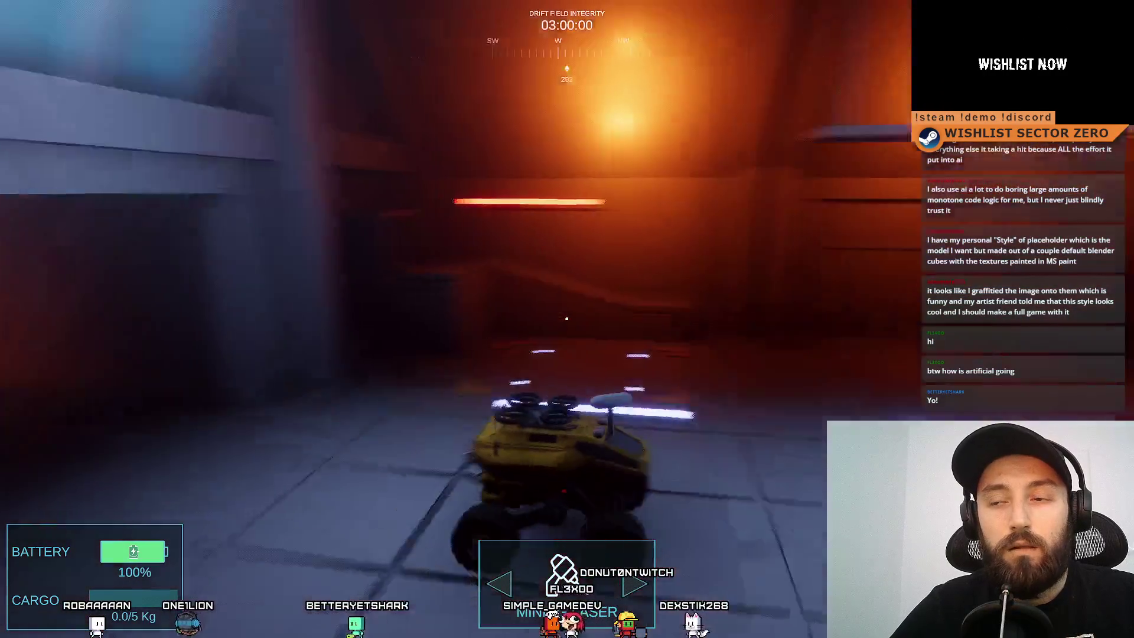
pyautogui.press('a')
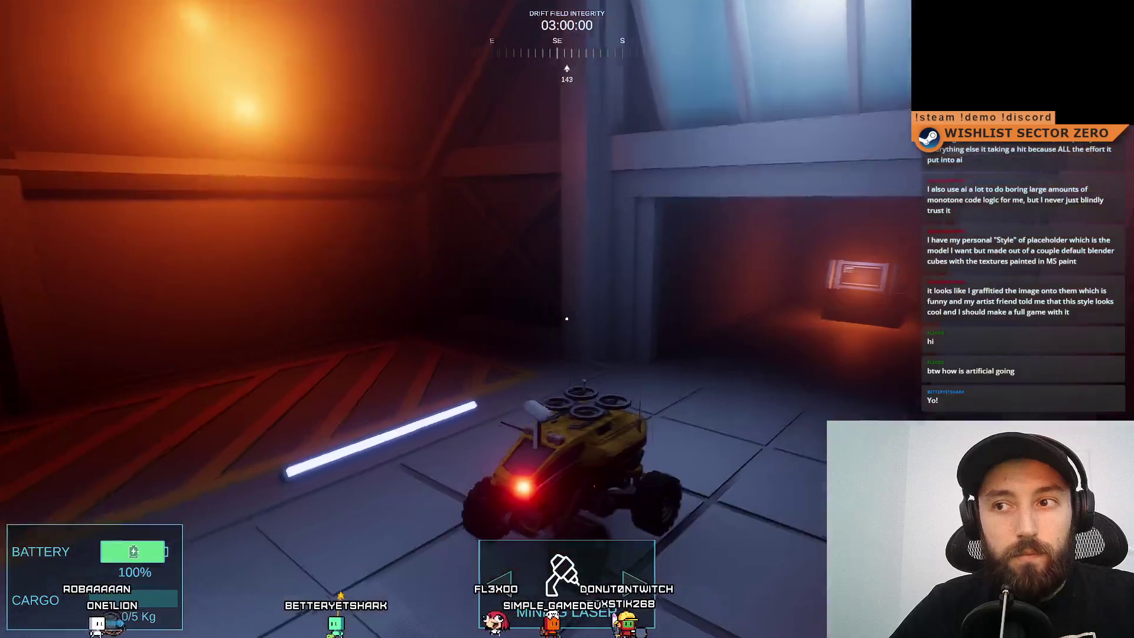
pyautogui.press('d')
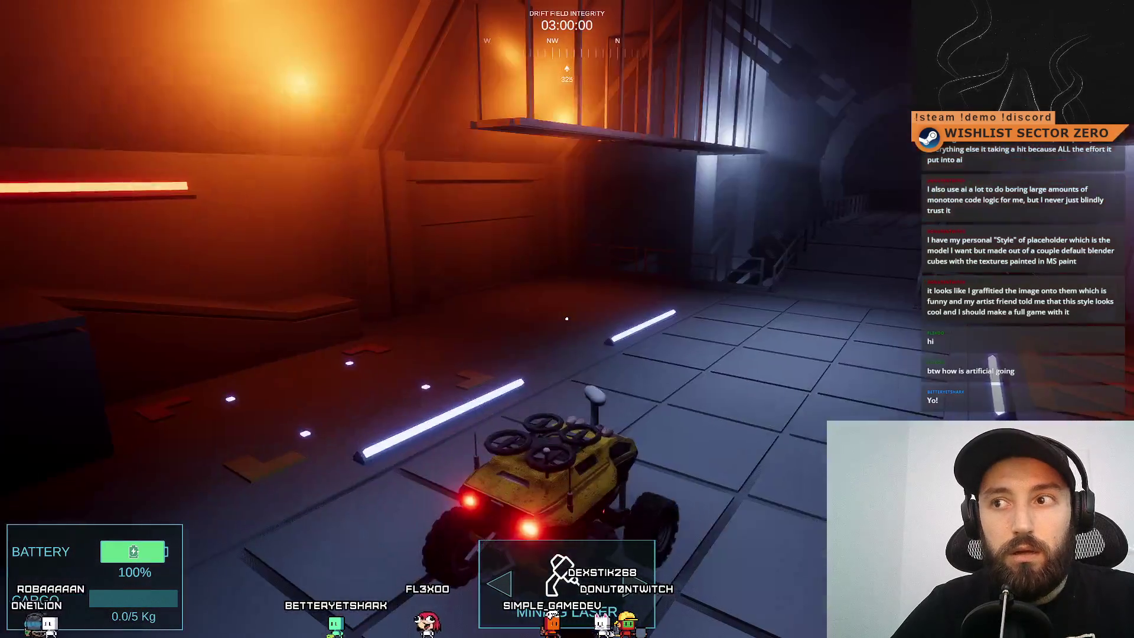
pyautogui.press('a')
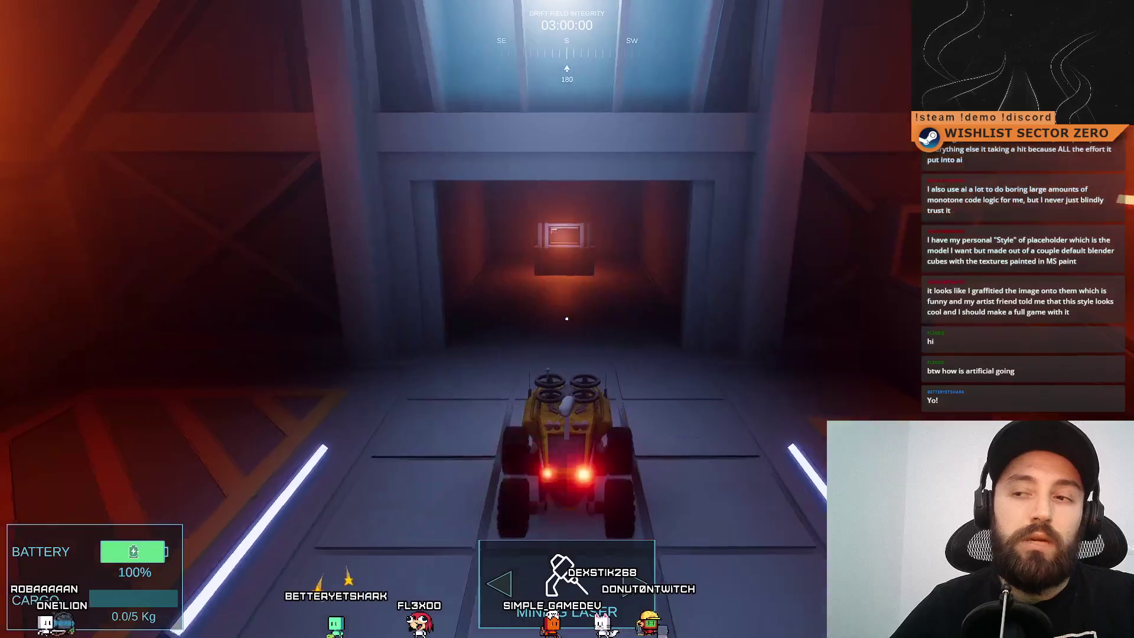
pyautogui.press('w')
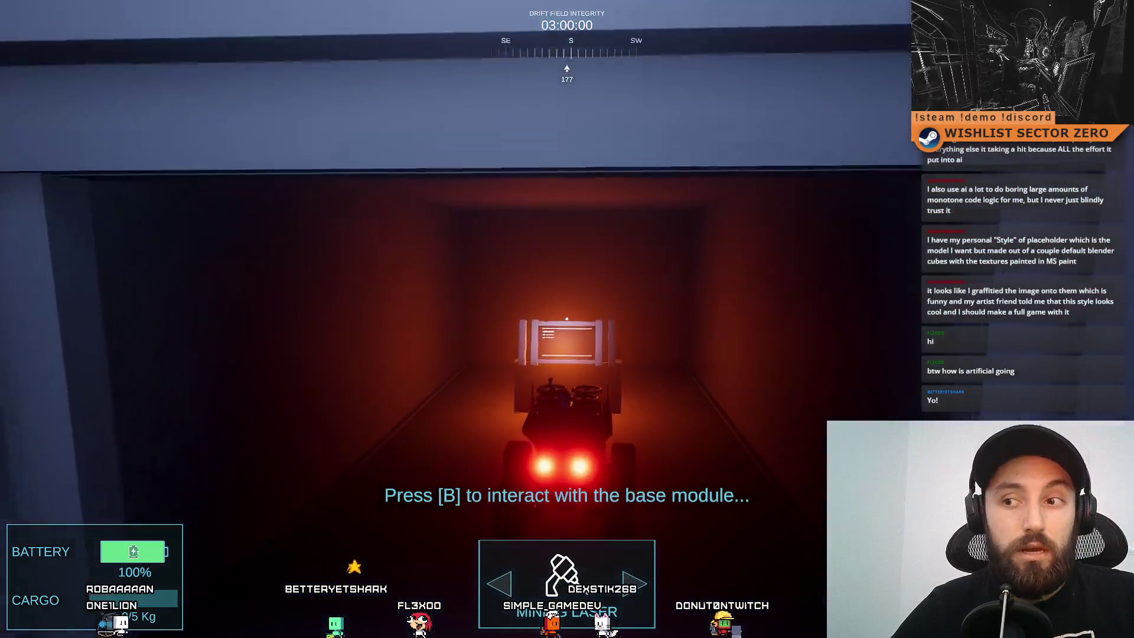
# Back into the hangar, drive up so the hangar gate opens, then reverse out.
pyautogui.press('s')
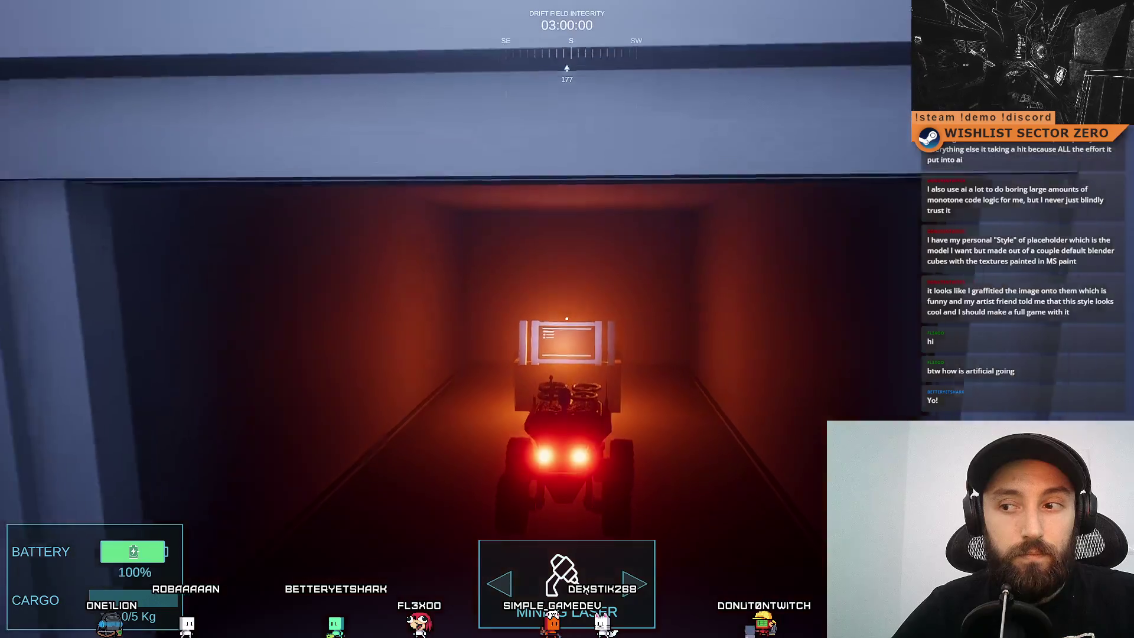
pyautogui.press('d')
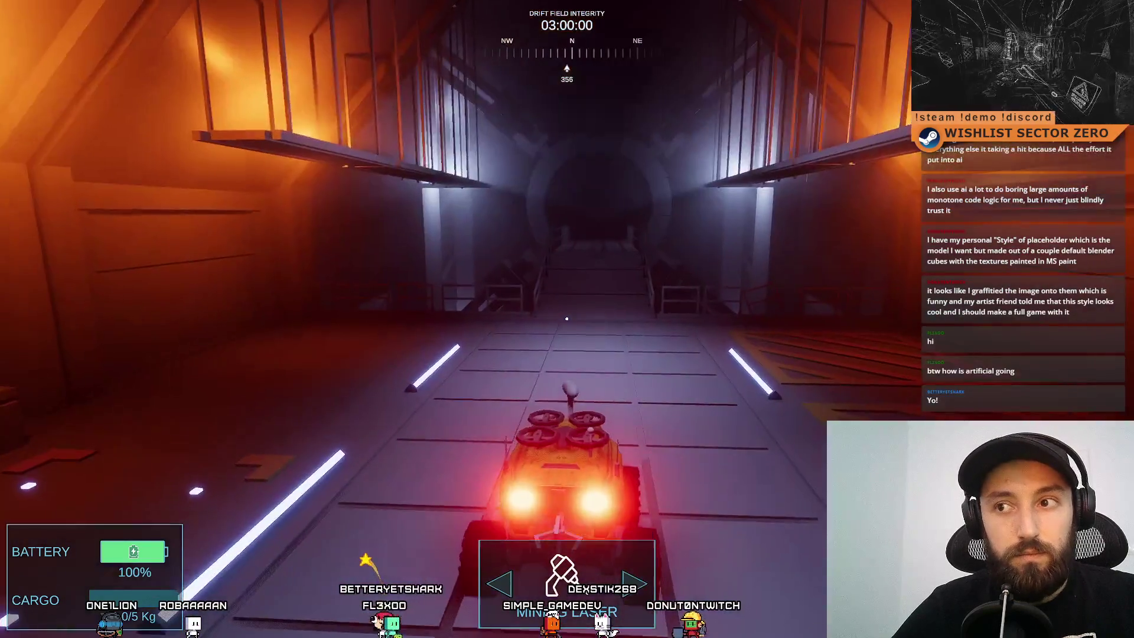
pyautogui.press('a')
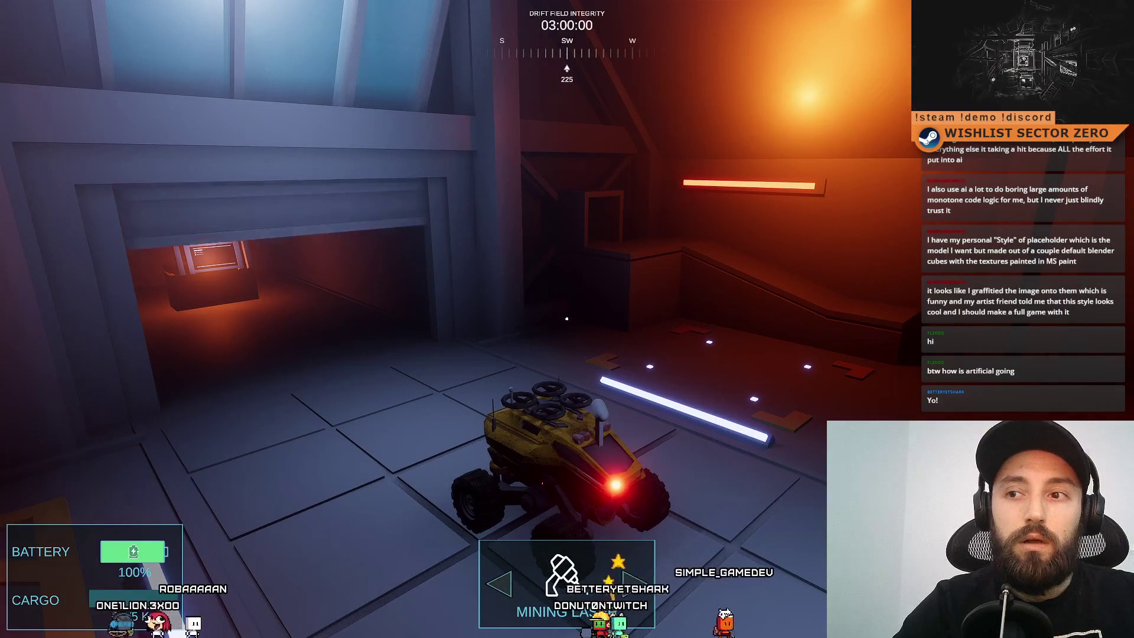
pyautogui.press('a')
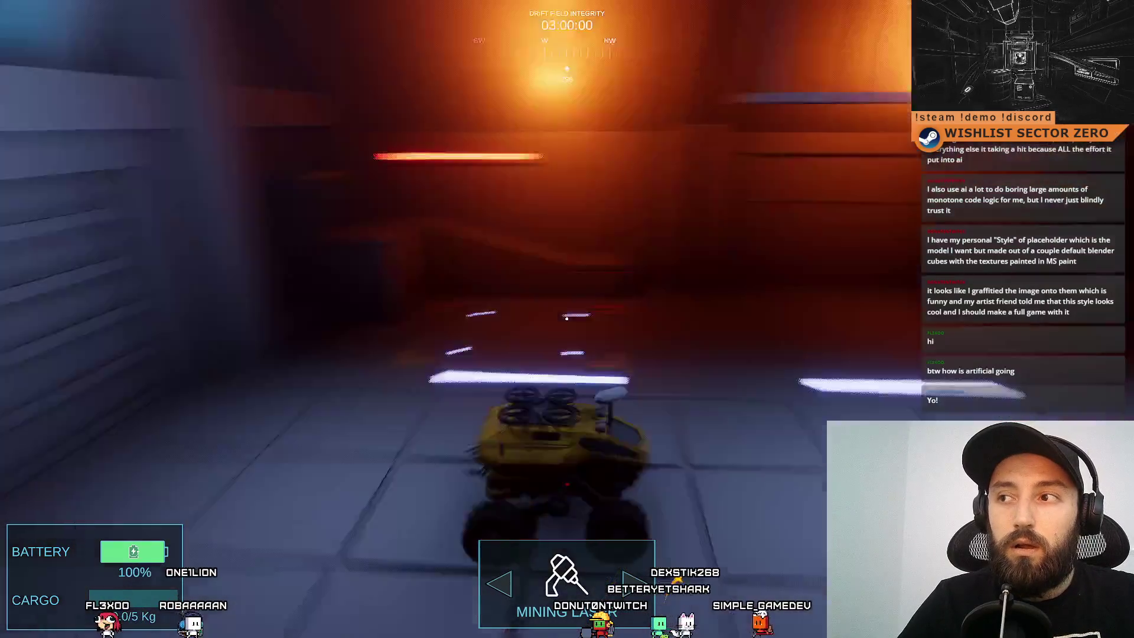
pyautogui.press('w')
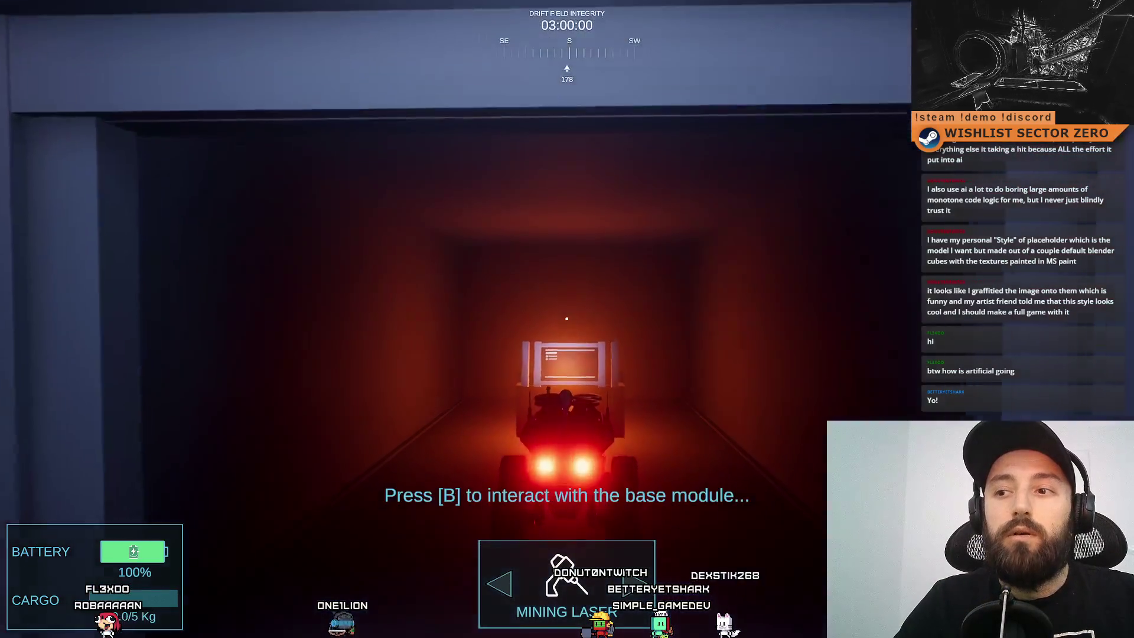
pyautogui.press('d')
pyautogui.press('d')
pyautogui.press('s')
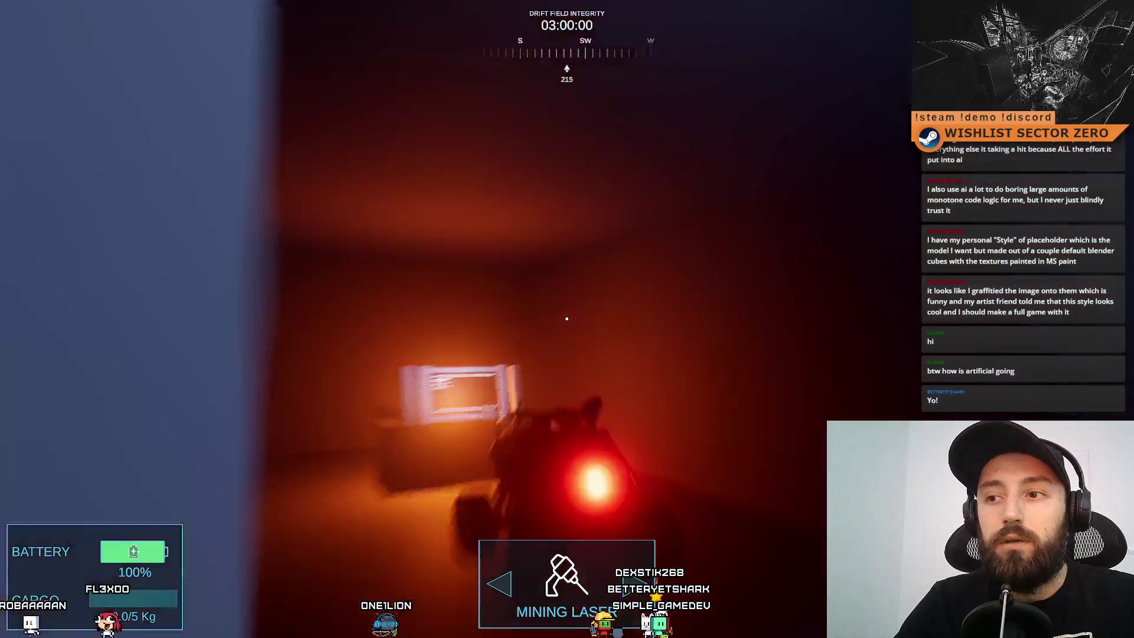
# Swing the rover around inside the hangar toward the tunnel, then exit fullscreen and stop the game.
pyautogui.press('d')
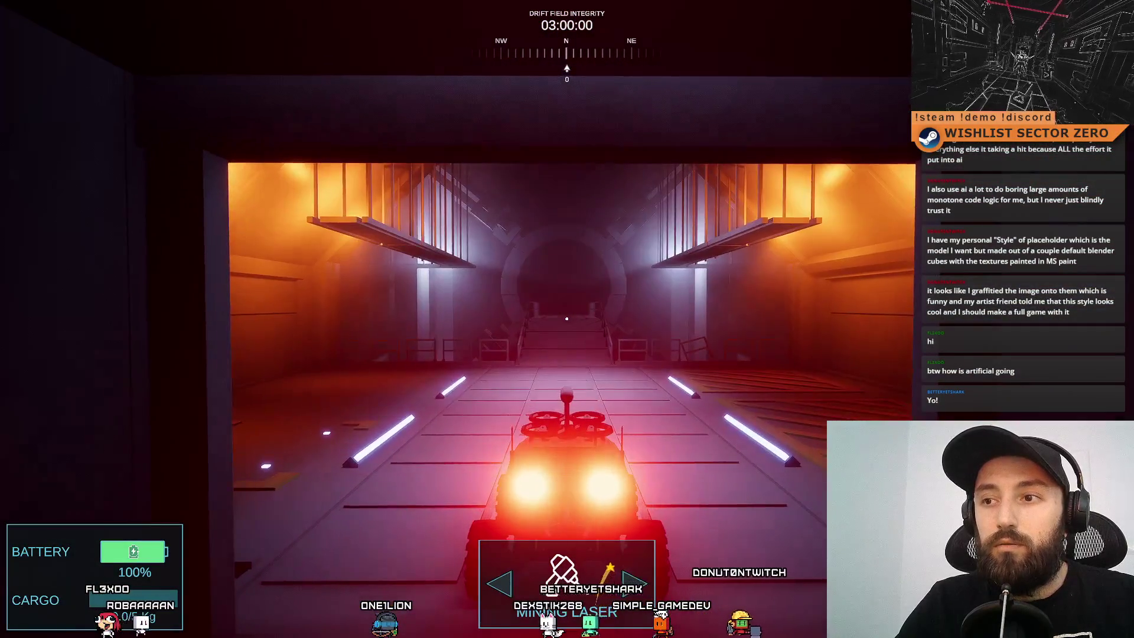
pyautogui.press('d')
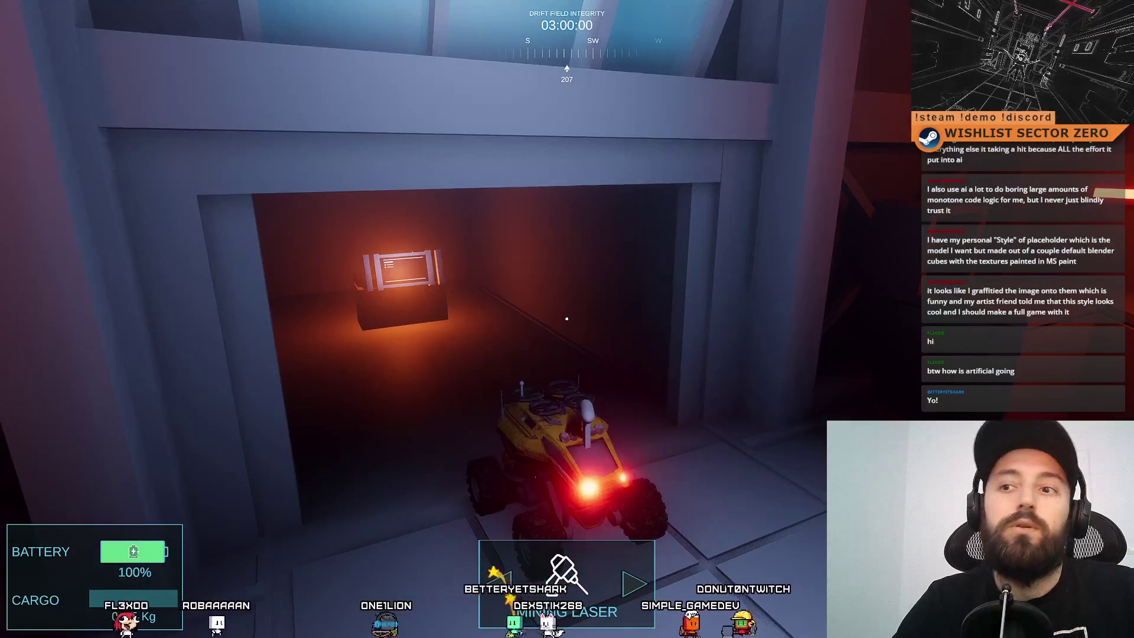
pyautogui.press('d')
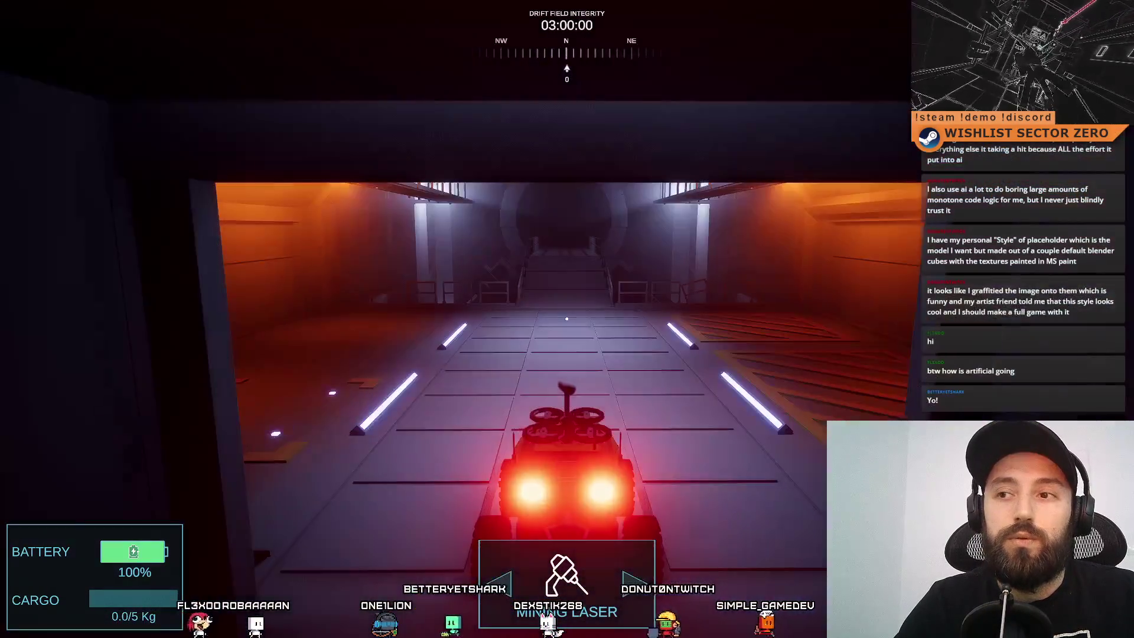
pyautogui.press('d')
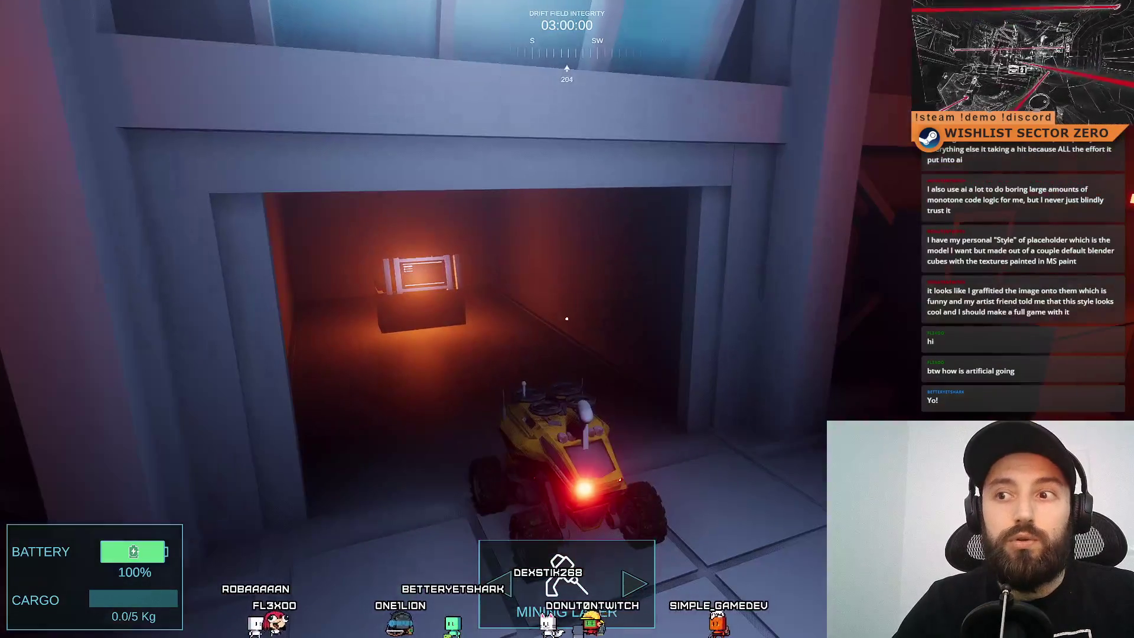
pyautogui.press('d')
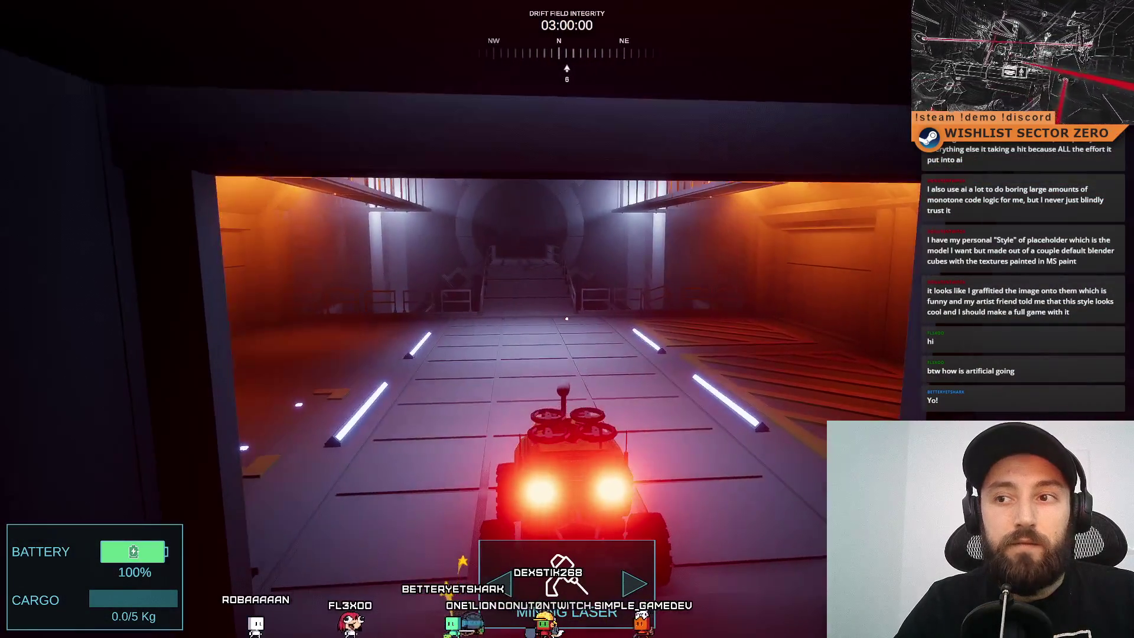
pyautogui.press('w')
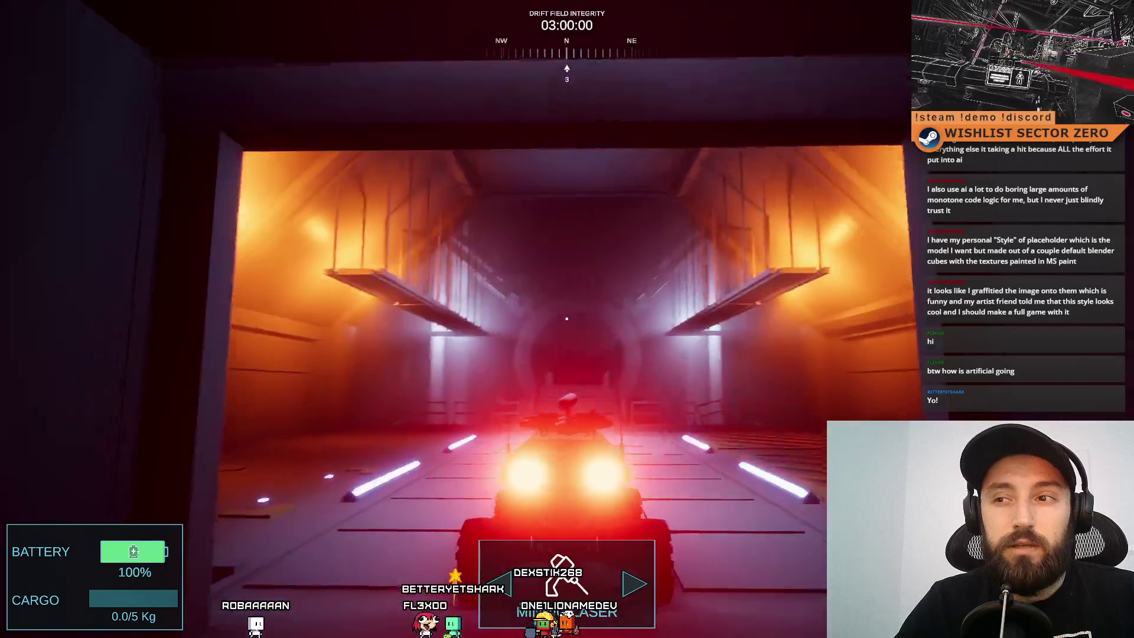
pyautogui.press('w')
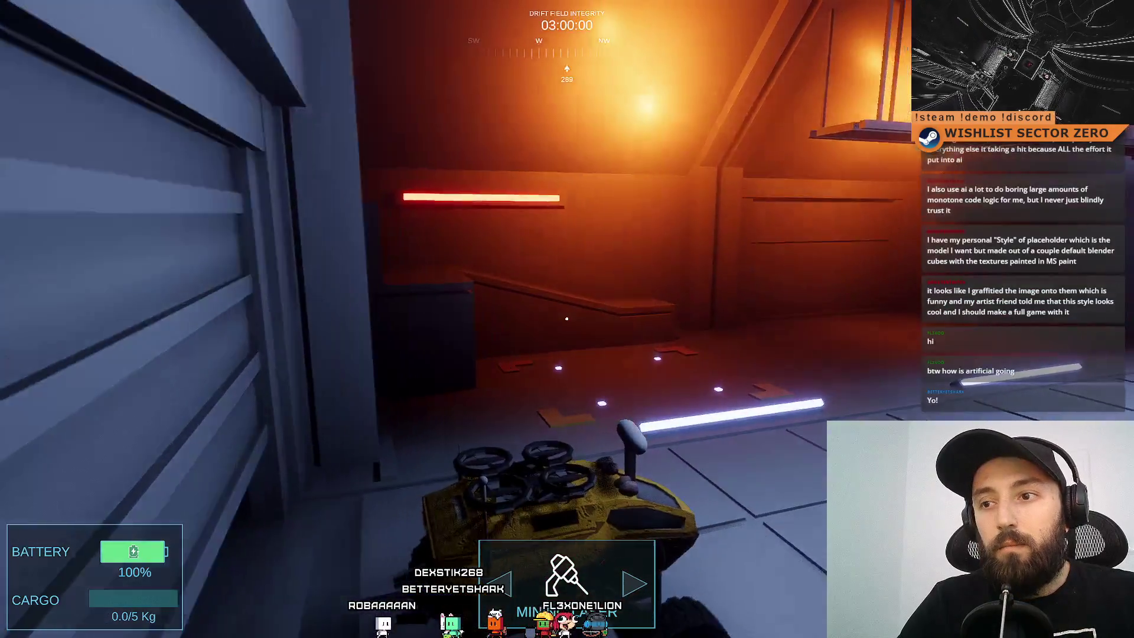
pyautogui.press('w')
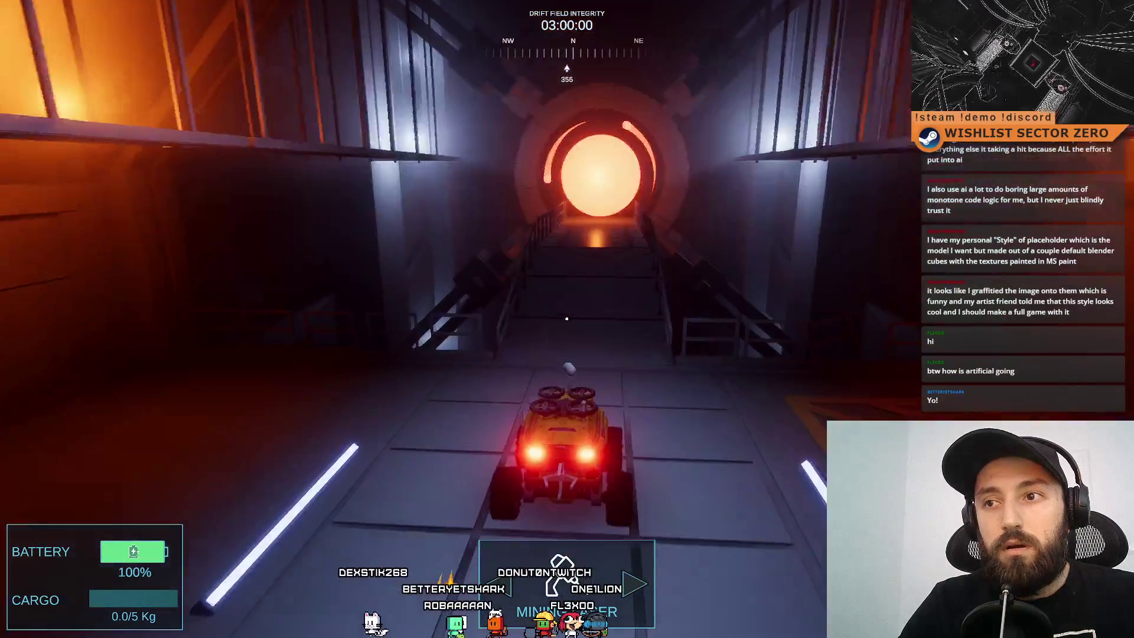
pyautogui.press('w')
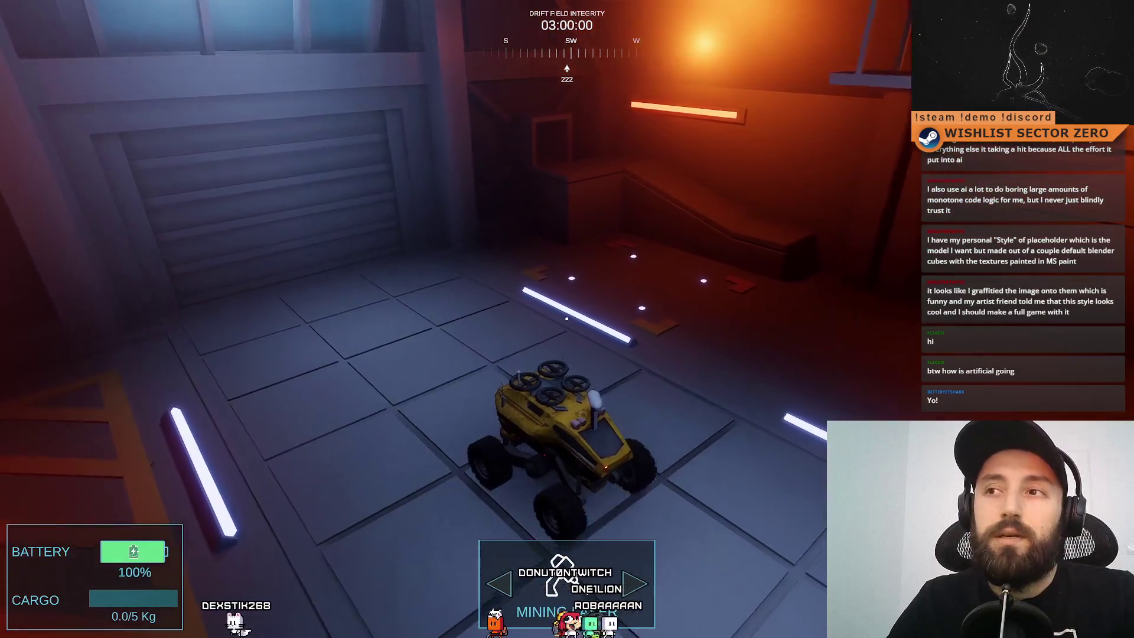
pyautogui.press('F11')
pyautogui.click(615, 36)
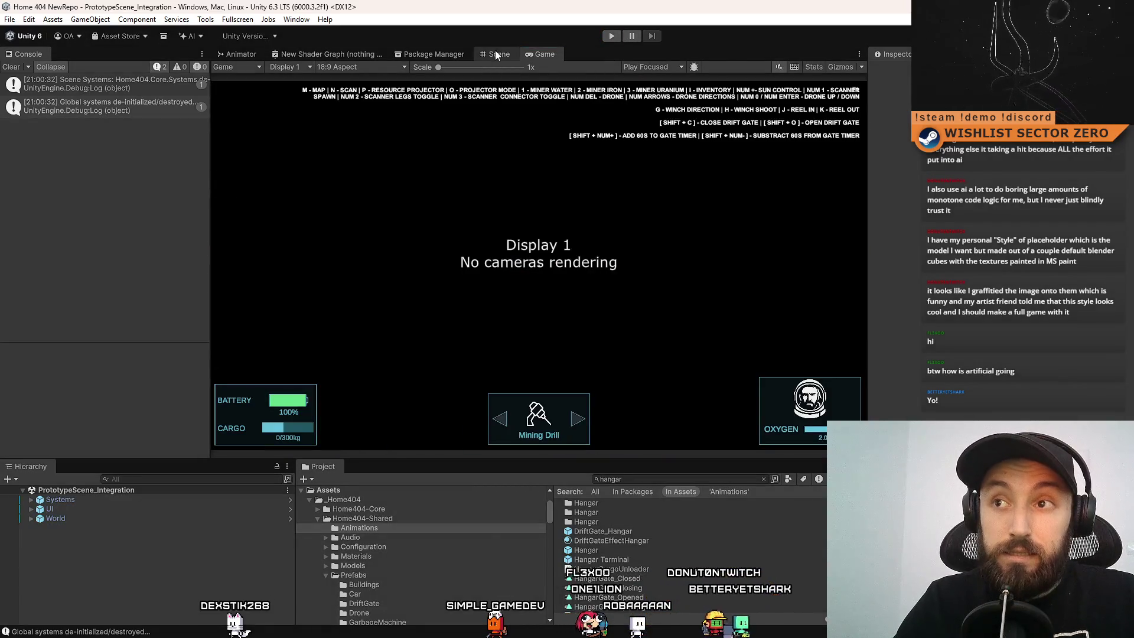
# Flip between the Scene and Game views, then open the Hangar Terminal prefab for editing.
pyautogui.click(496, 55)
pyautogui.click(552, 54)
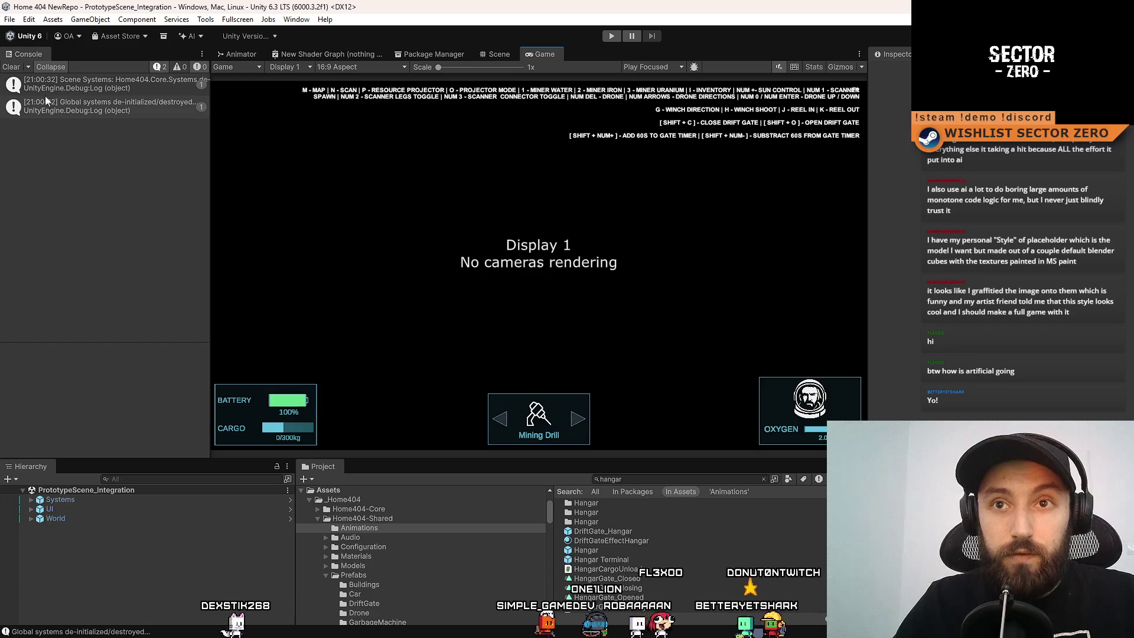
pyautogui.click(500, 57)
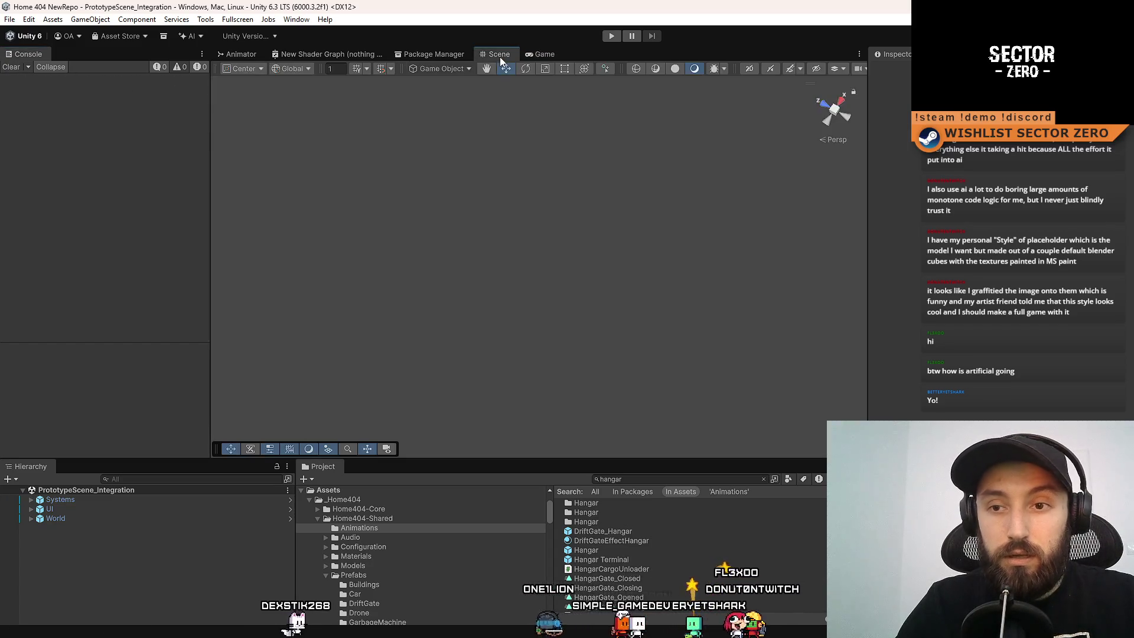
pyautogui.click(538, 54)
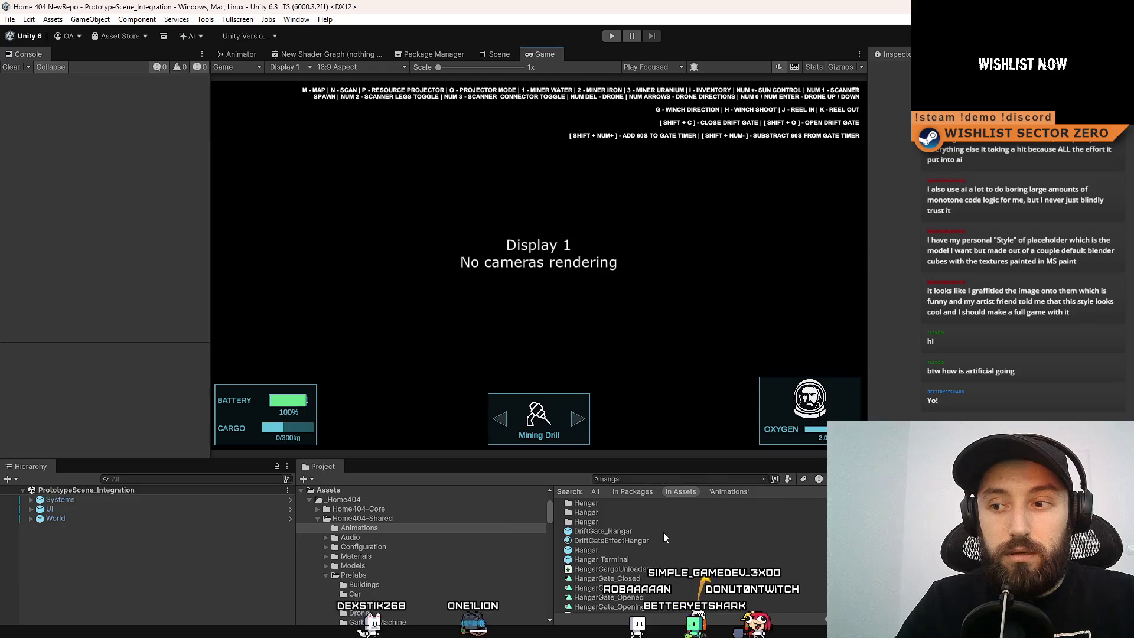
pyautogui.click(603, 550)
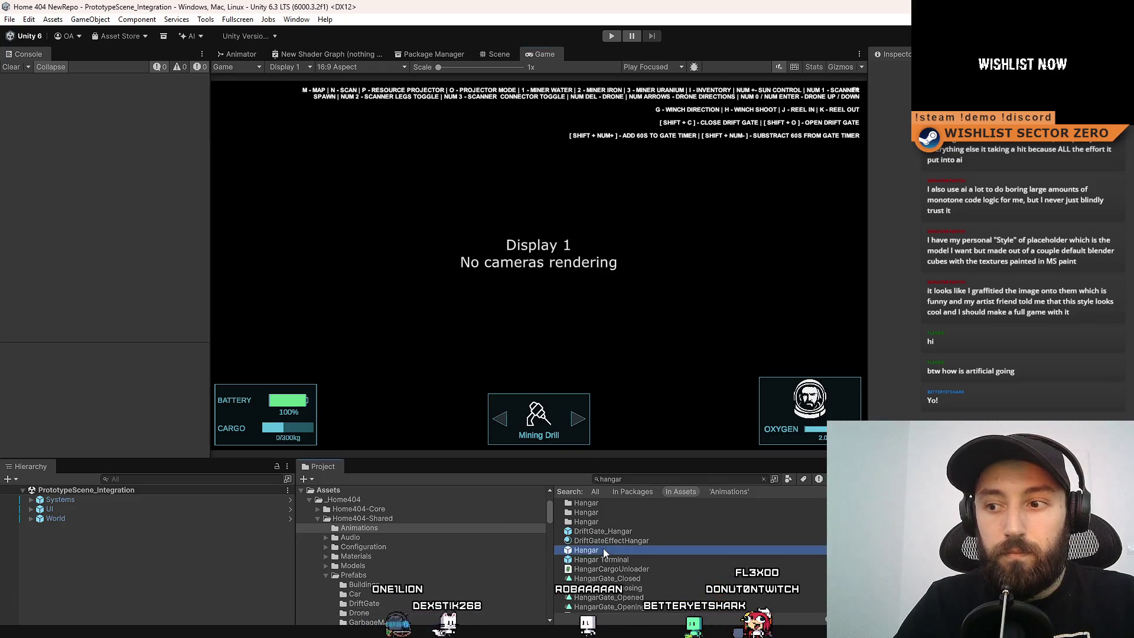
pyautogui.doubleClick(637, 560)
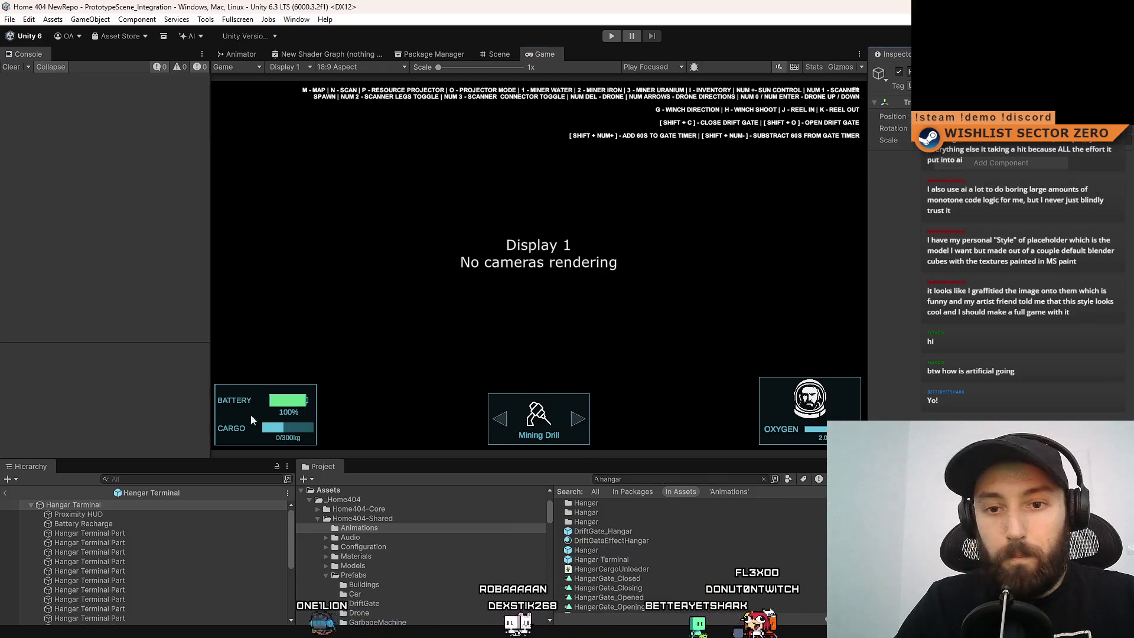
# Select the prefab's Proximity HUD part and open its BaseModuleProximityEventTrigger script in Visual Studio.
pyautogui.click(129, 525)
pyautogui.click(150, 517)
pyautogui.click(1047, 173)
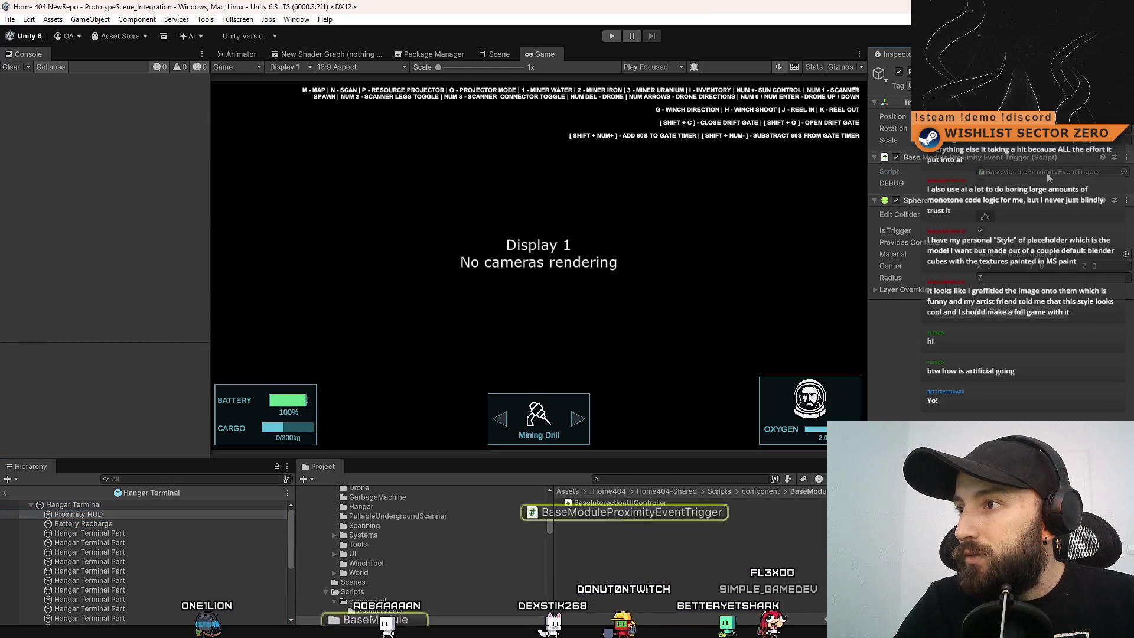
pyautogui.doubleClick(1068, 172)
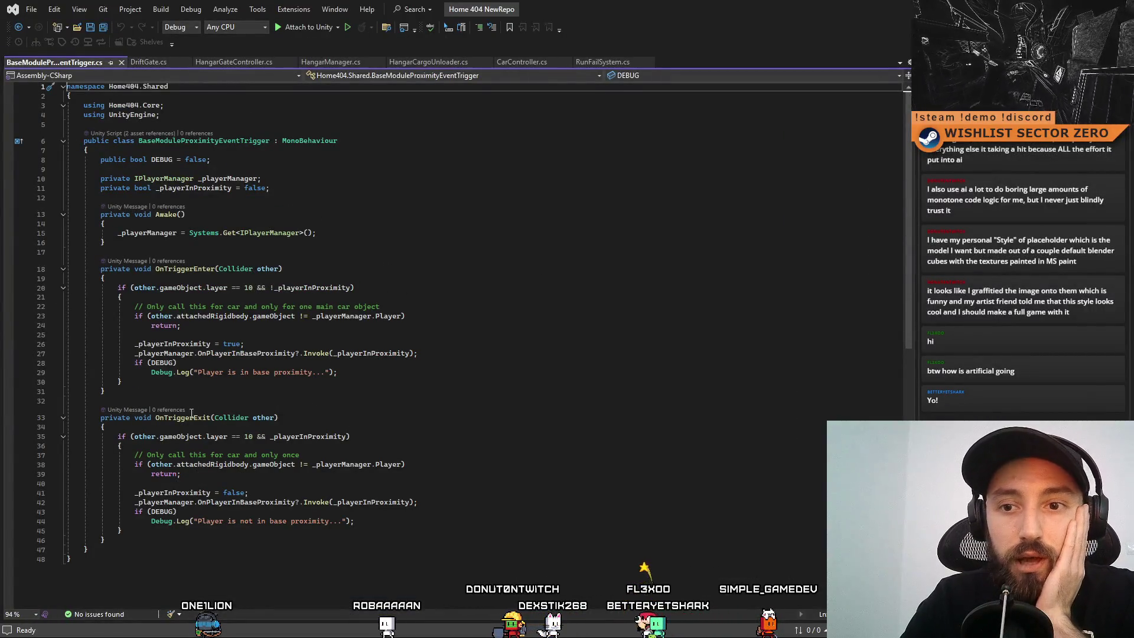
# Review the OnTriggerEnter method and its early return on line 24, then go back to Unity.
pyautogui.doubleClick(200, 269)
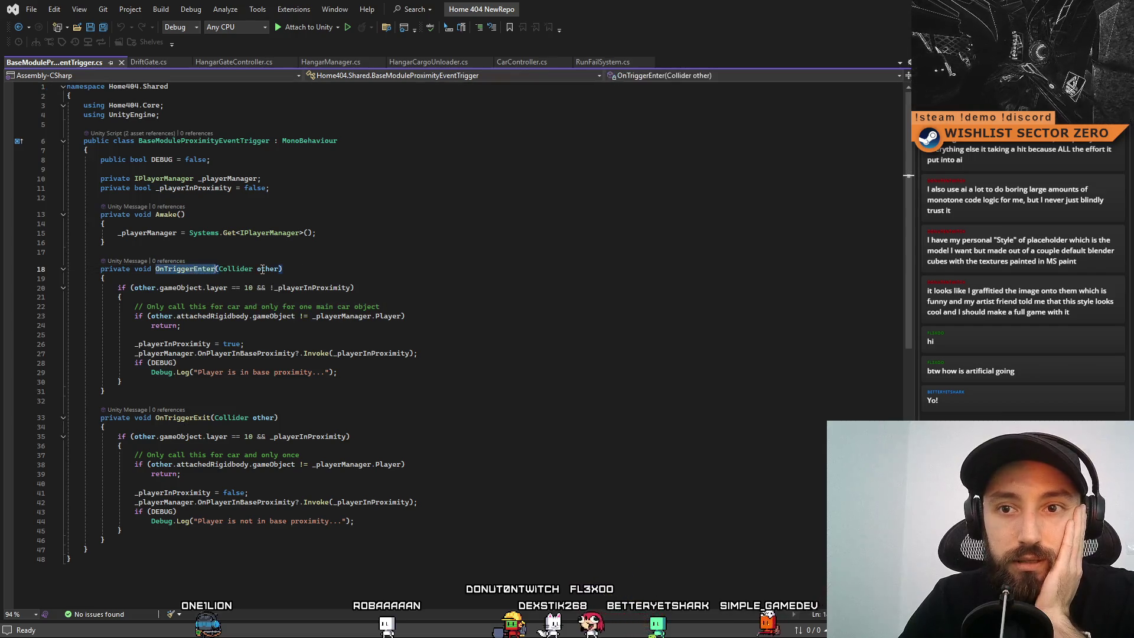
pyautogui.click(482, 253)
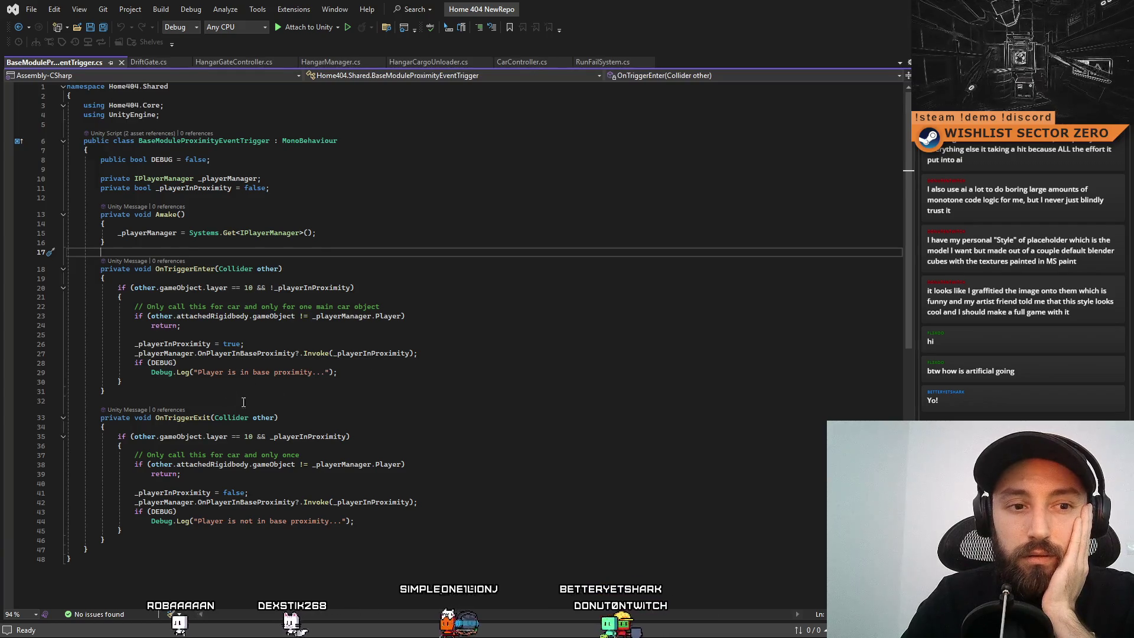
pyautogui.click(484, 329)
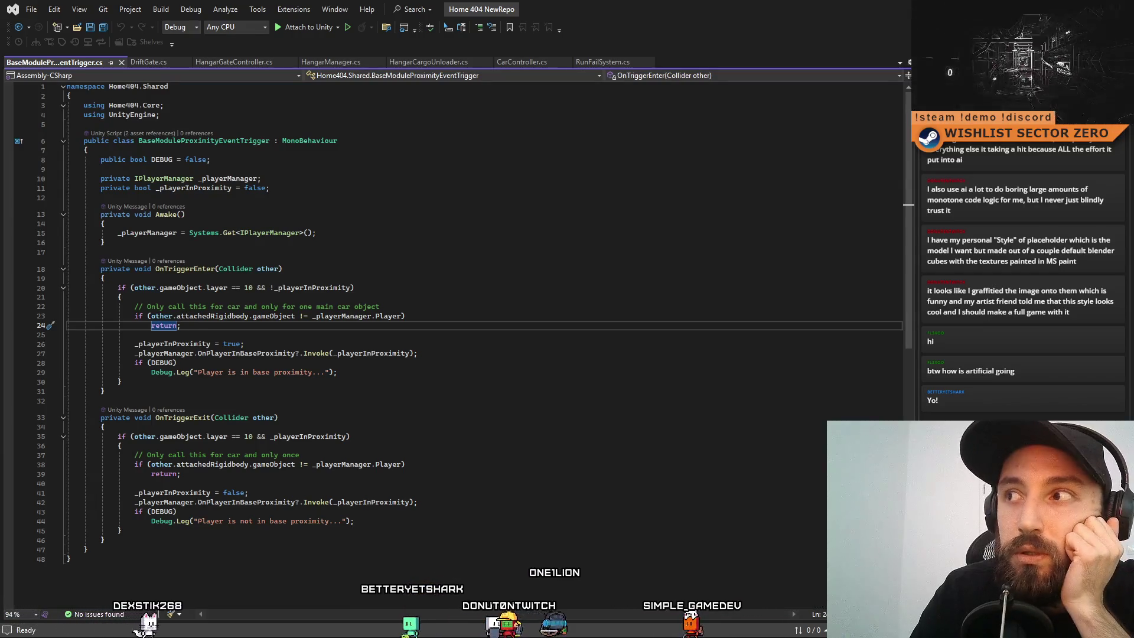
pyautogui.hotkey('alt', 'Tab')
# Orbit the Scene view around the Hangar Terminal, then return to the trigger script in Visual Studio.
pyautogui.click(495, 57)
pyautogui.click(530, 56)
pyautogui.click(485, 53)
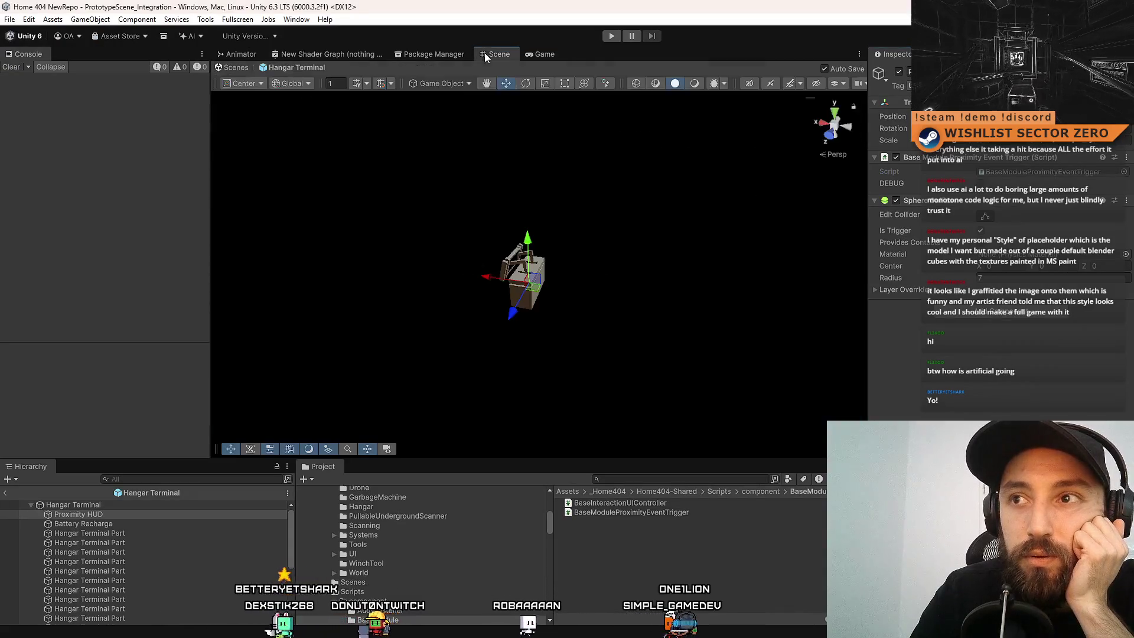
pyautogui.moveTo(556, 100)
pyautogui.mouseDown()
pyautogui.moveTo(703, 195)
pyautogui.moveTo(564, 122)
pyautogui.moveTo(549, 98)
pyautogui.mouseUp()
pyautogui.click(549, 55)
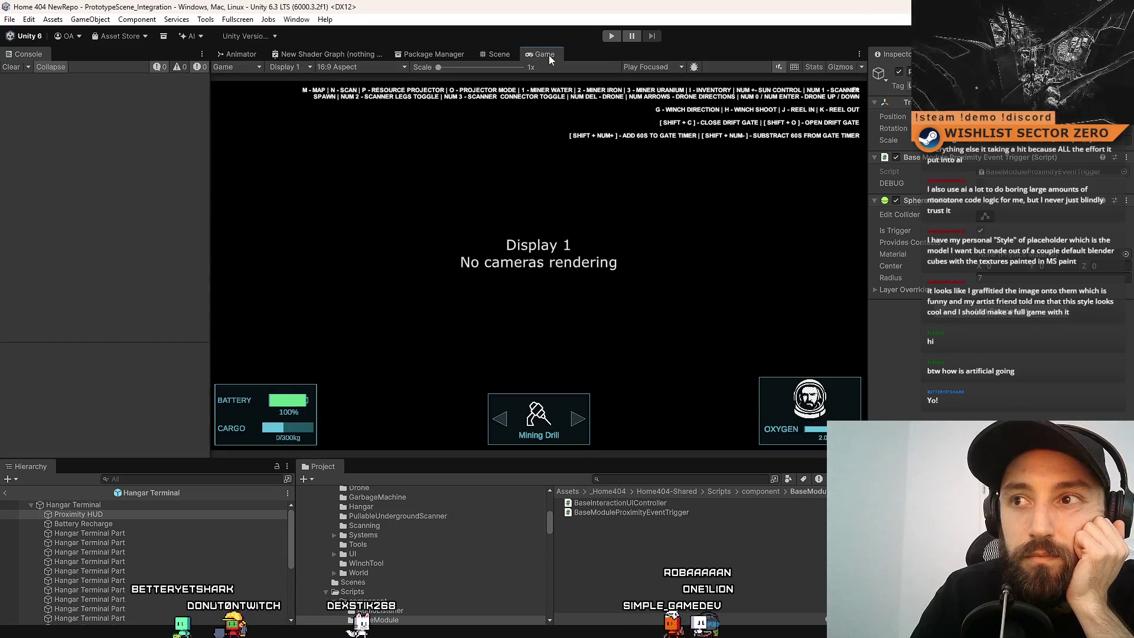
pyautogui.click(502, 55)
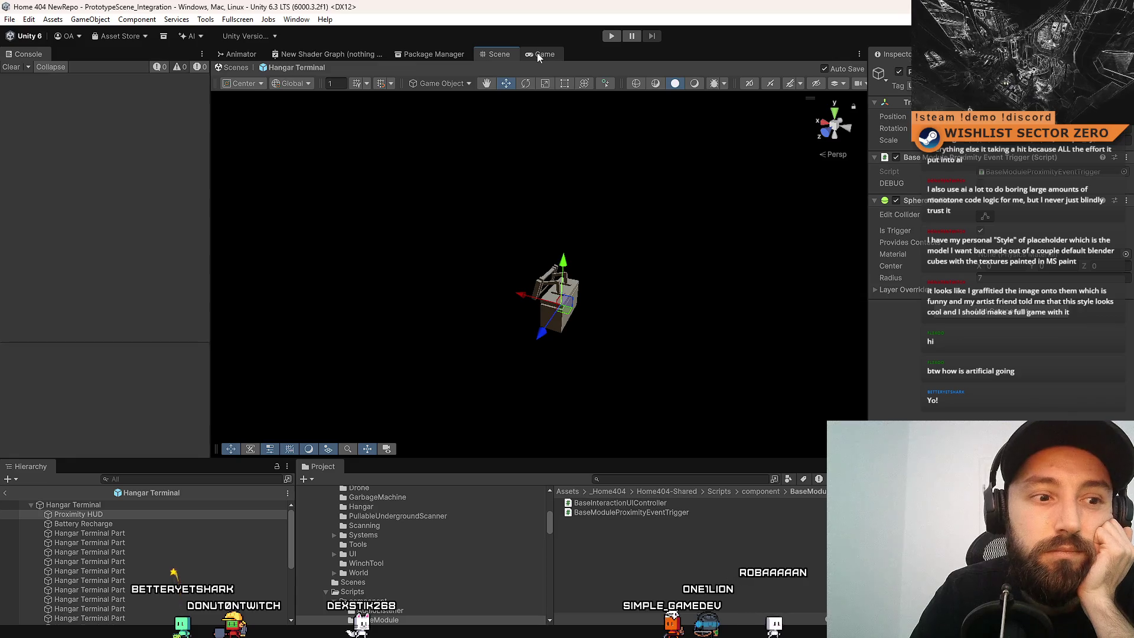
pyautogui.hotkey('alt', 'Tab')
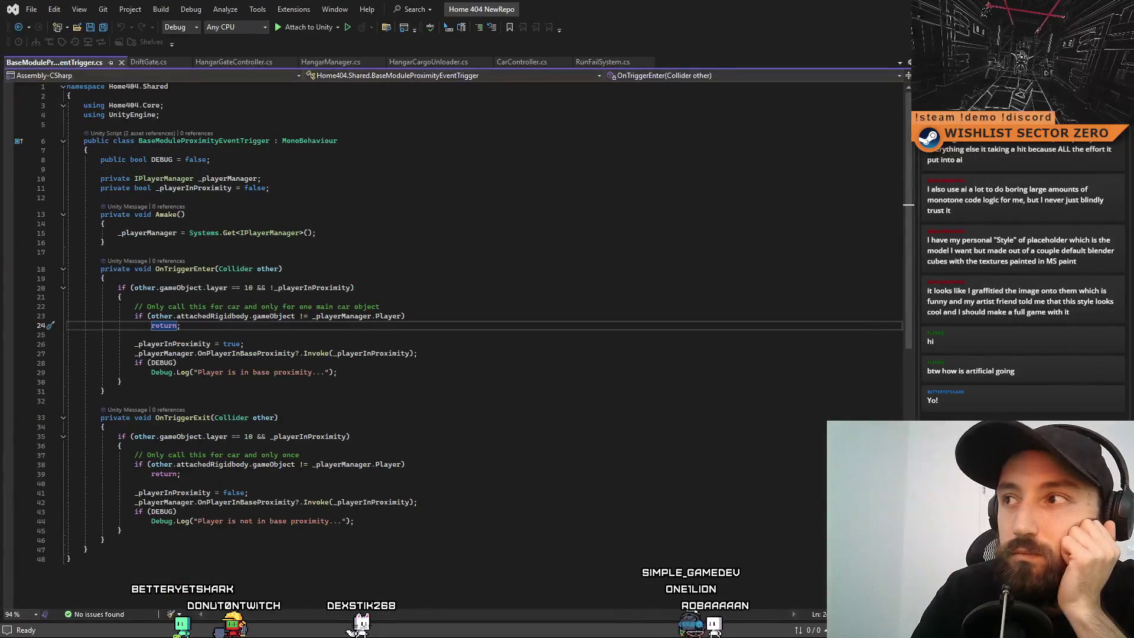
# Return from Visual Studio to Unity and show the Game view of the Hangar Terminal prefab.
pyautogui.hotkey('alt', 'Tab')
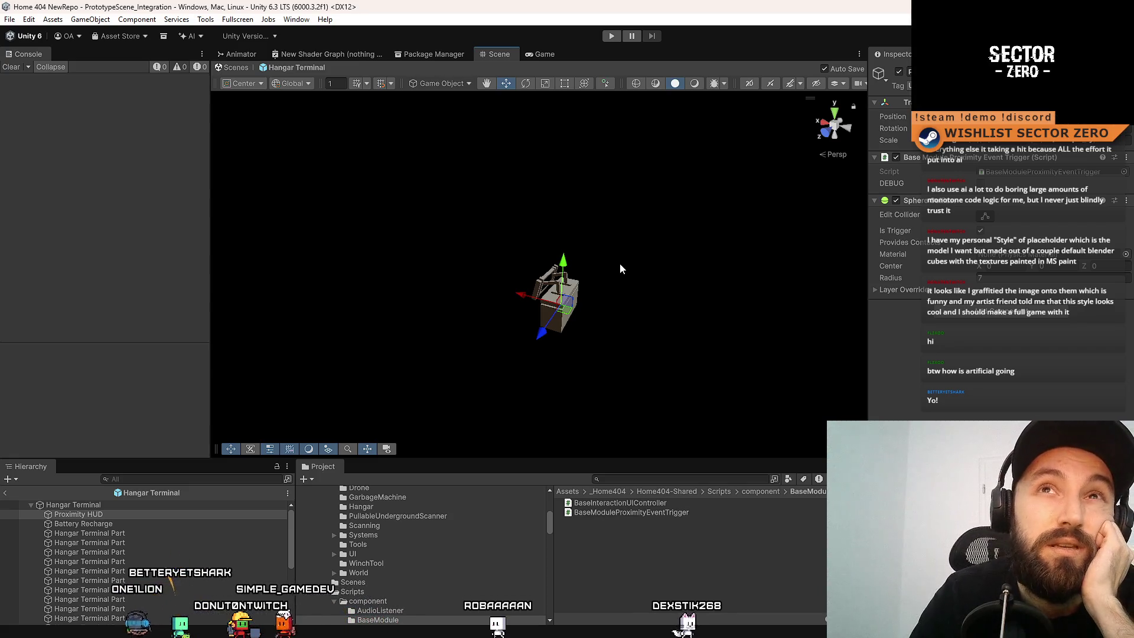
pyautogui.click(544, 56)
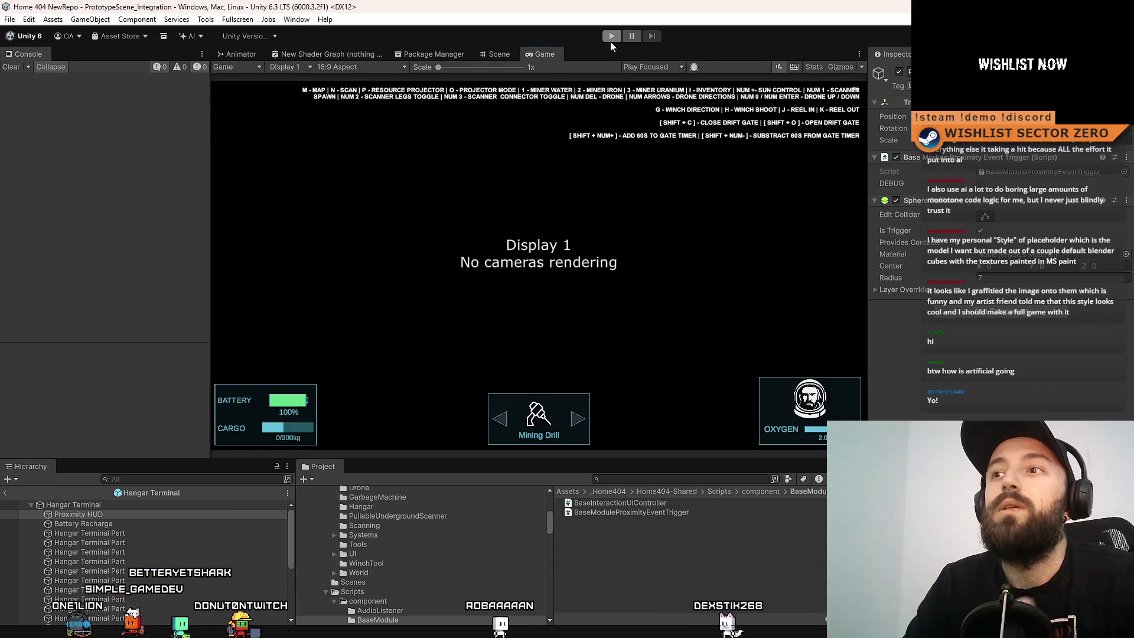
# Play-test fullscreen, driving the rover up to the shuttered door and into the corner.
pyautogui.click(611, 38)
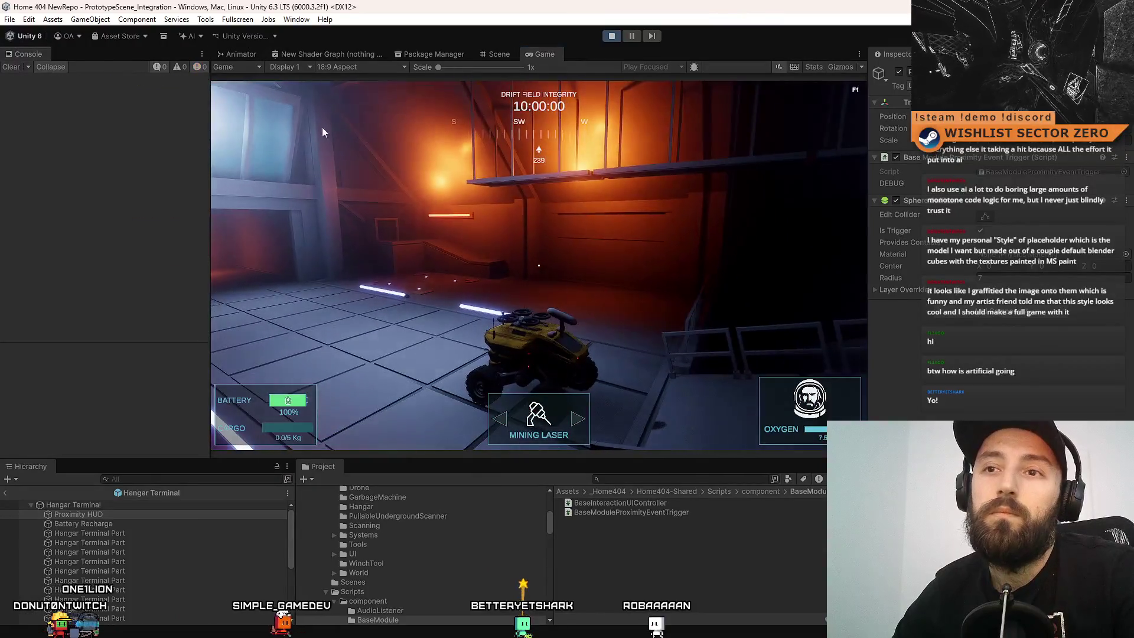
pyautogui.press('F10')
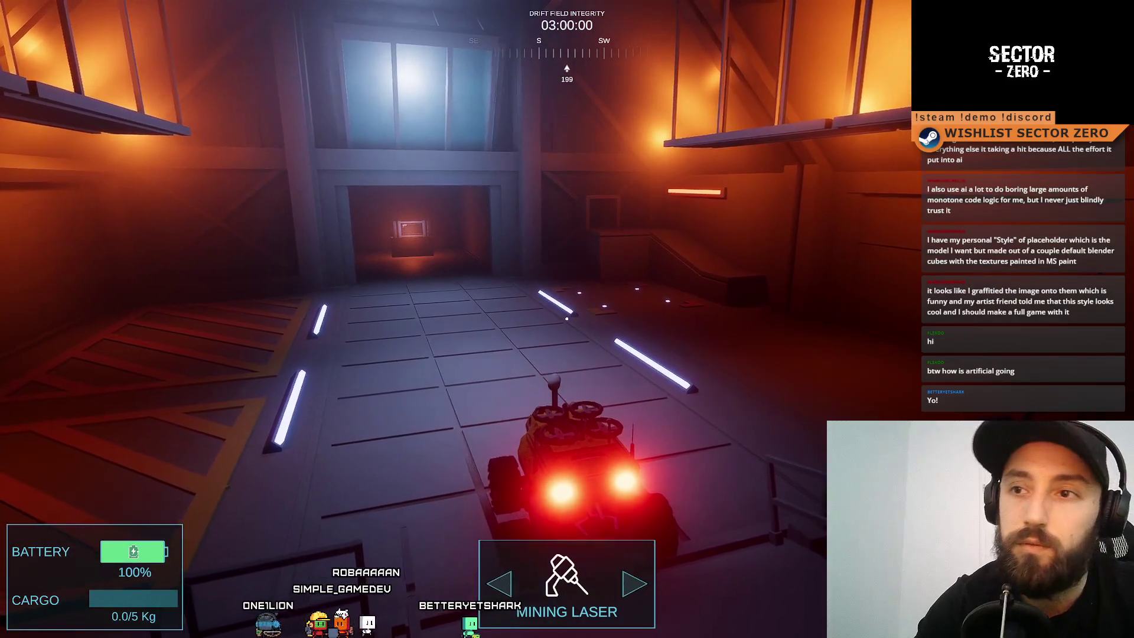
pyautogui.press('w')
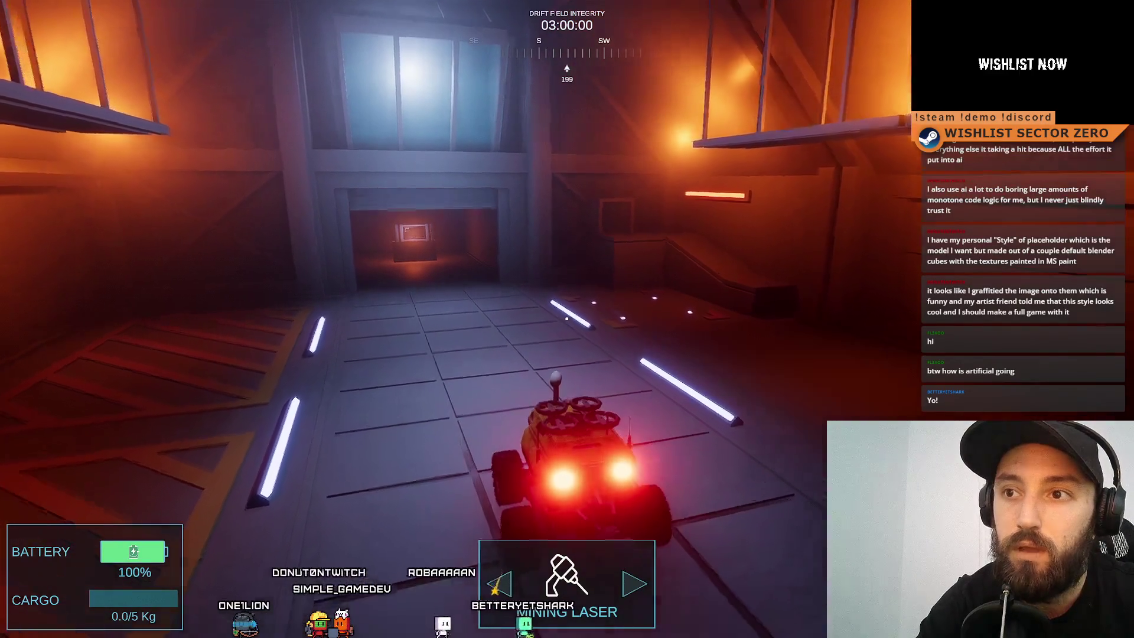
pyautogui.press('d')
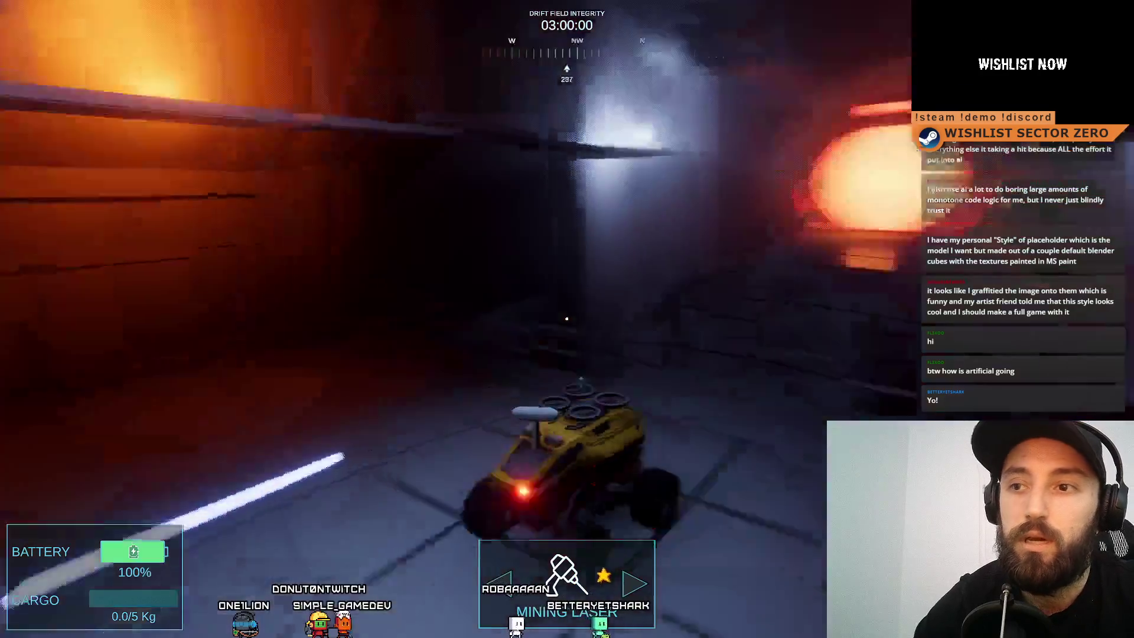
pyautogui.press('a')
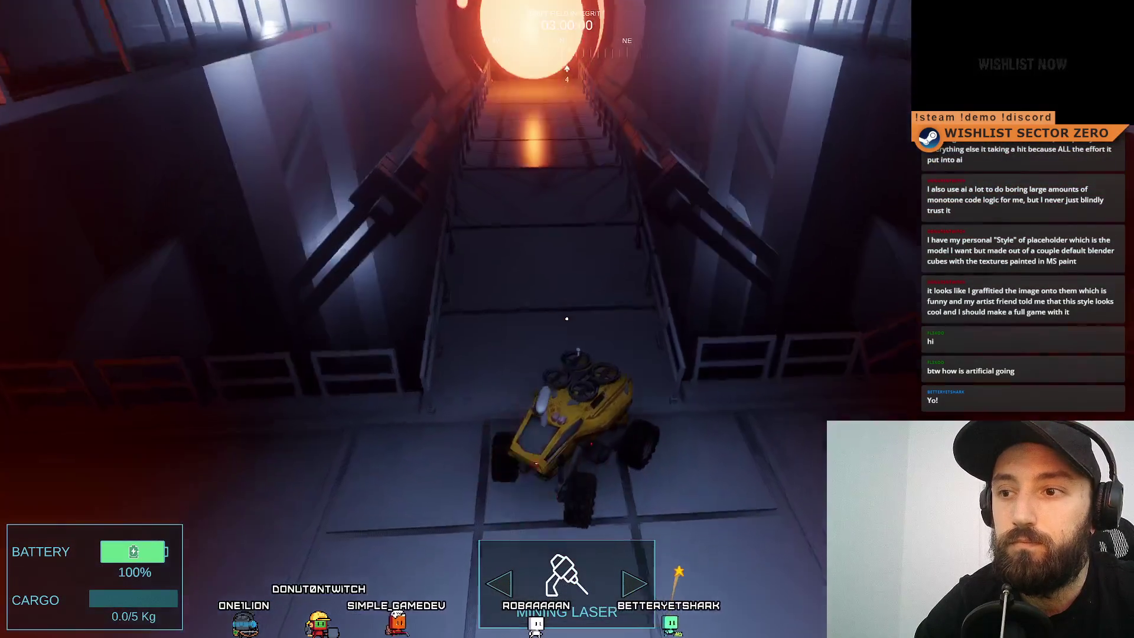
pyautogui.press('a')
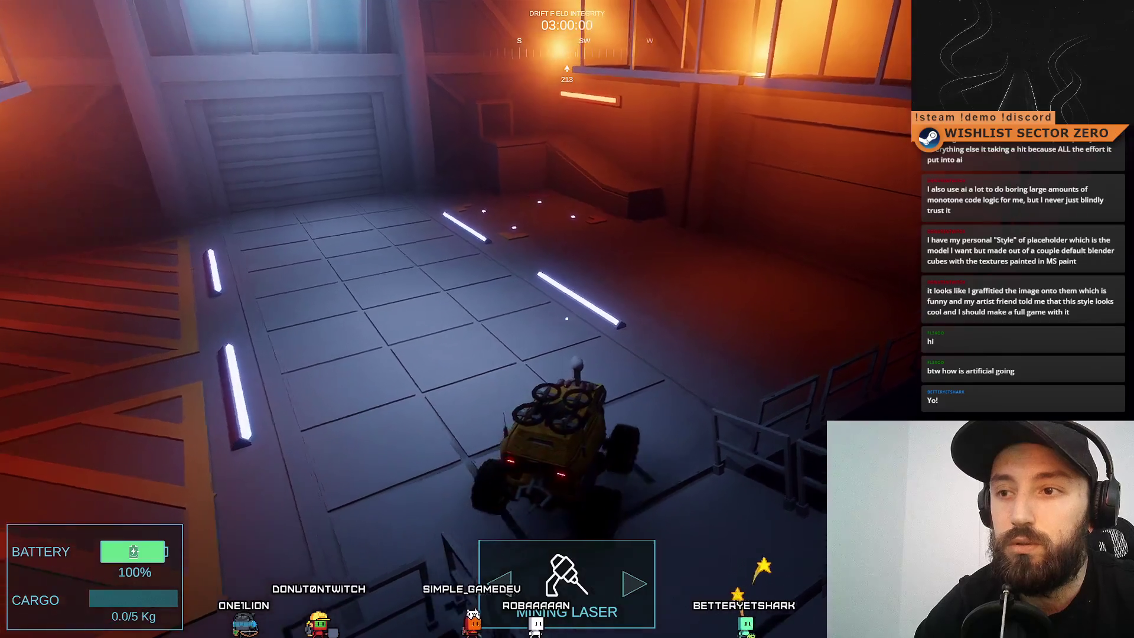
pyautogui.press('w')
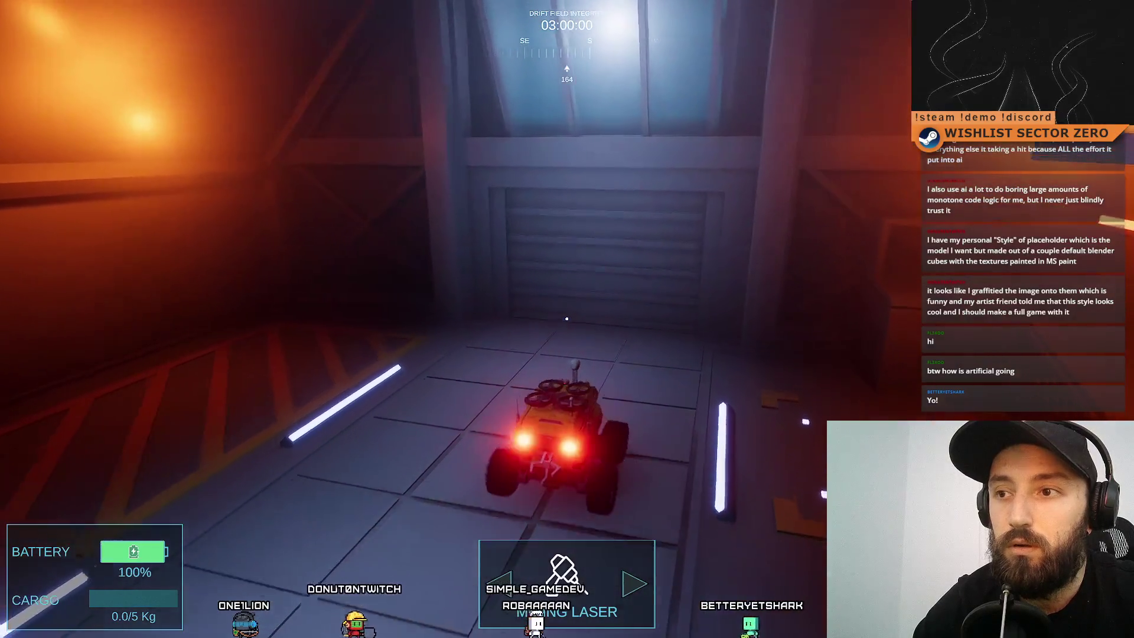
pyautogui.press('d')
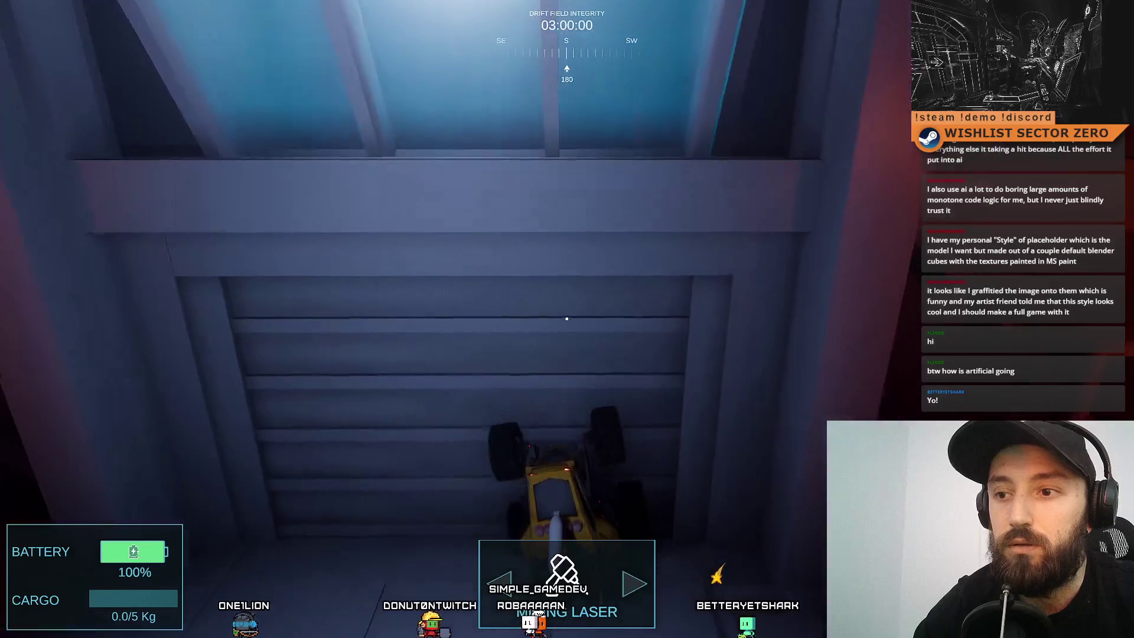
pyautogui.press('d')
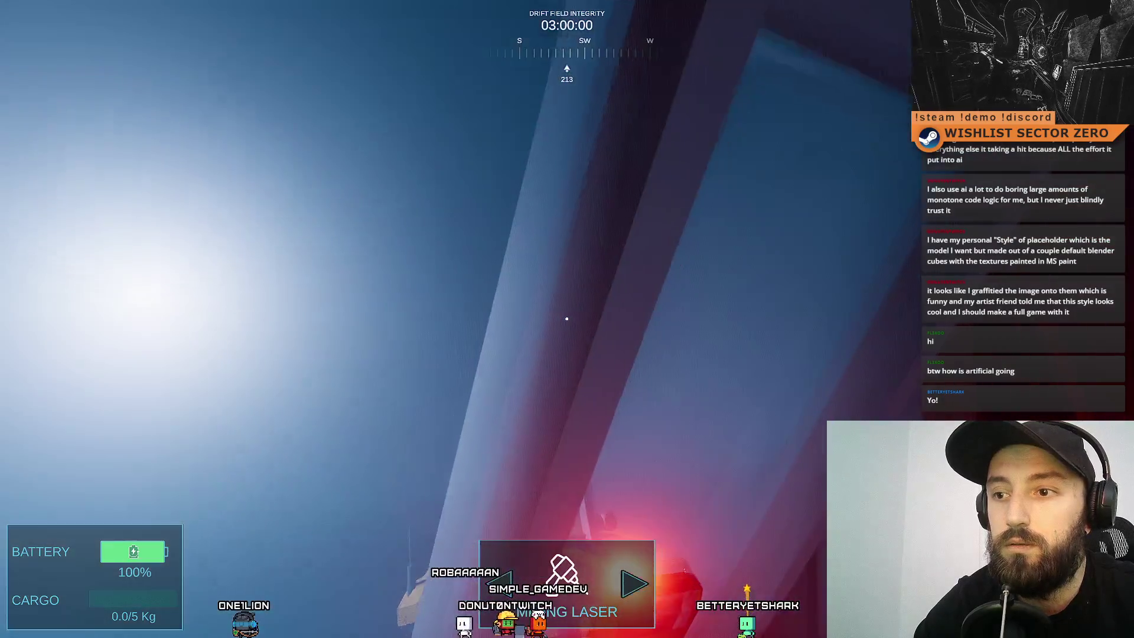
# Stop and restart the game, then run it fullscreen with the rover at the hangar start.
pyautogui.press('F1')
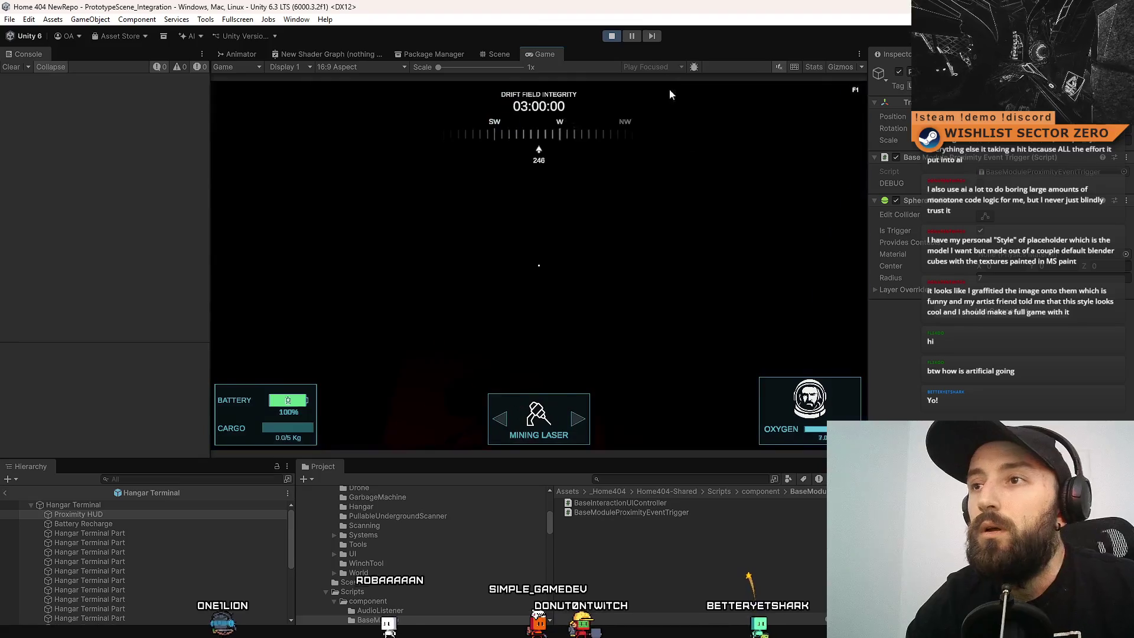
pyautogui.click(613, 36)
pyautogui.click(615, 36)
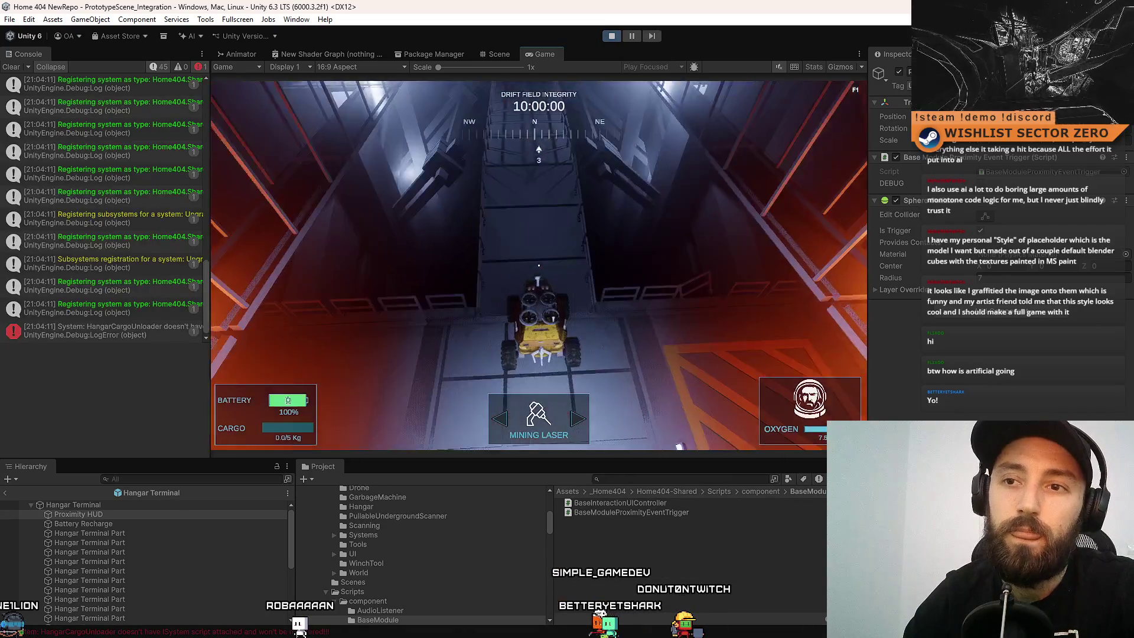
pyautogui.press('w')
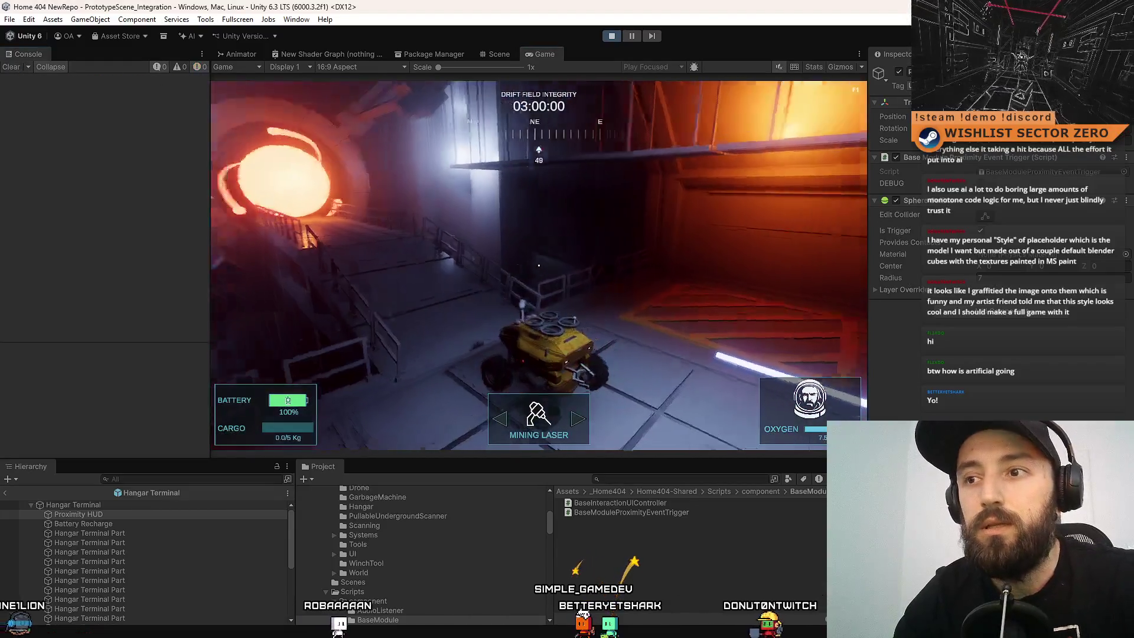
pyautogui.press('F11')
pyautogui.click(536, 270)
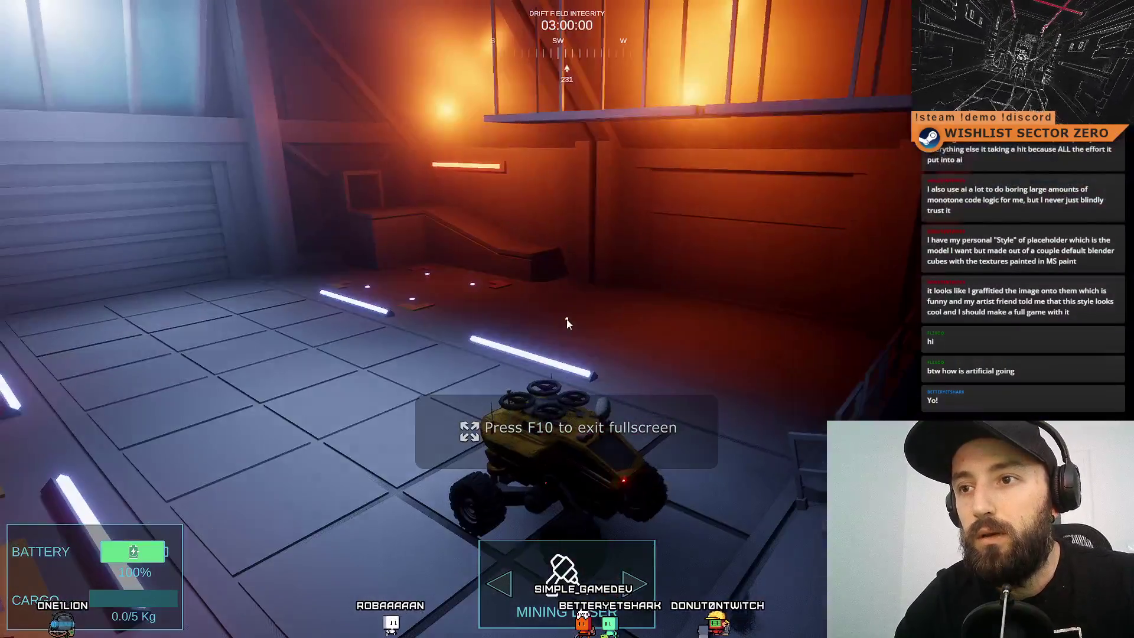
# Drive the rover along the bridge, through the glowing gate and out past the desert rocks.
pyautogui.press('w')
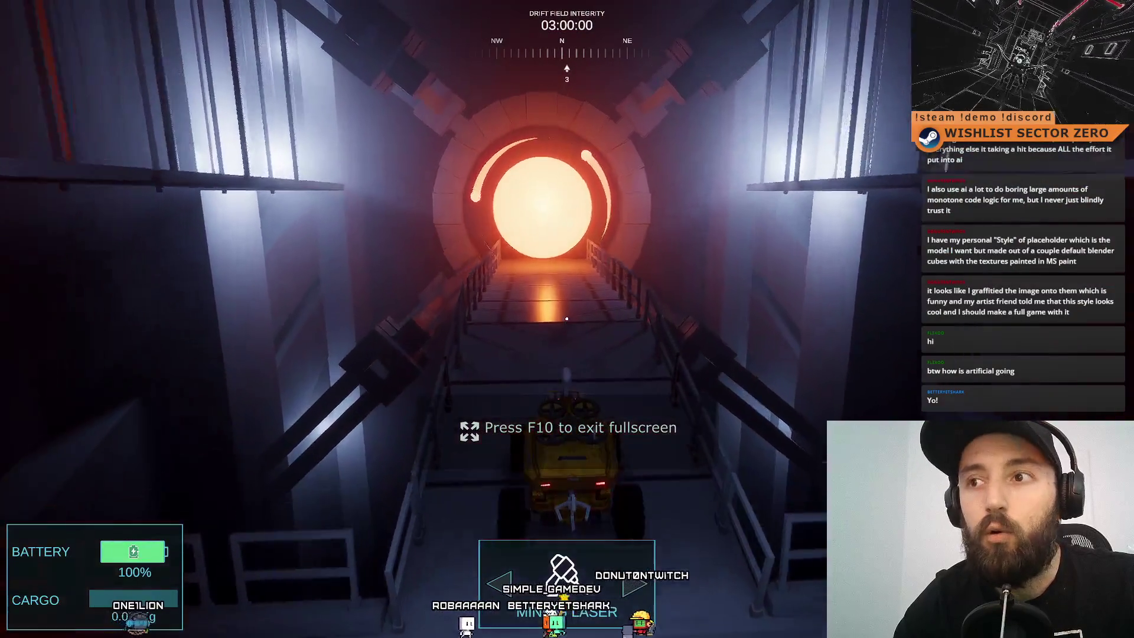
pyautogui.press('w')
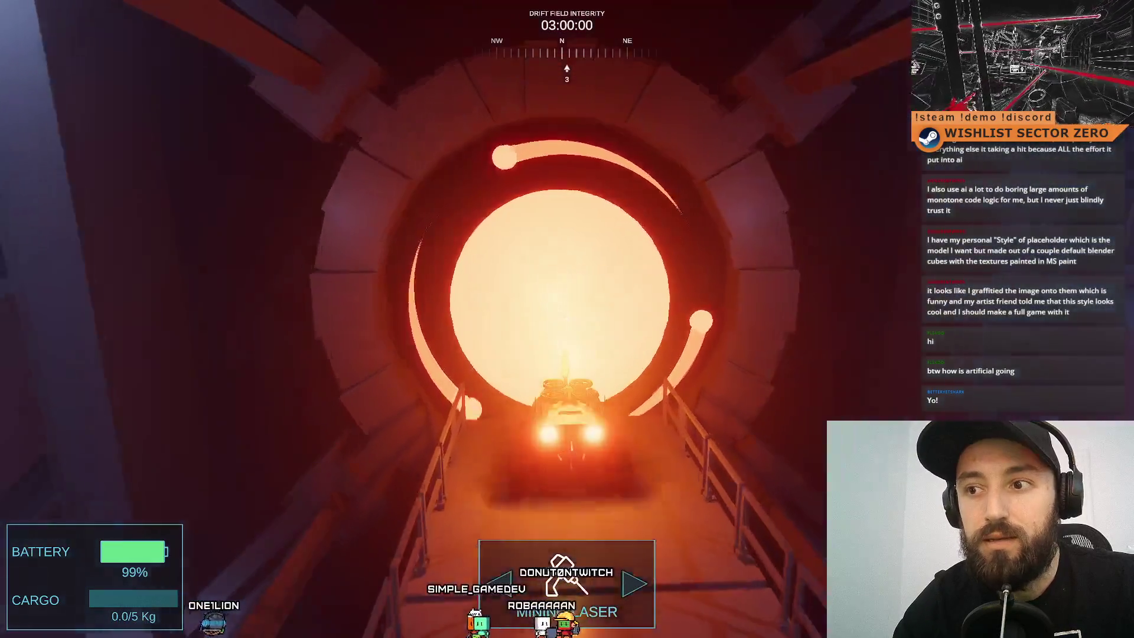
pyautogui.press('w')
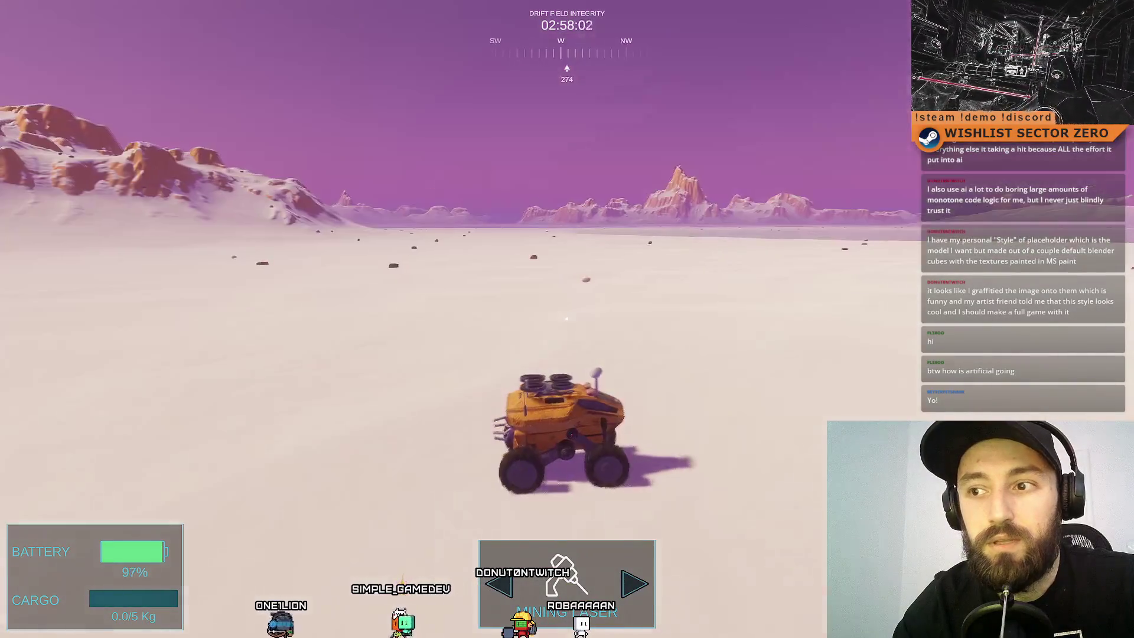
pyautogui.press('w')
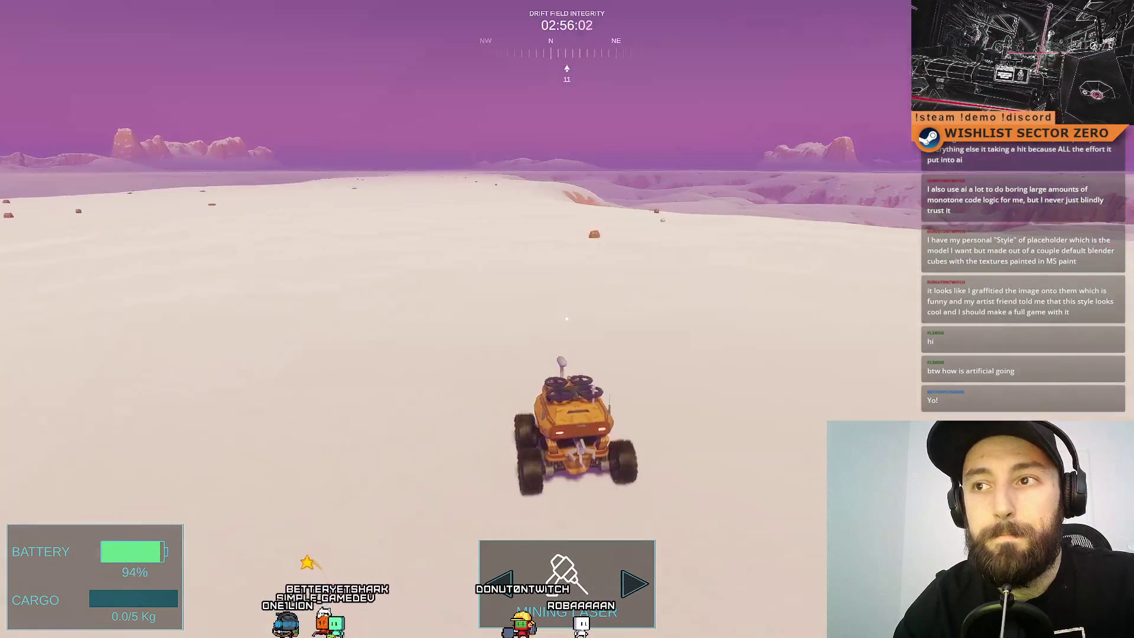
pyautogui.press('w')
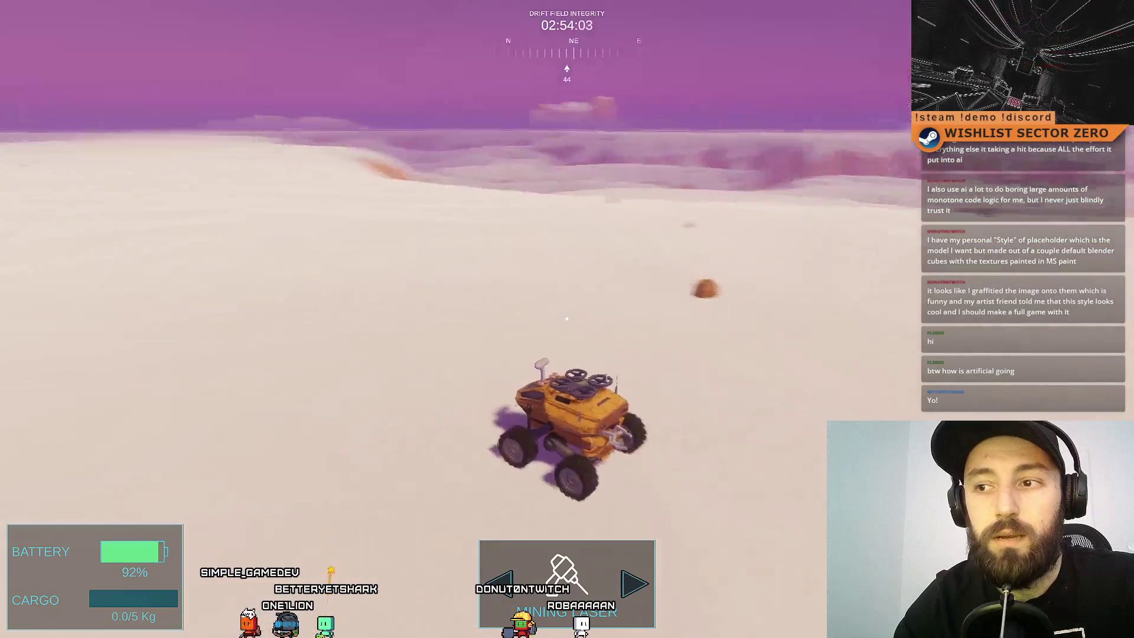
pyautogui.press('w')
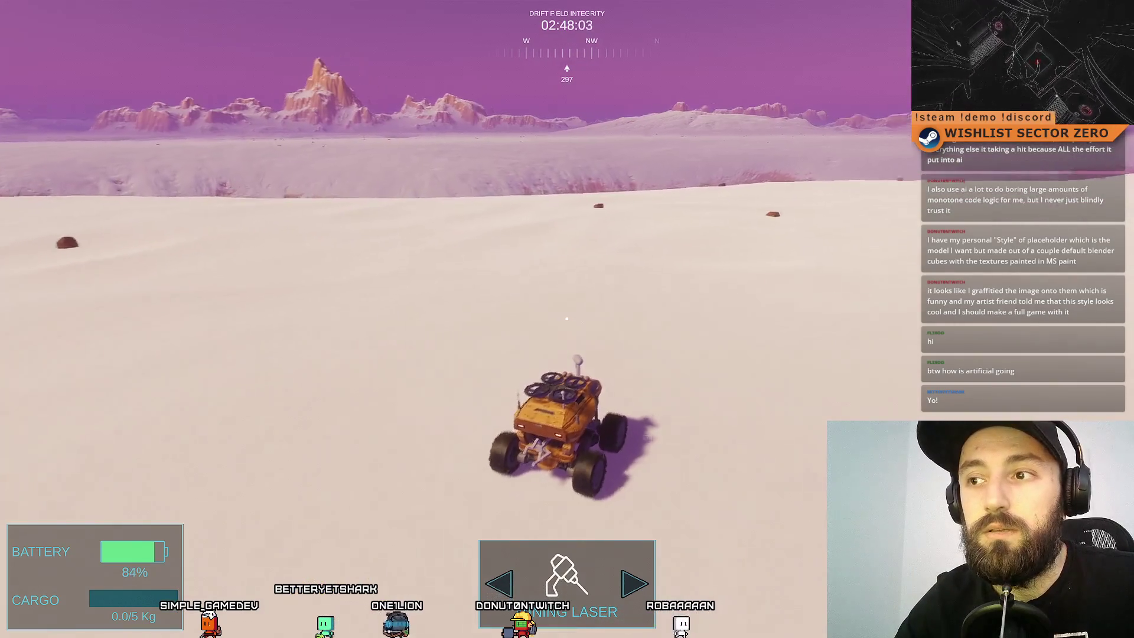
# Steer up and along the slope, heading south until the rover lines up with the portal.
pyautogui.press('a')
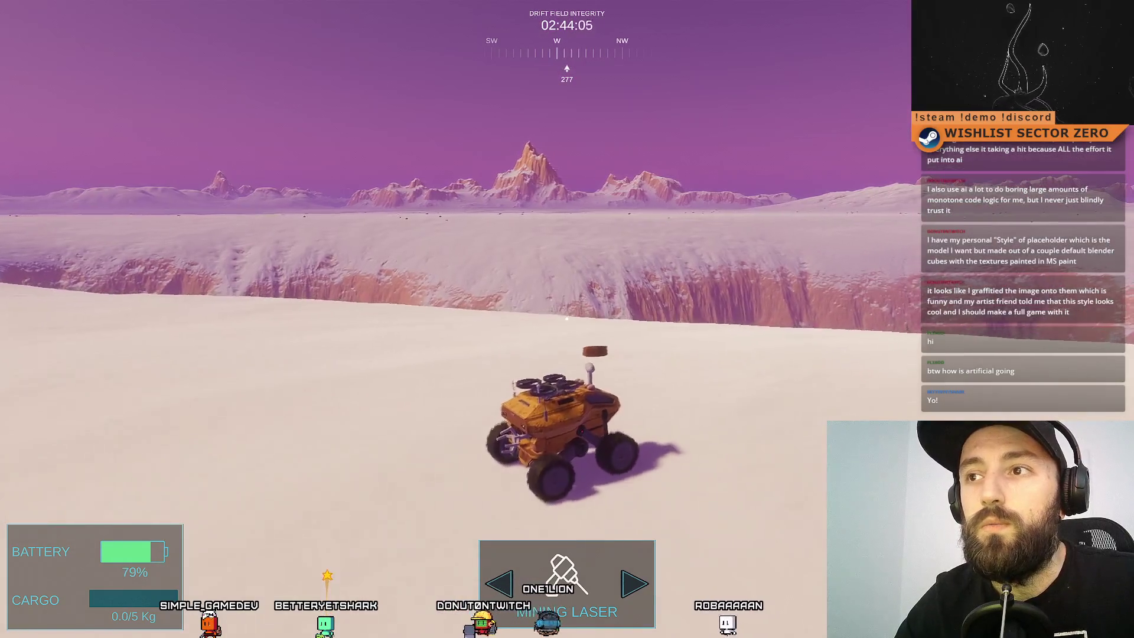
pyautogui.press('d')
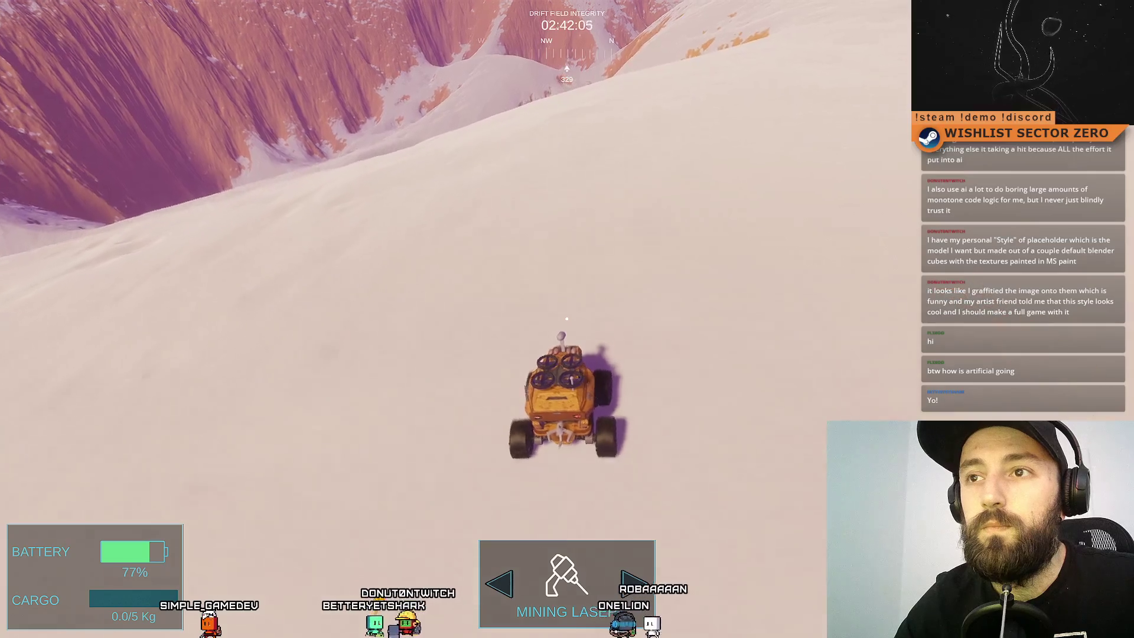
pyautogui.press('a')
pyautogui.press('w')
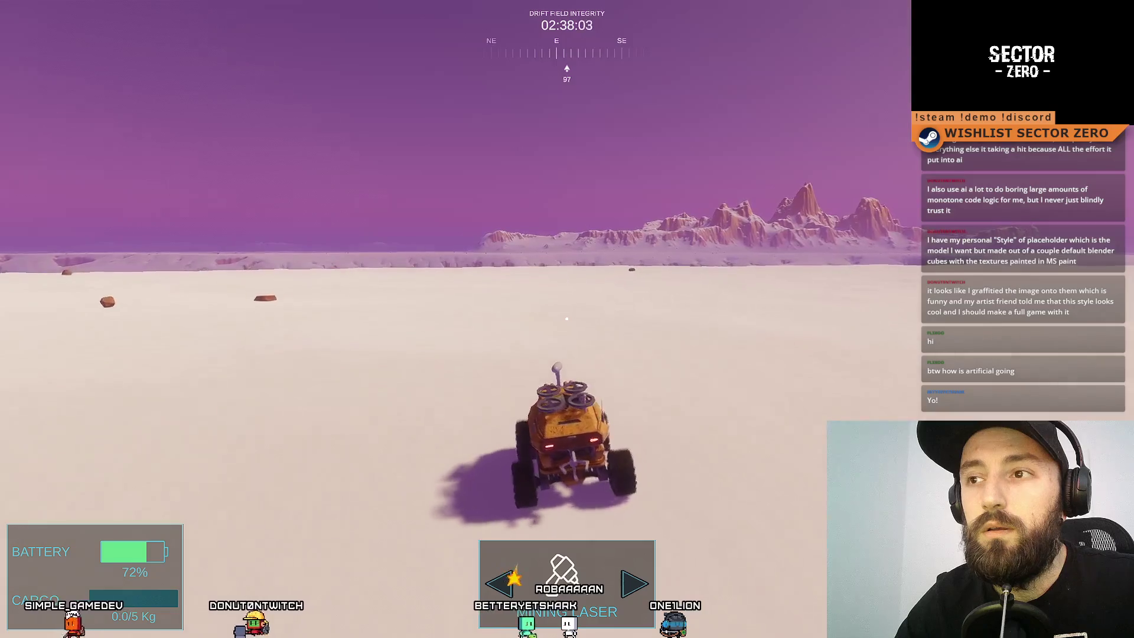
pyautogui.press('d')
pyautogui.press('a')
pyautogui.press('d')
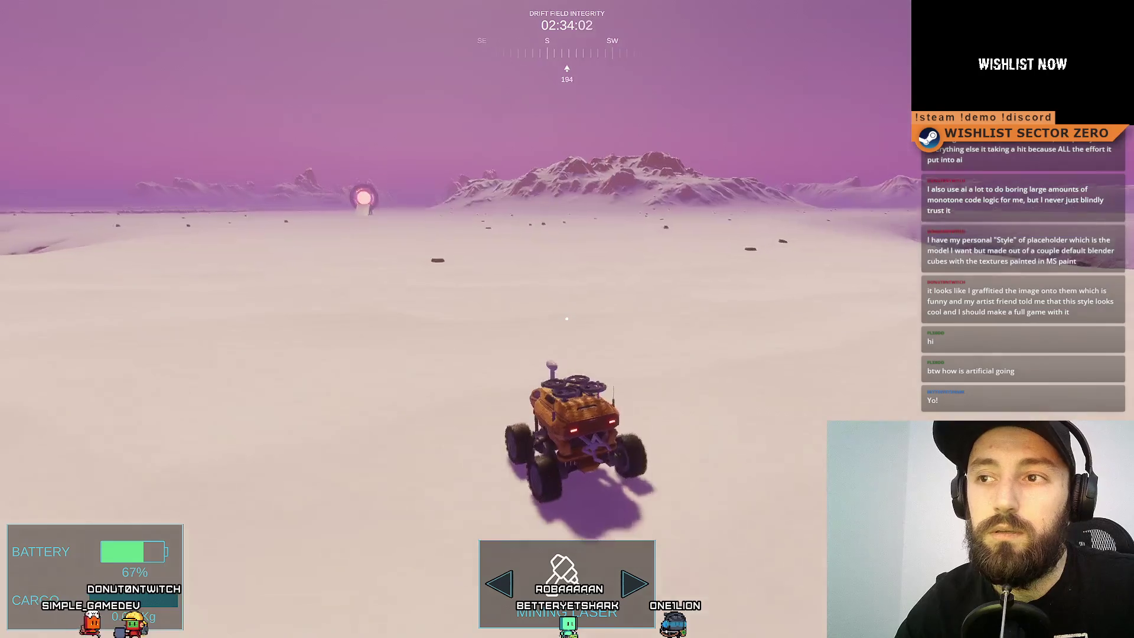
# Drive straight across the plain and up the ramp into the pink portal.
pyautogui.press('w')
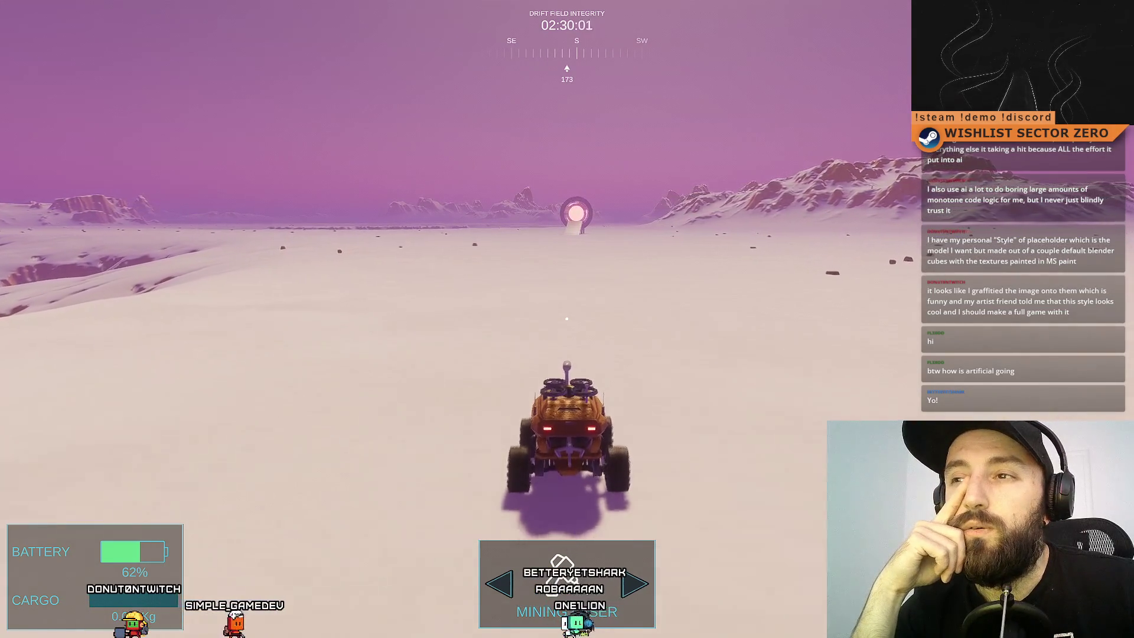
pyautogui.press('w')
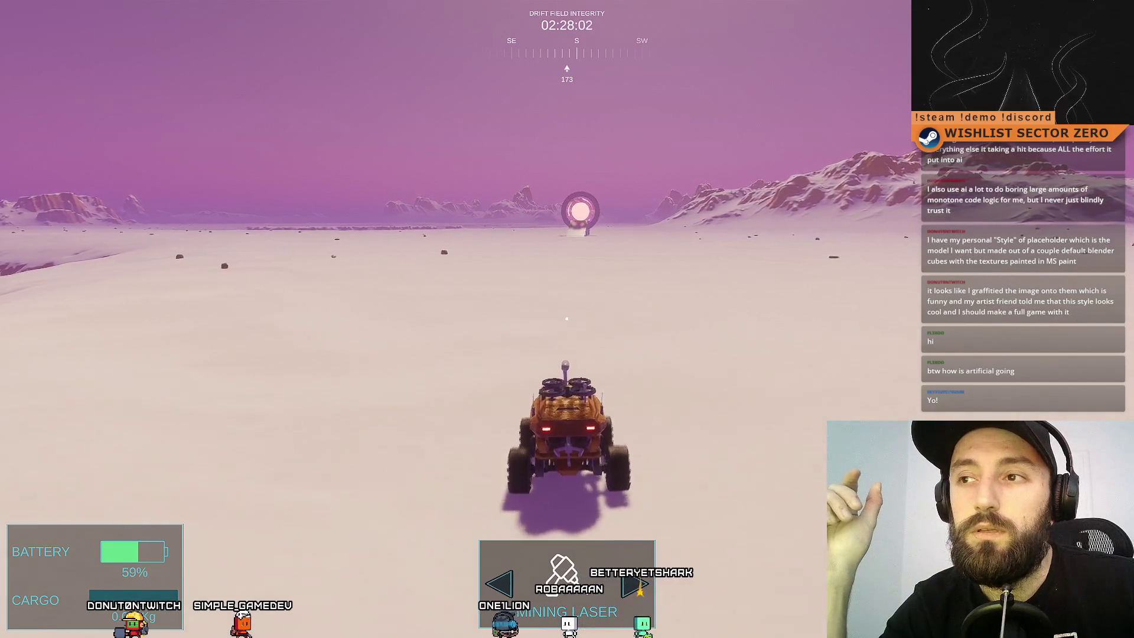
pyautogui.press('w')
pyautogui.press('w')
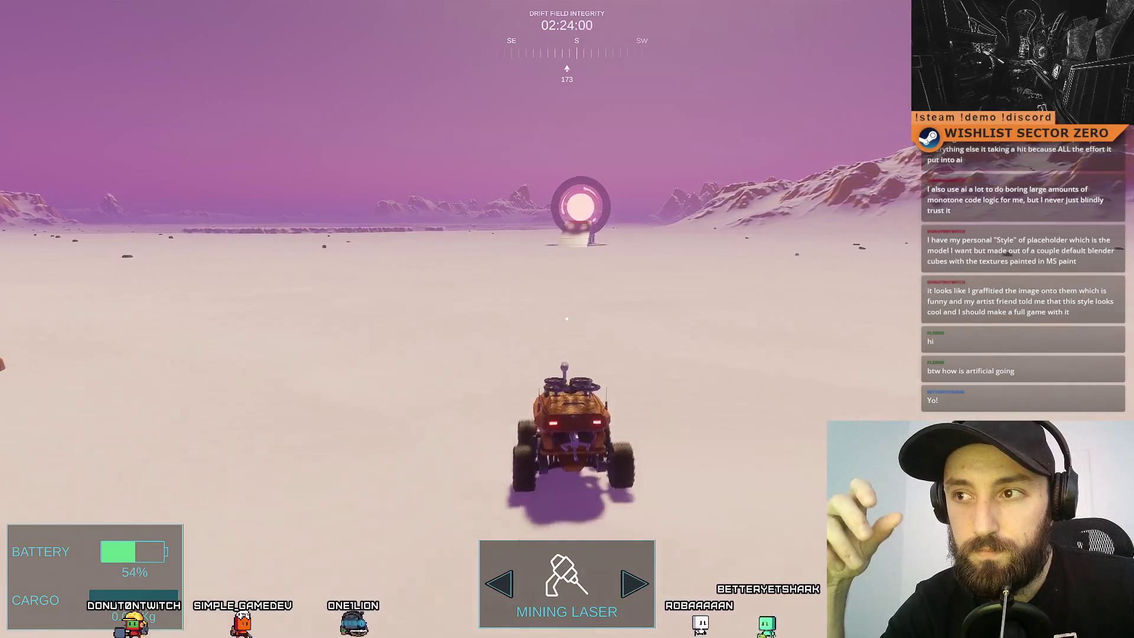
pyautogui.press('w')
pyautogui.press('w')
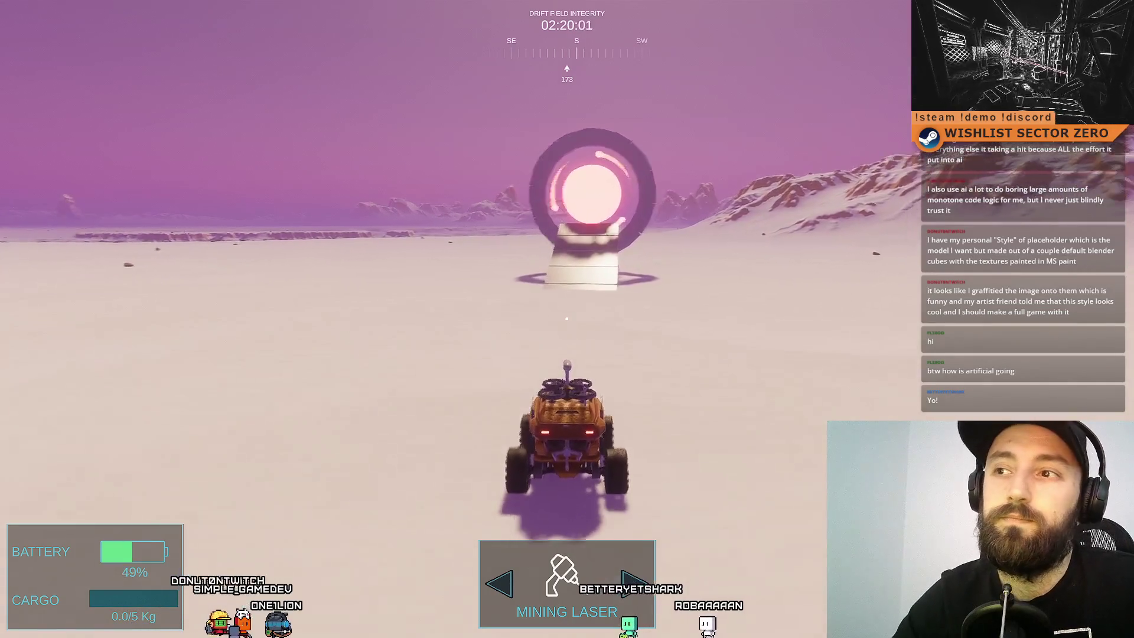
pyautogui.press('w')
pyautogui.press('w')
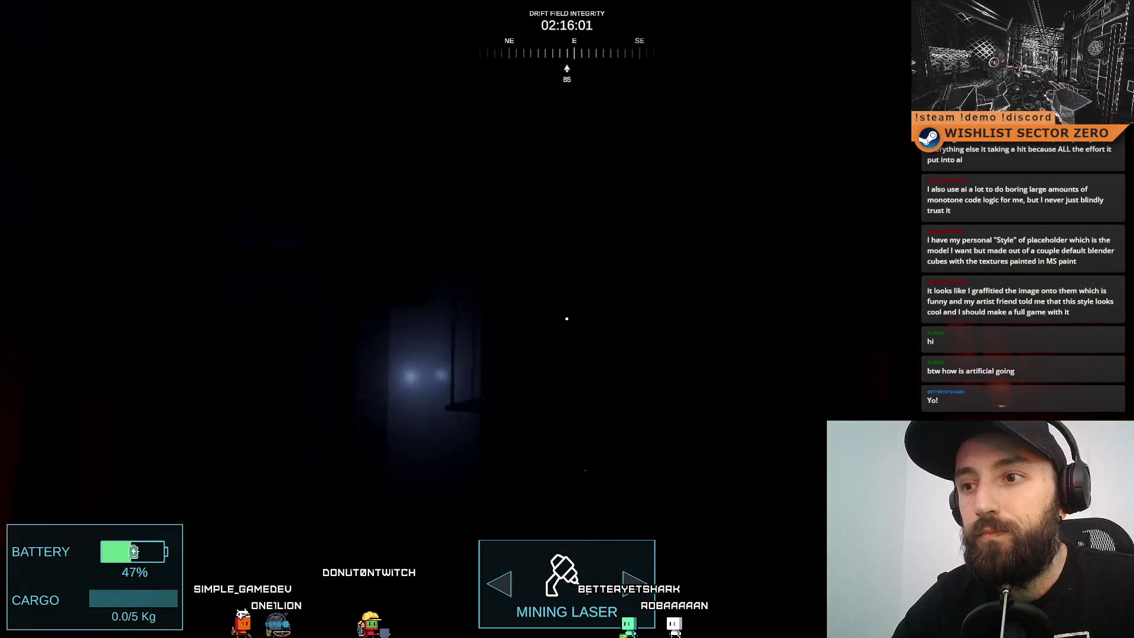
# Steer the rover around the charging hangar while it recharges, then exit fullscreen and stop play mode.
pyautogui.press('w')
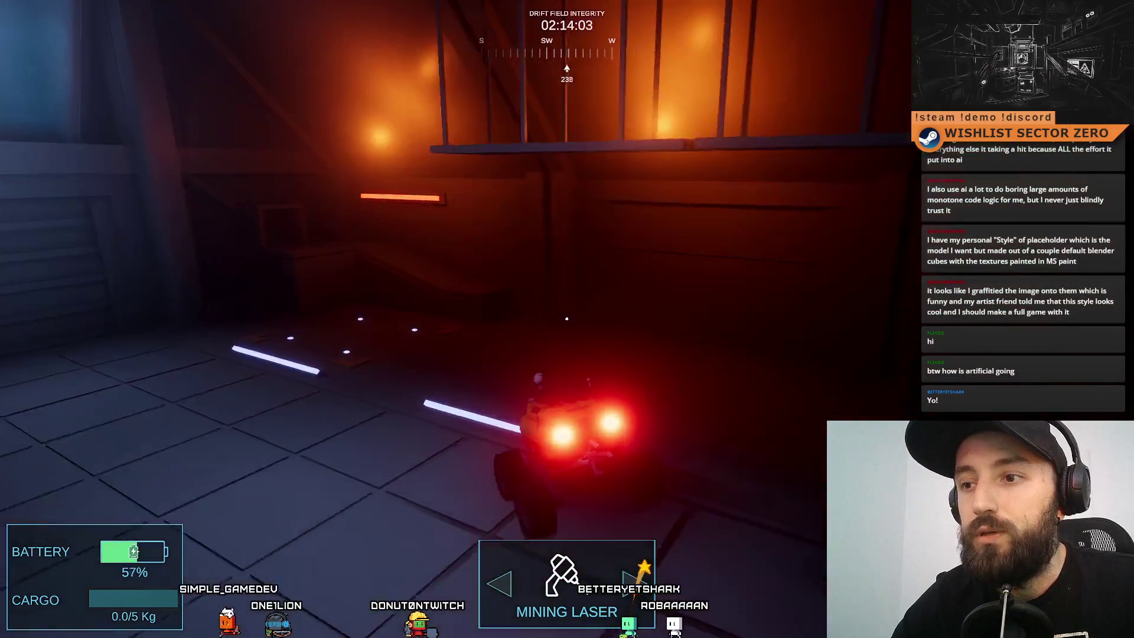
pyautogui.press('a')
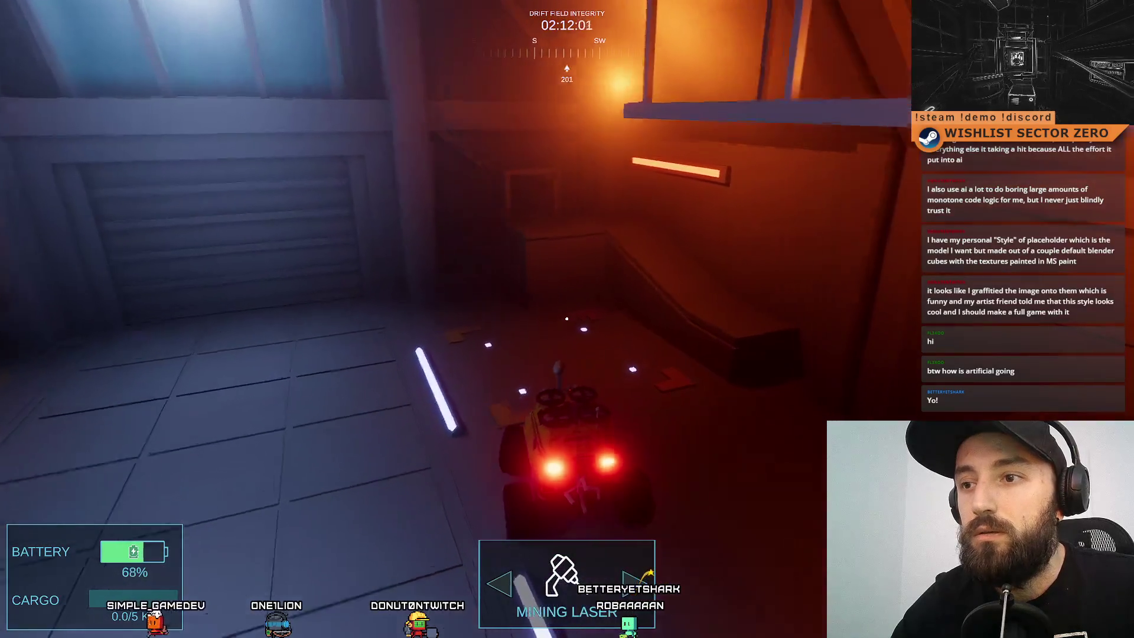
pyautogui.press('d')
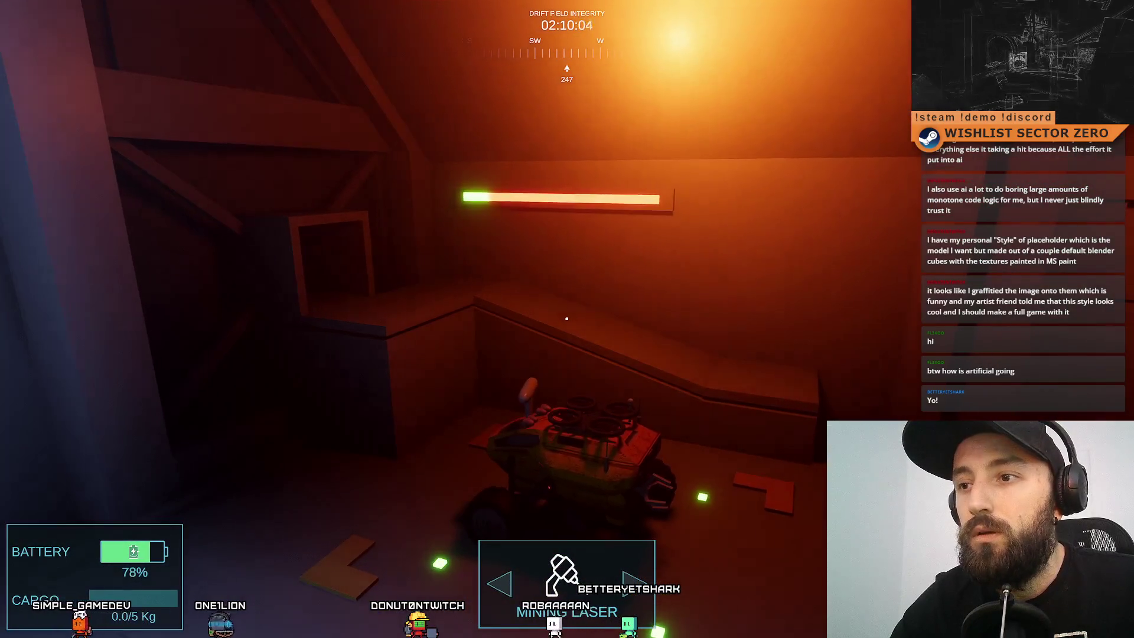
pyautogui.press('d')
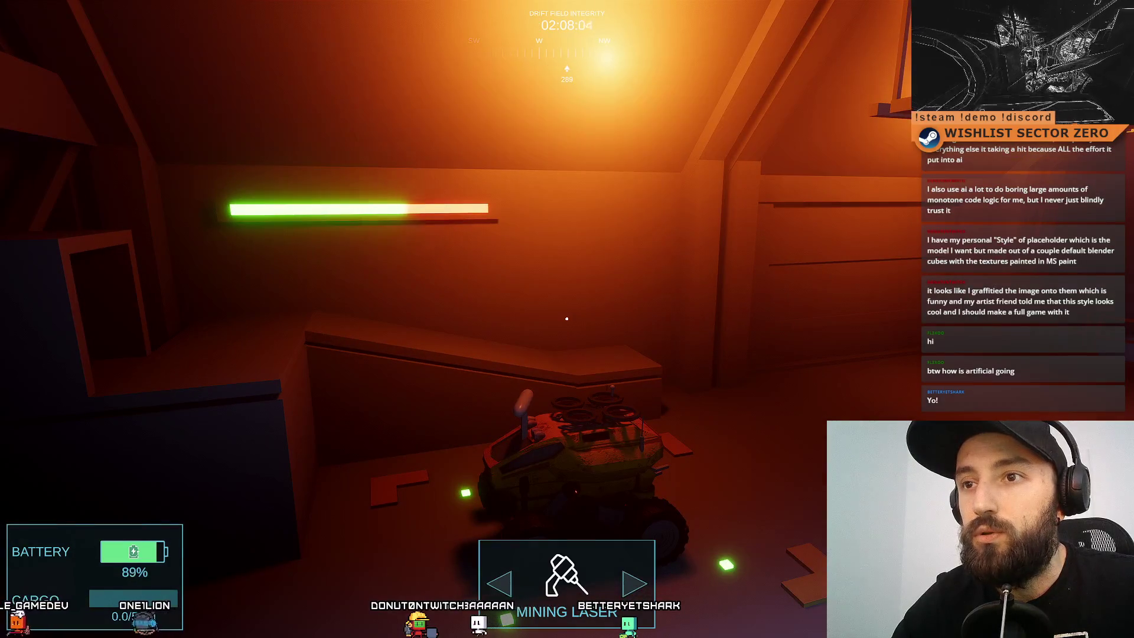
pyautogui.press('a')
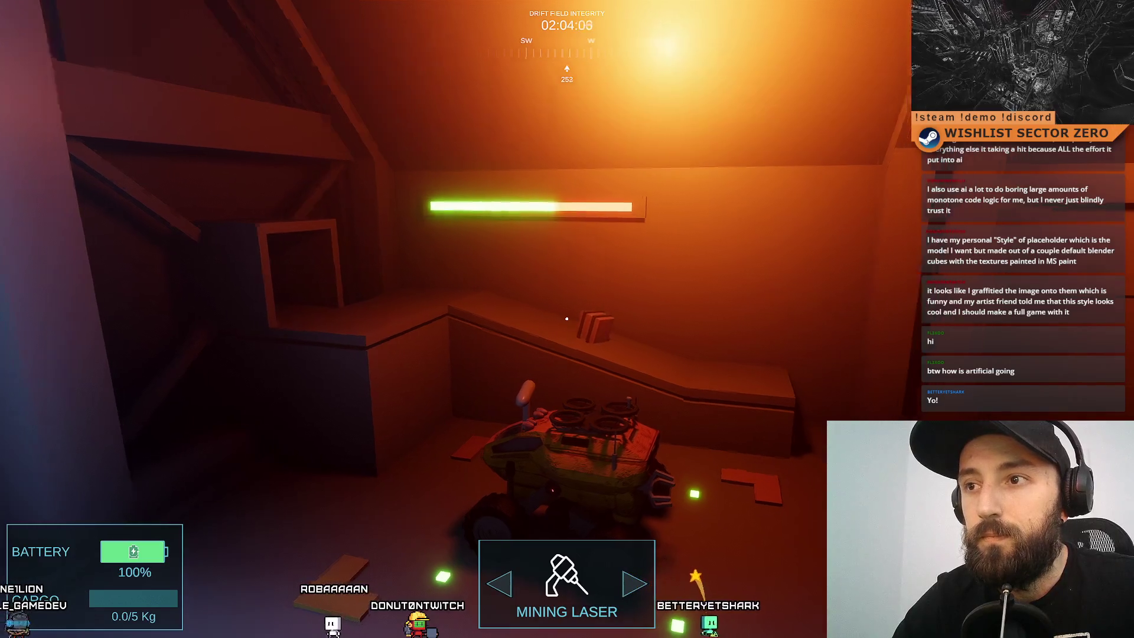
pyautogui.press('d')
pyautogui.press('d')
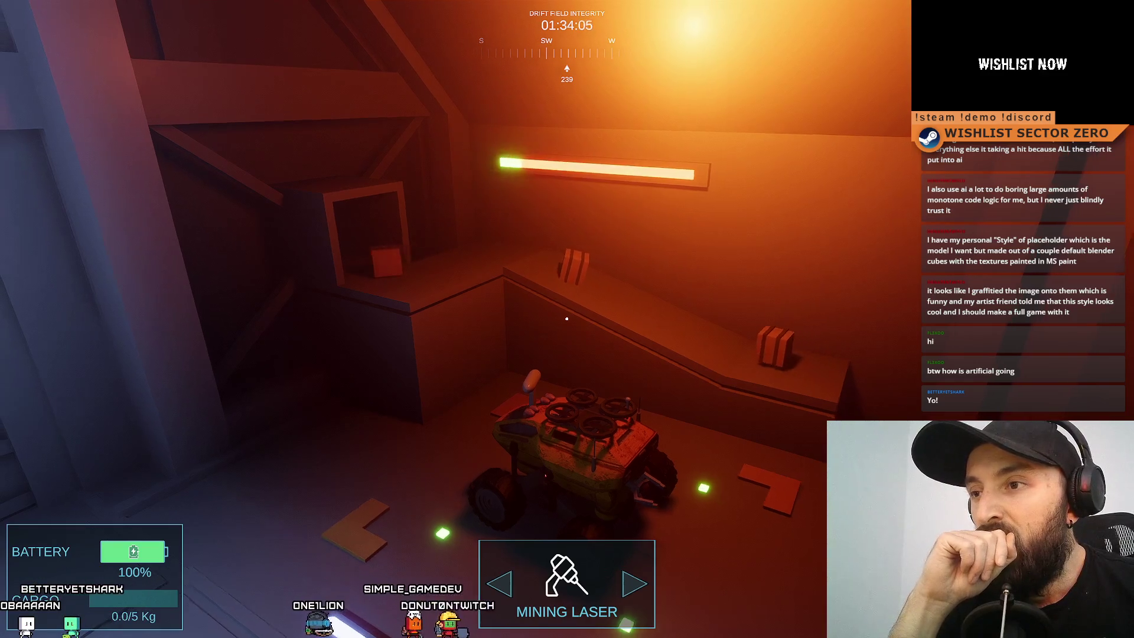
pyautogui.press('F11')
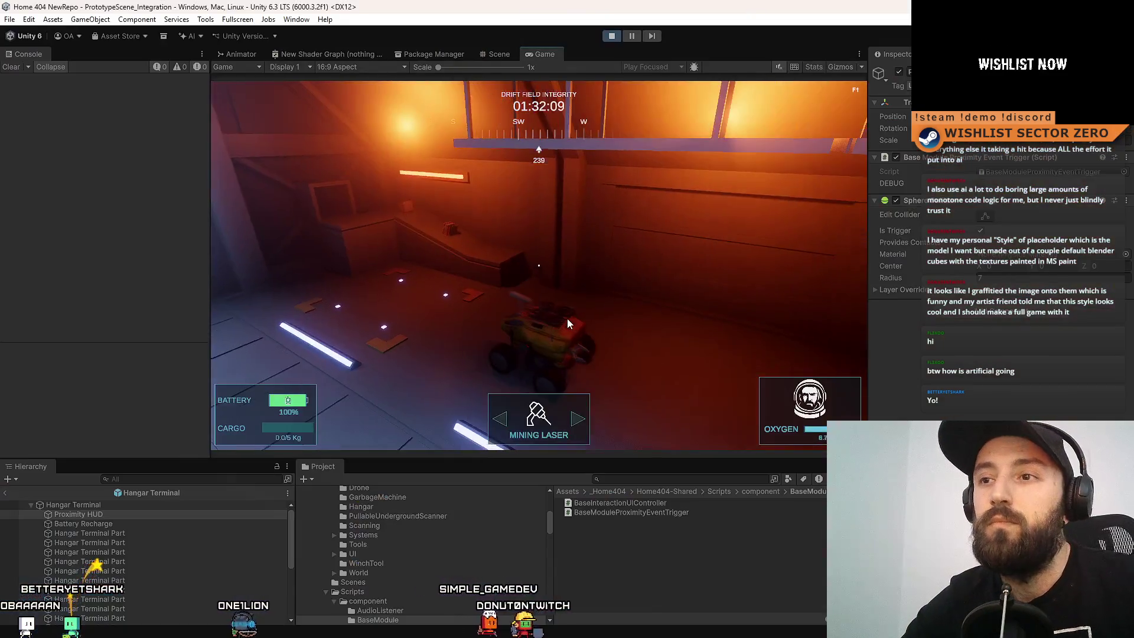
pyautogui.click(610, 36)
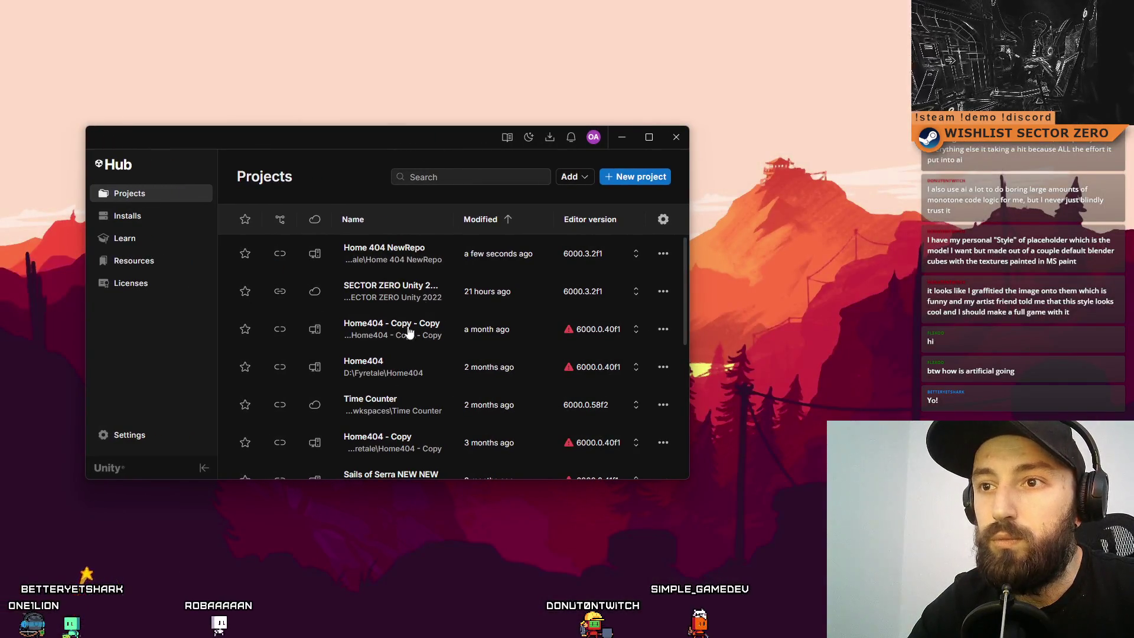
# Open Home 404 NewRepo from Unity Hub's Projects list.
pyautogui.click(386, 256)
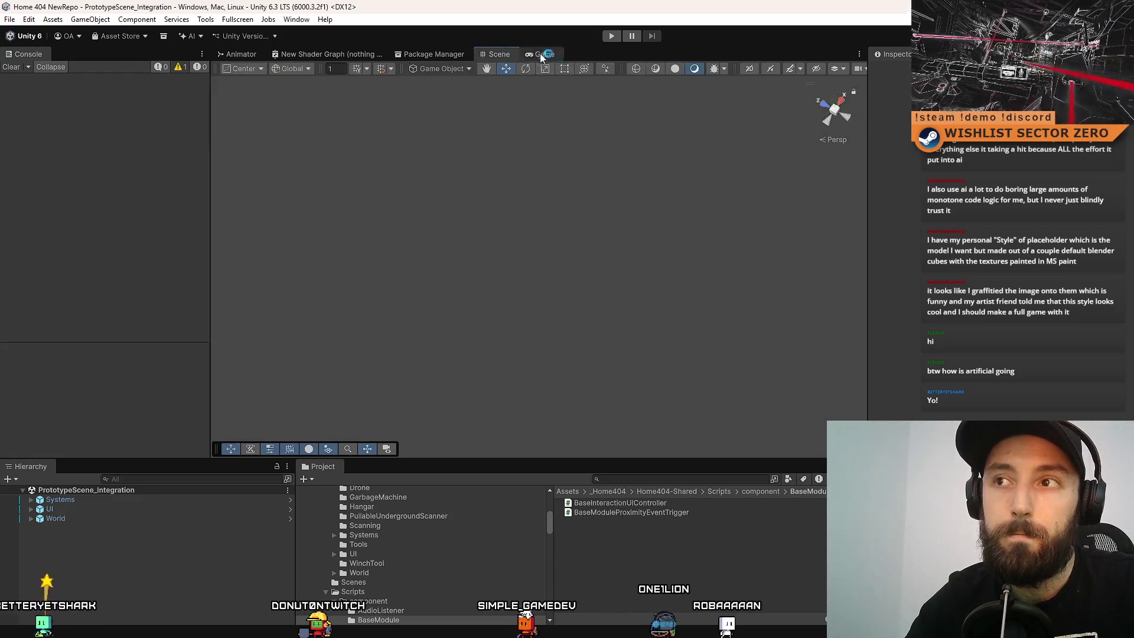
# Select HangarCargoUnloader under Systems in the Hierarchy, then start the game in play mode.
pyautogui.click(541, 53)
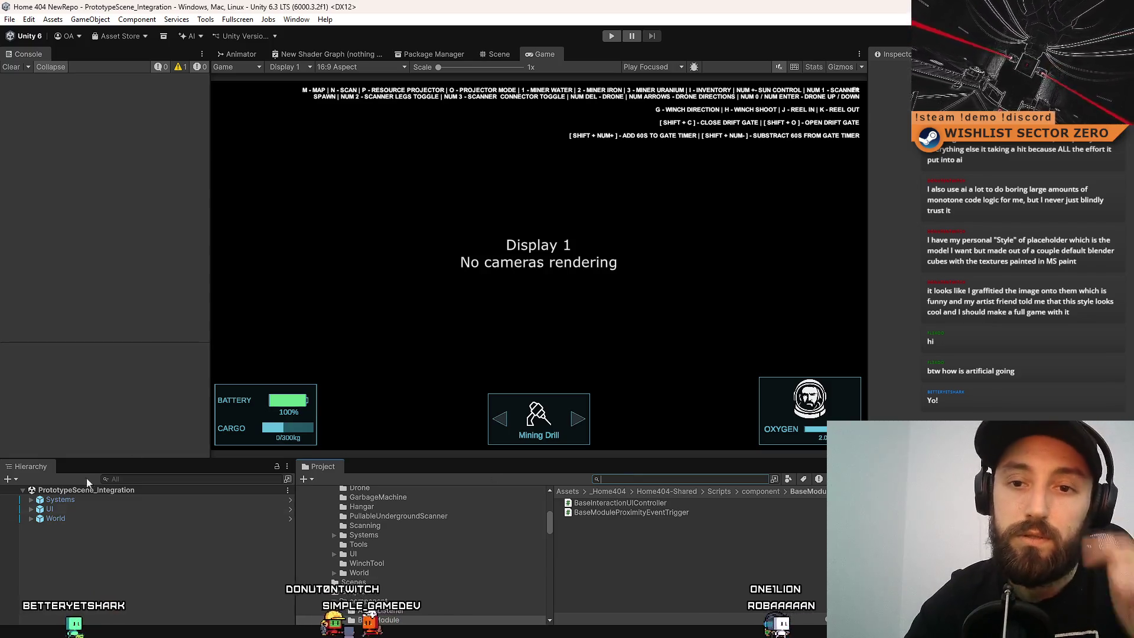
pyautogui.click(32, 500)
pyautogui.scroll(-3, 132, 562)
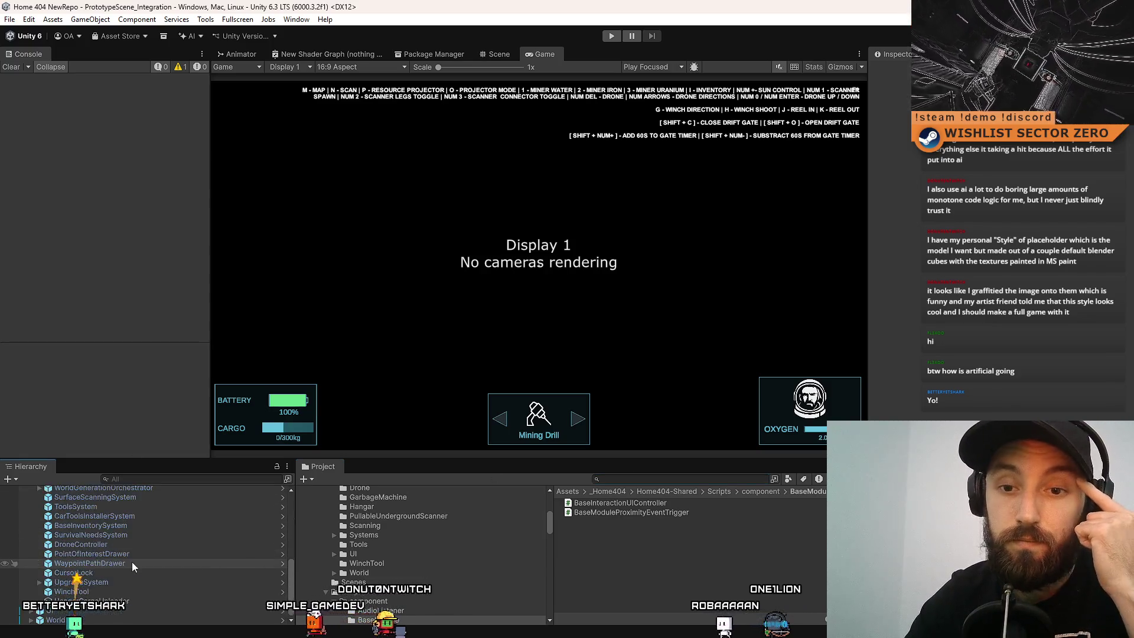
pyautogui.click(133, 602)
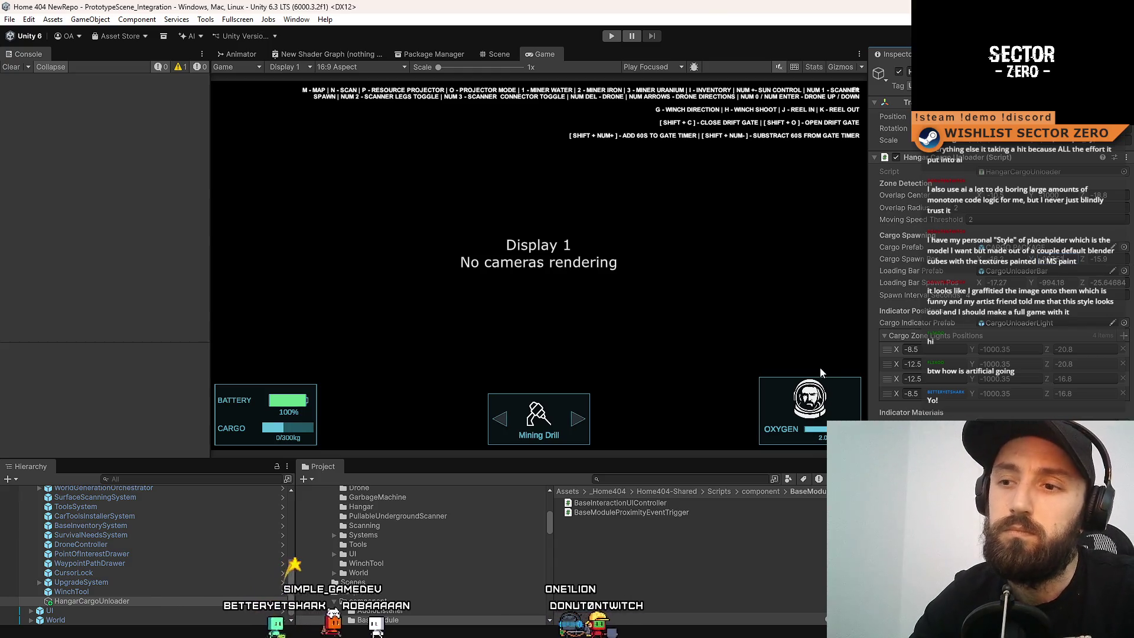
pyautogui.click(613, 36)
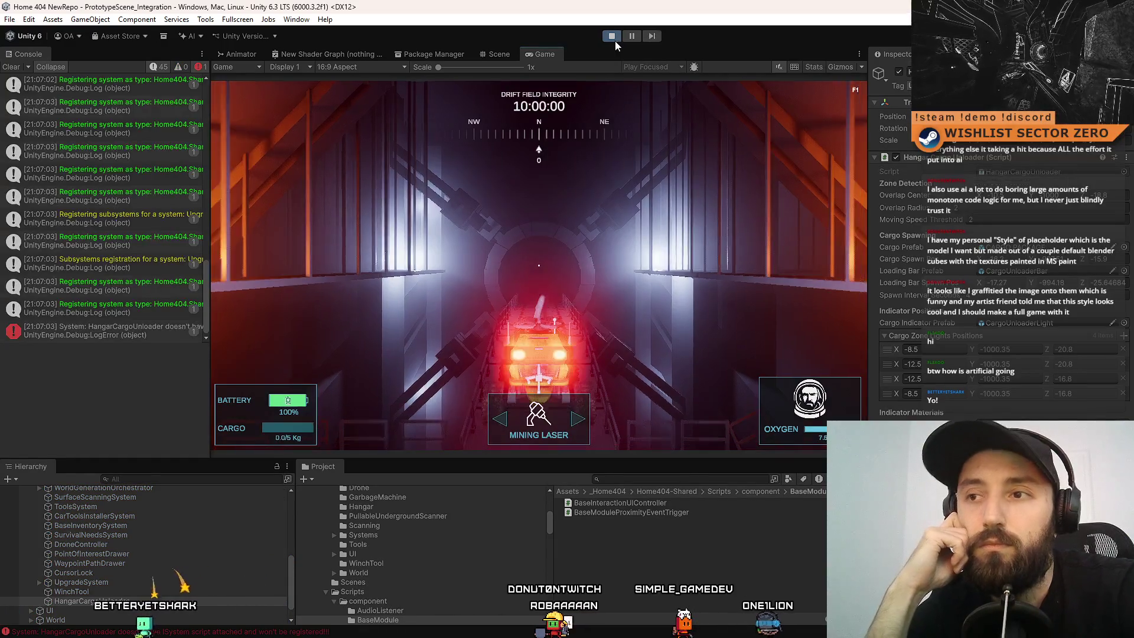
# Frame the rover in the Scene view, widen the view, and orbit to face the hangar ramp.
pyautogui.click(490, 55)
pyautogui.press('f')
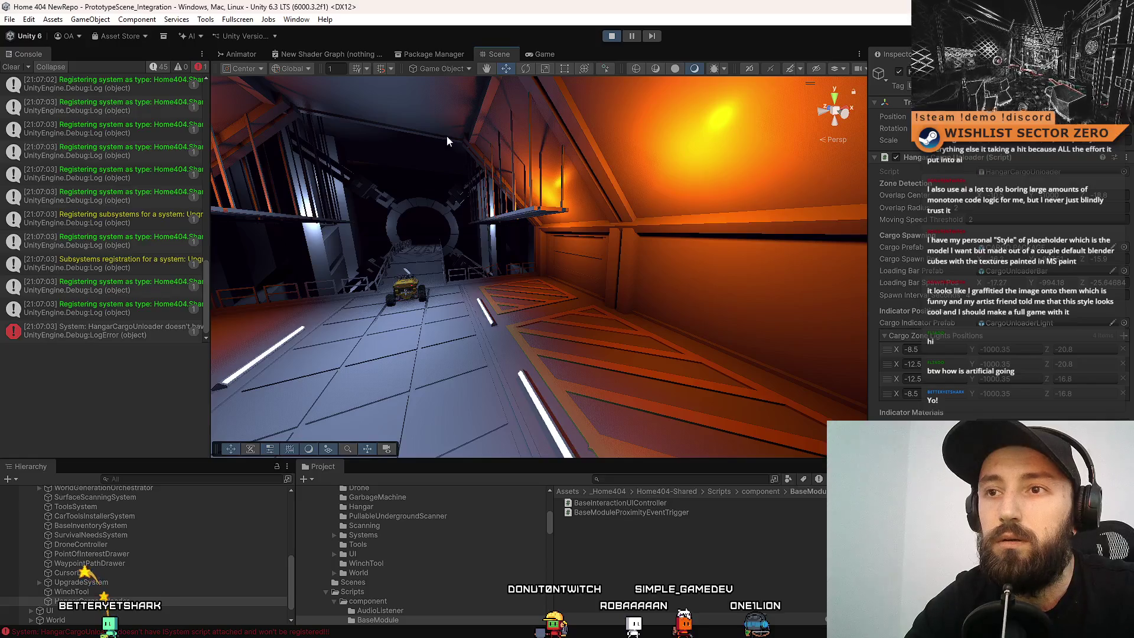
pyautogui.moveTo(473, 179); pyautogui.dragTo(519, 184)
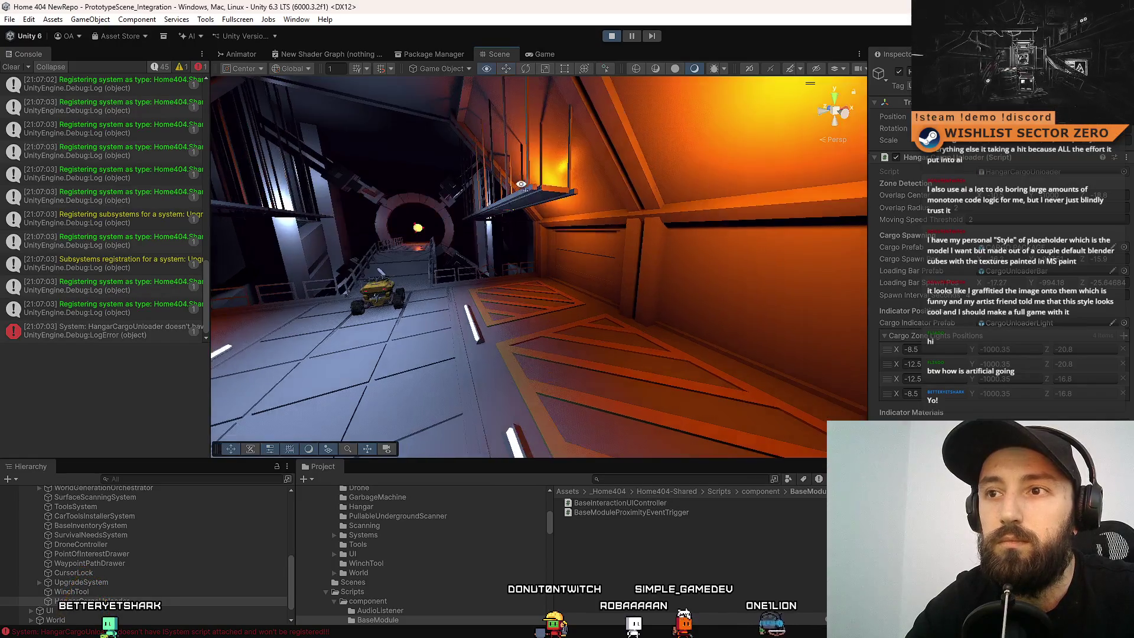
pyautogui.moveTo(210, 142); pyautogui.dragTo(190, 142)
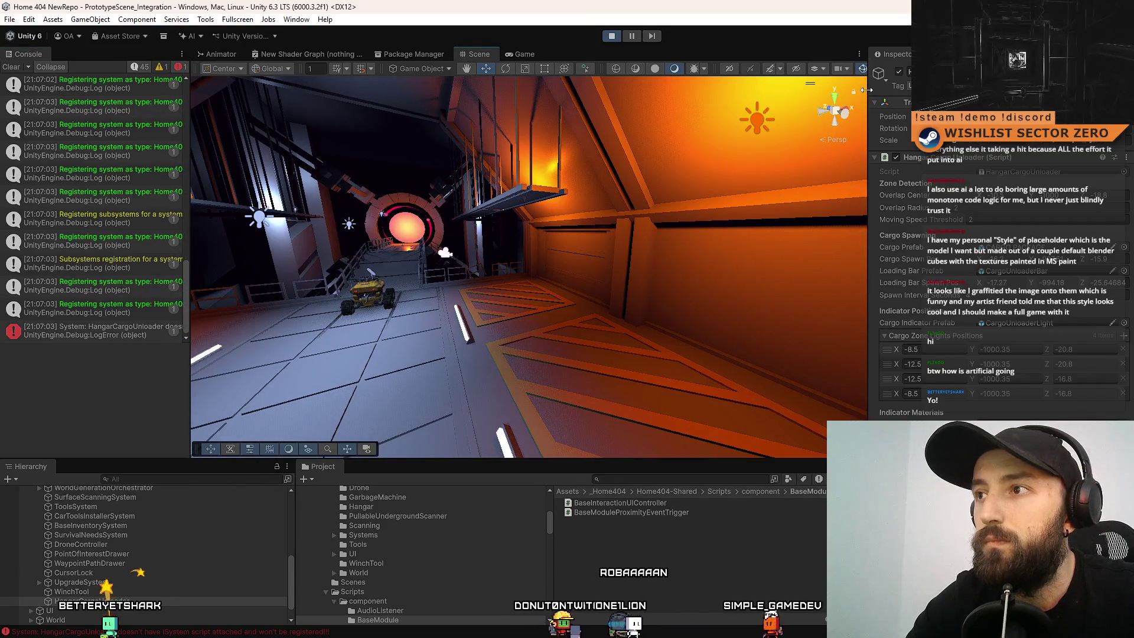
pyautogui.moveTo(867, 90); pyautogui.dragTo(907, 89)
pyautogui.moveTo(724, 211)
pyautogui.mouseDown()
pyautogui.moveTo(544, 194)
pyautogui.moveTo(502, 201)
pyautogui.mouseUp()
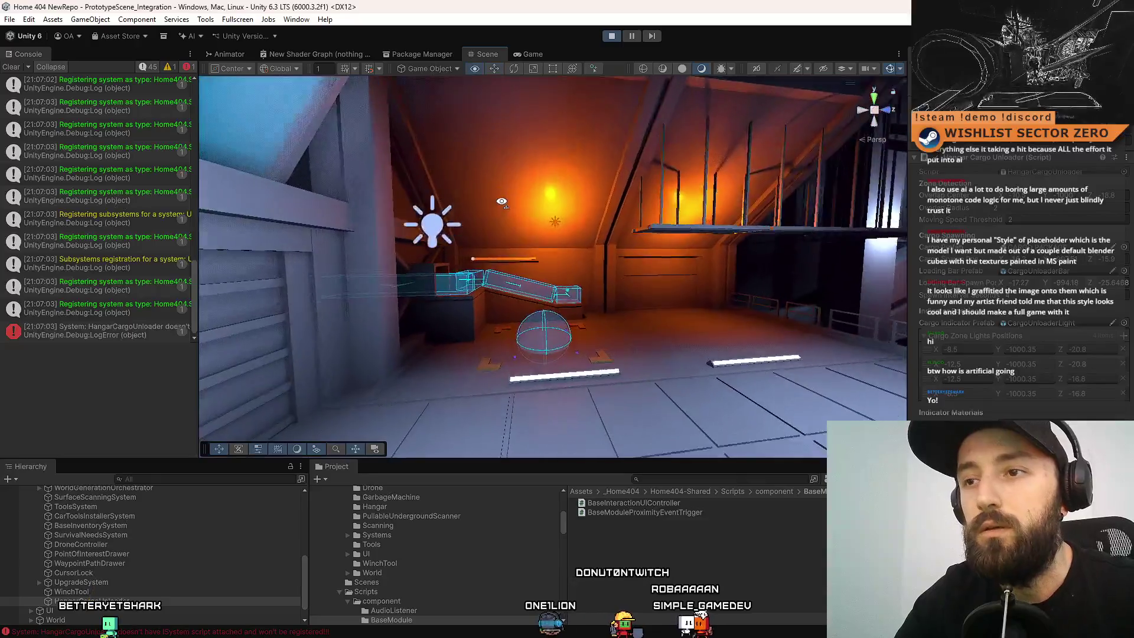
# Frame the cyan unloader box, inspect its Loading Bar Spawn Point Y value, then return to the game.
pyautogui.press('f')
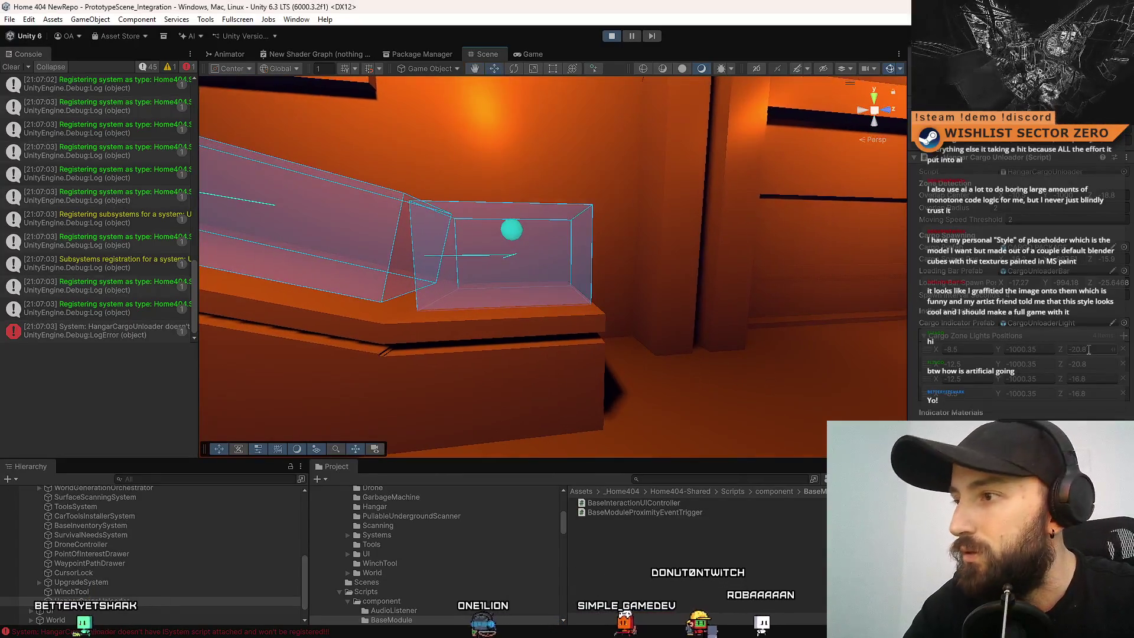
pyautogui.click(1072, 283)
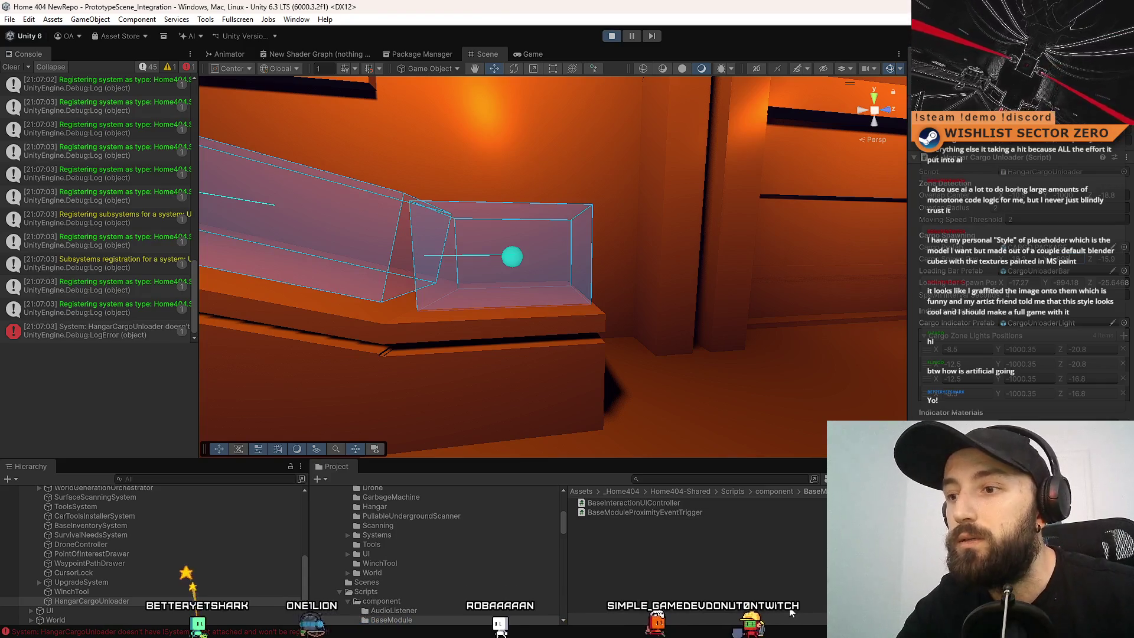
pyautogui.click(528, 54)
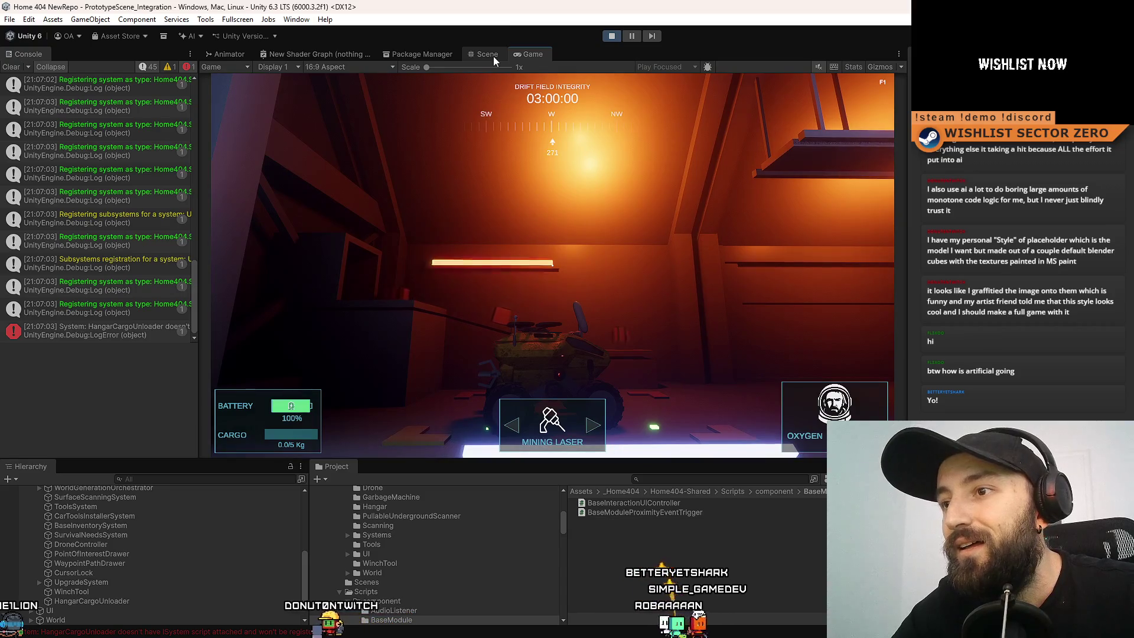
# Watch the crates on the ramp in Scene view with HangarCargoUnloader's settings shown, then return to the running game.
pyautogui.click(494, 55)
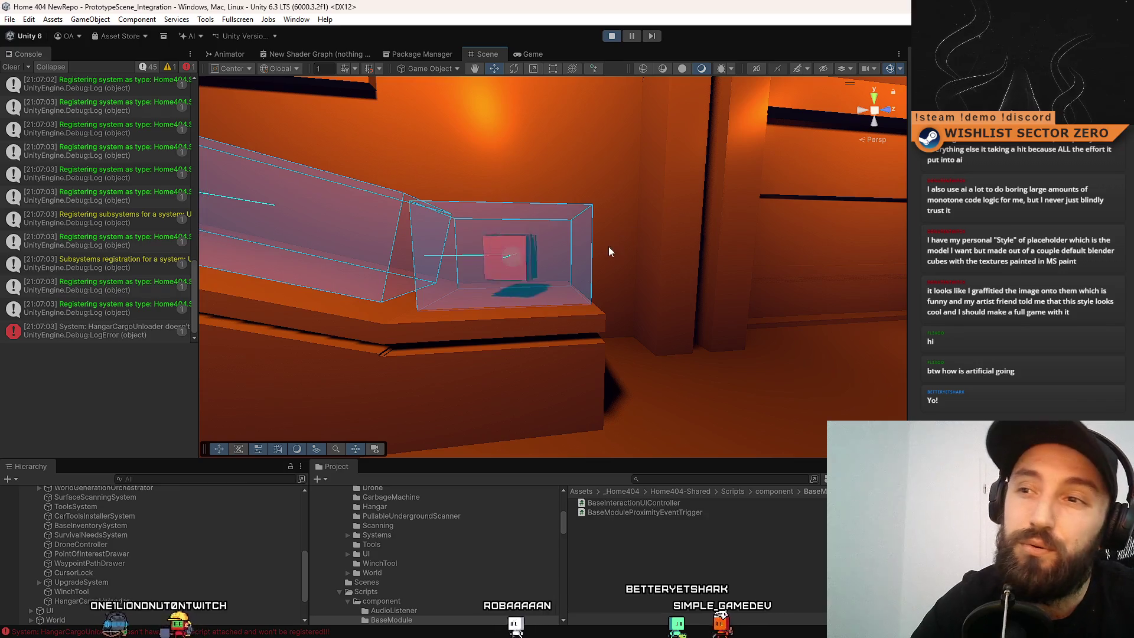
pyautogui.click(142, 600)
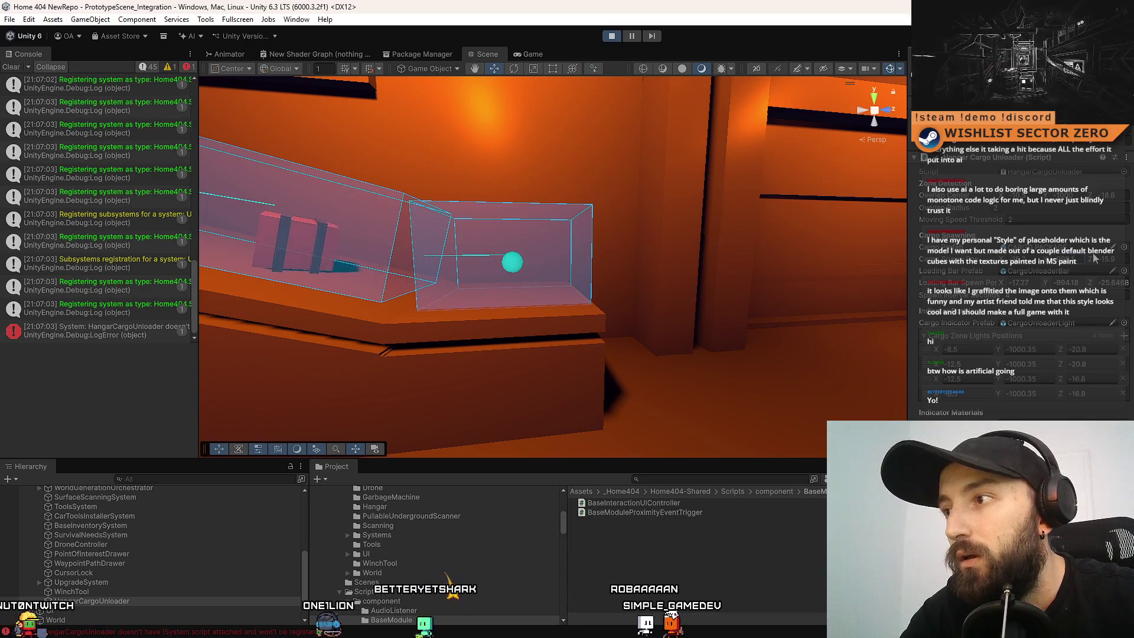
pyautogui.click(534, 54)
pyautogui.click(572, 208)
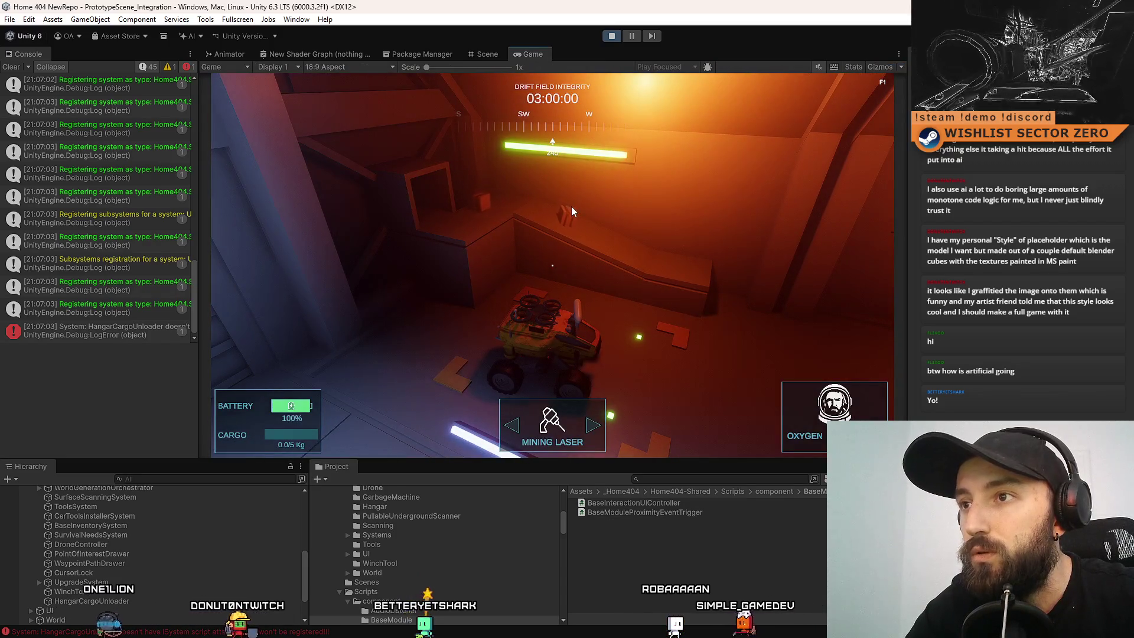
# Pause the game, frame the ramp's push zone in Scene view, reselect HangarCargoUnloader, and stop.
pyautogui.click(631, 36)
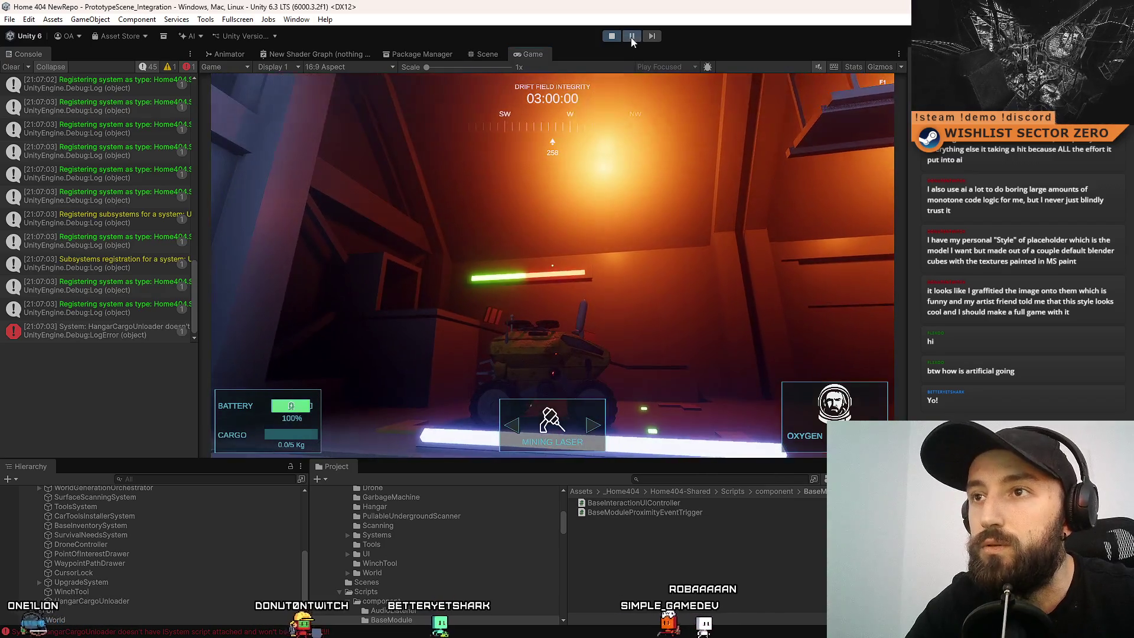
pyautogui.hotkey('ctrl', '1')
pyautogui.click(512, 262)
pyautogui.press('f')
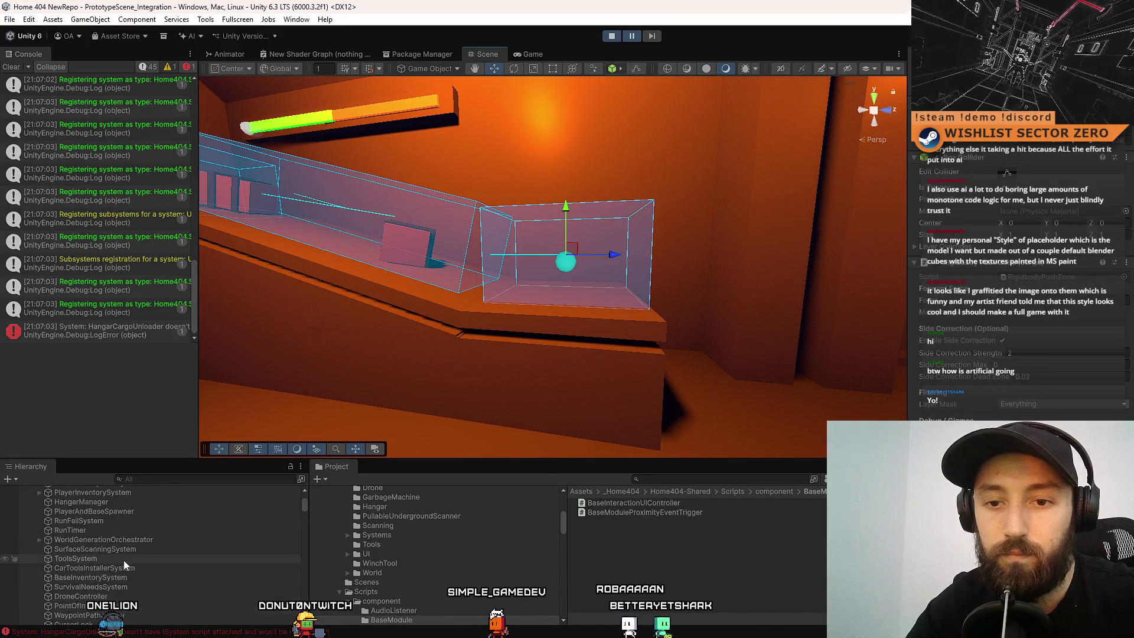
pyautogui.click(110, 582)
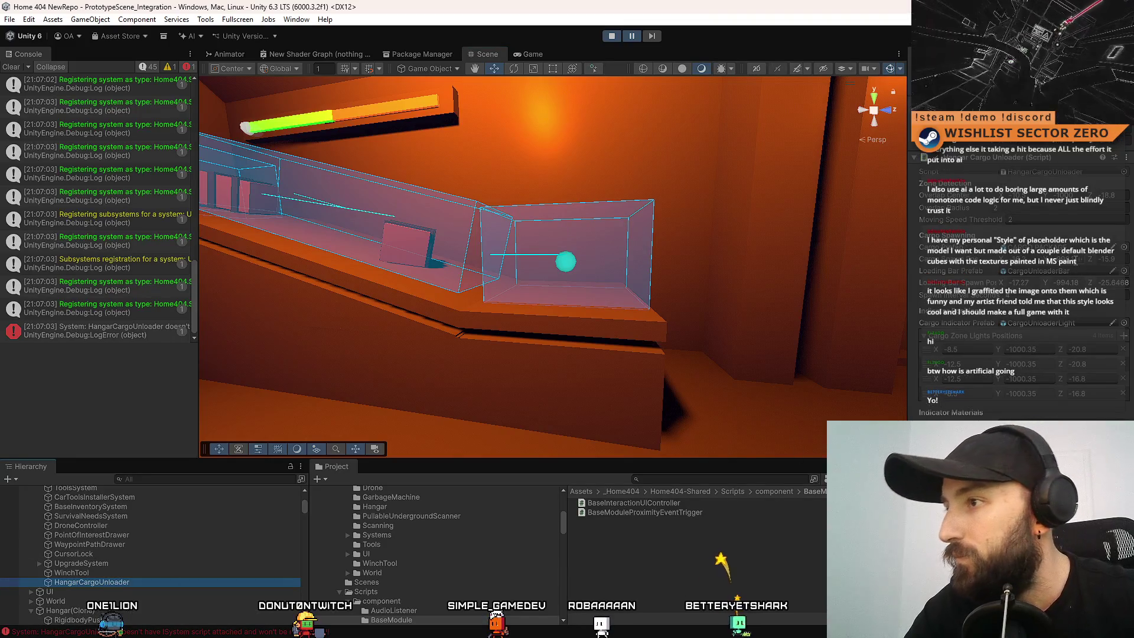
pyautogui.click(612, 36)
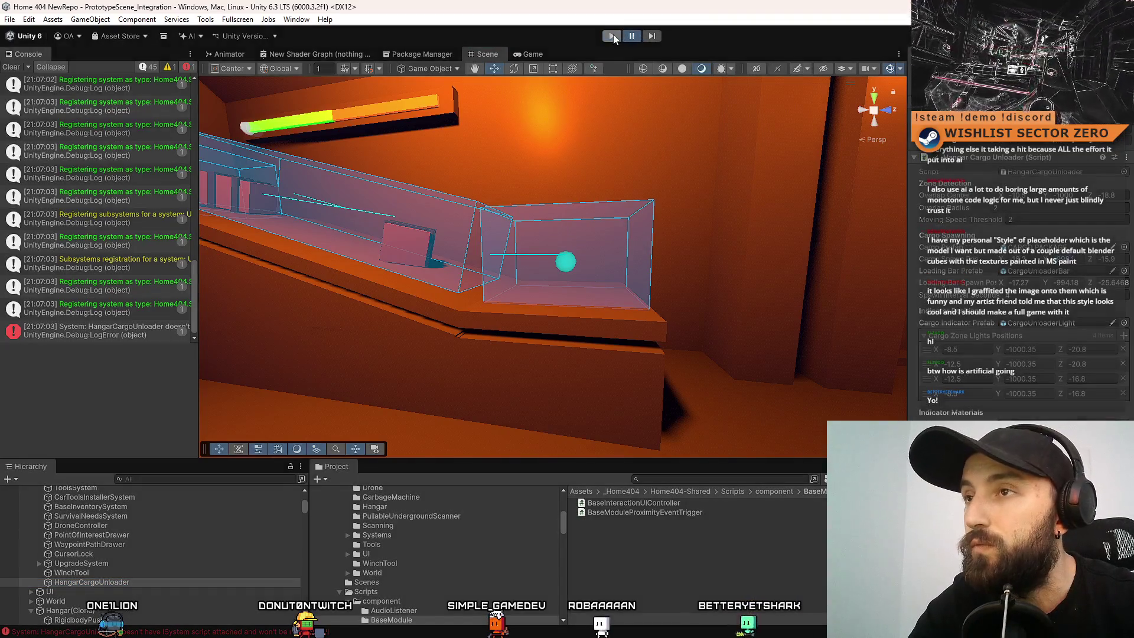
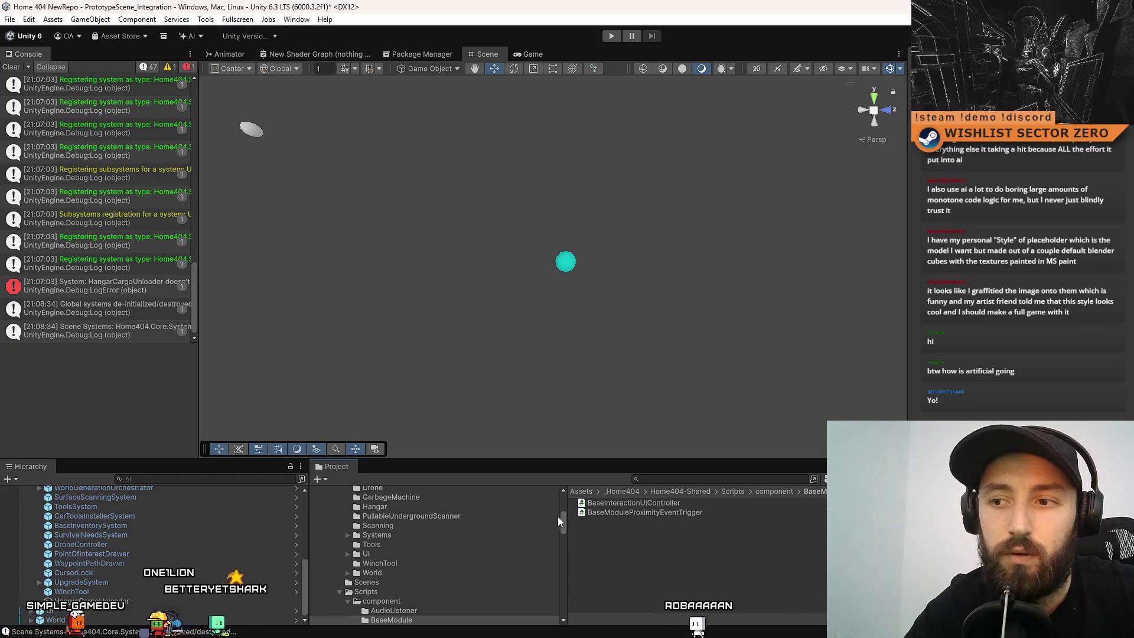
# In SourceTree, compare the Hangar.prefab, integration scene and CarController.cs diffs.
pyautogui.moveTo(557, 515); pyautogui.dragTo(557, 499)
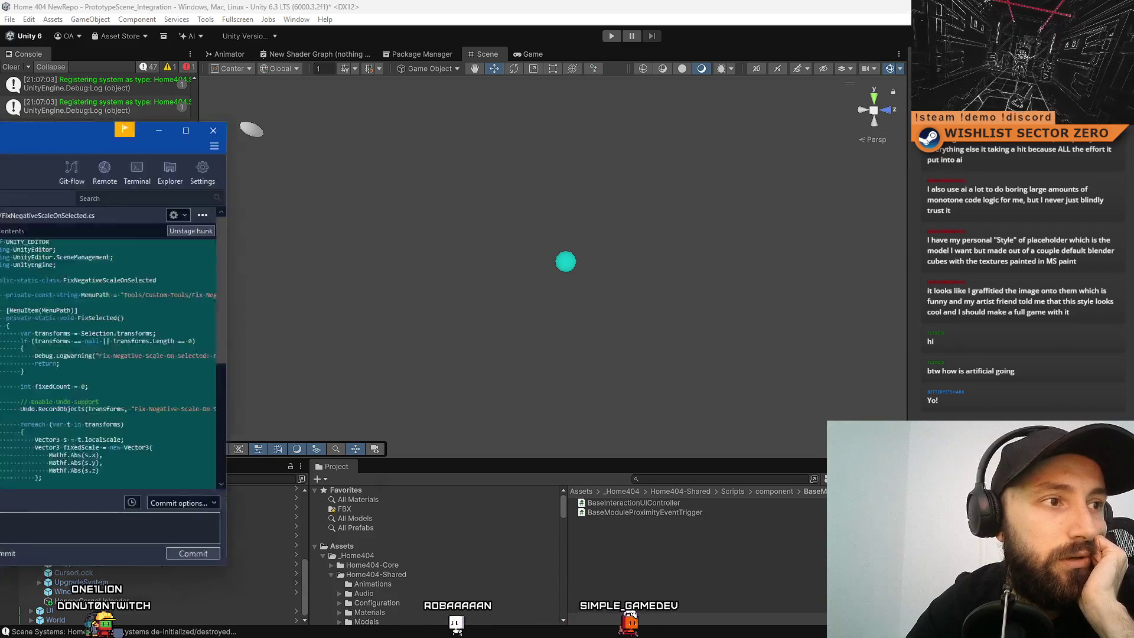
pyautogui.hotkey('alt', 'Tab')
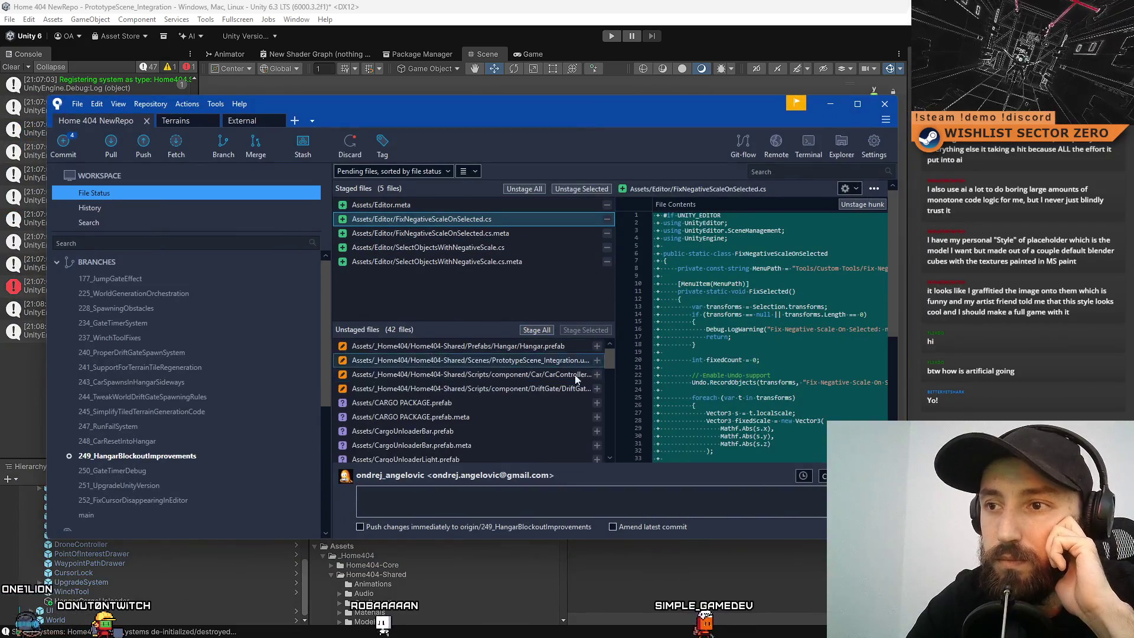
pyautogui.click(518, 346)
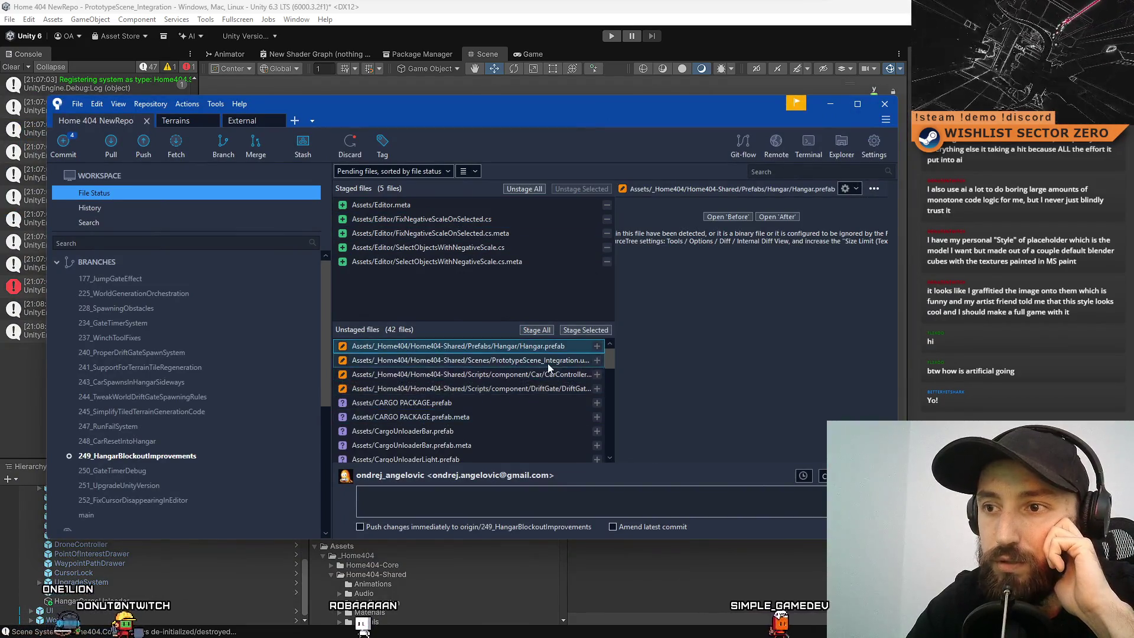
pyautogui.click(500, 361)
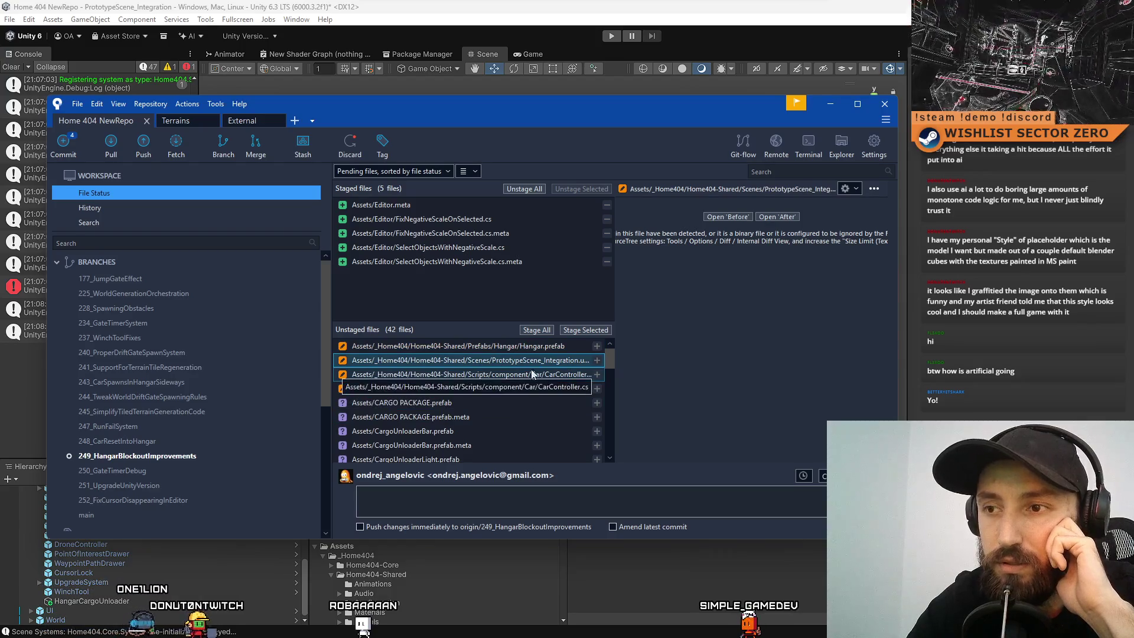
pyautogui.click(558, 374)
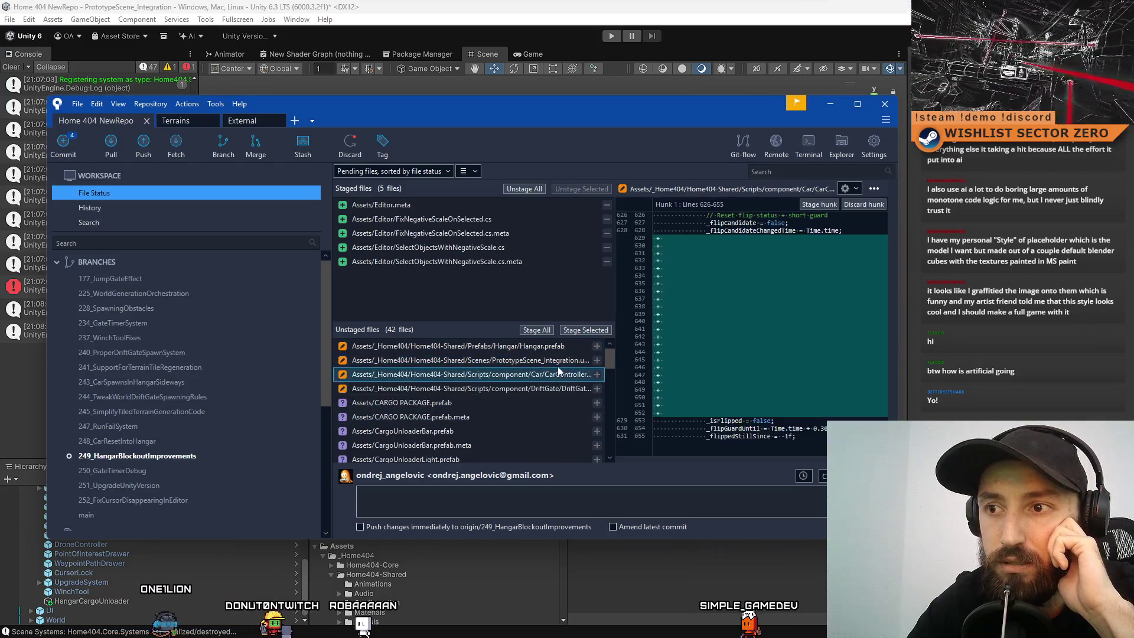
pyautogui.press('Up')
pyautogui.click(514, 379)
pyautogui.press('Up')
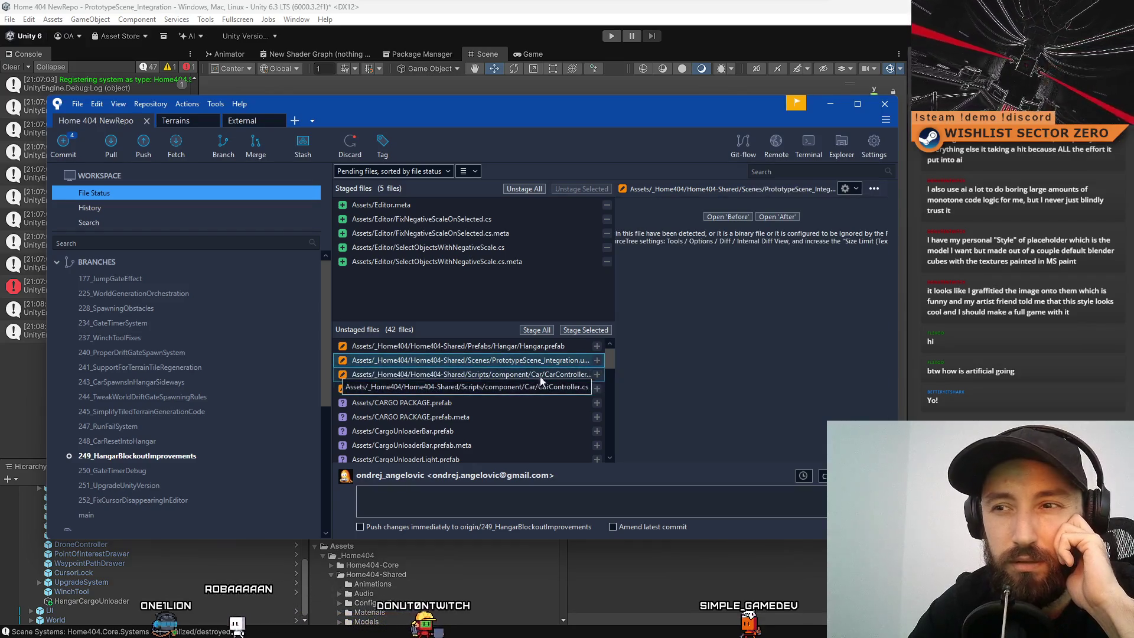
pyautogui.click(538, 377)
pyautogui.press('Up')
pyautogui.click(516, 379)
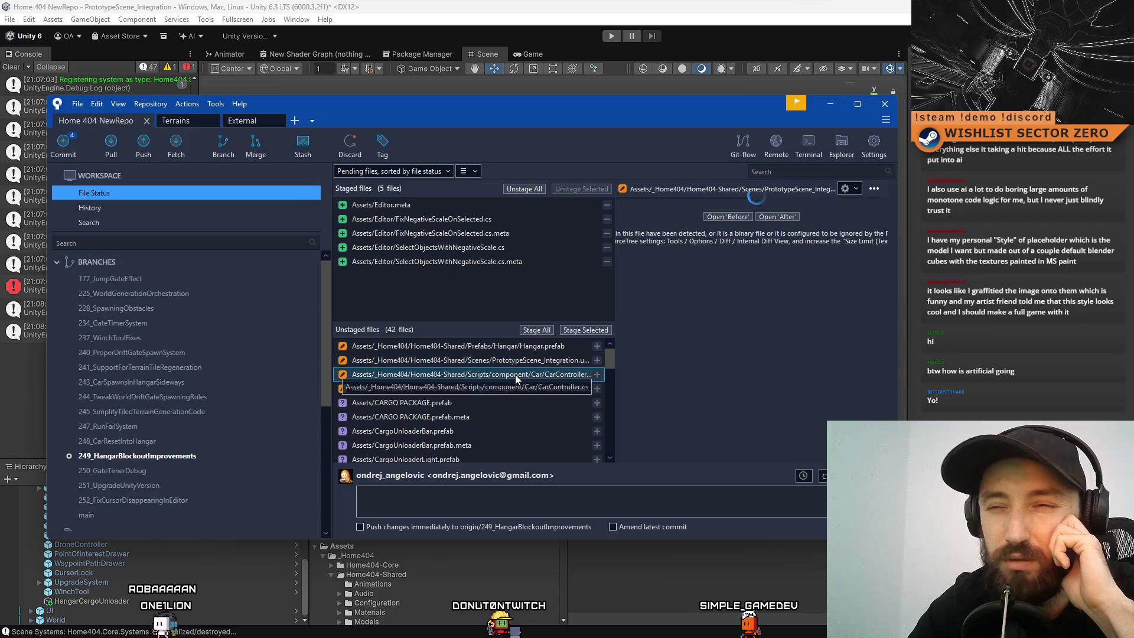
pyautogui.press('Up')
pyautogui.press('Down')
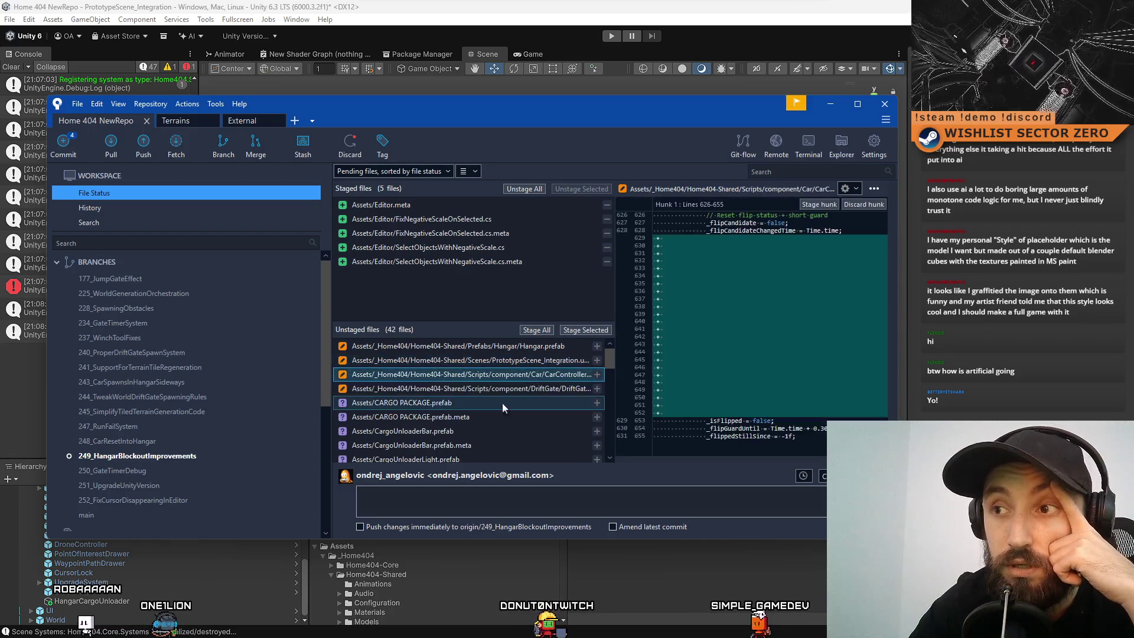
# Review the DriftGate script, CARGO PACKAGE, CargoUnloaderBar and CargoUnloaderLight prefab and meta diffs.
pyautogui.click(508, 388)
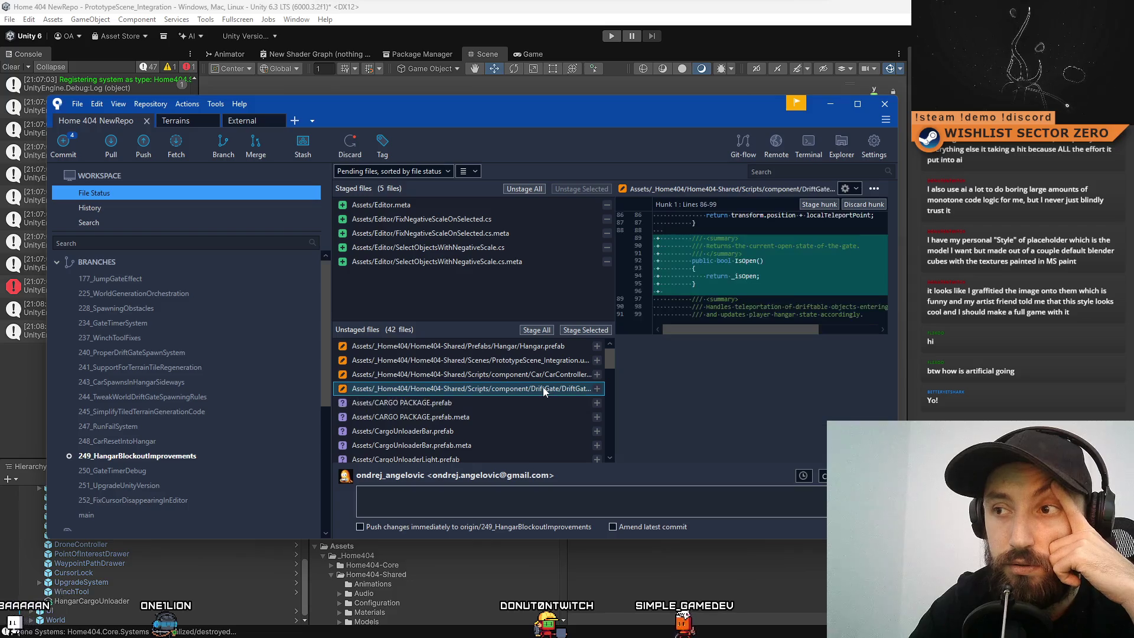
pyautogui.click(464, 403)
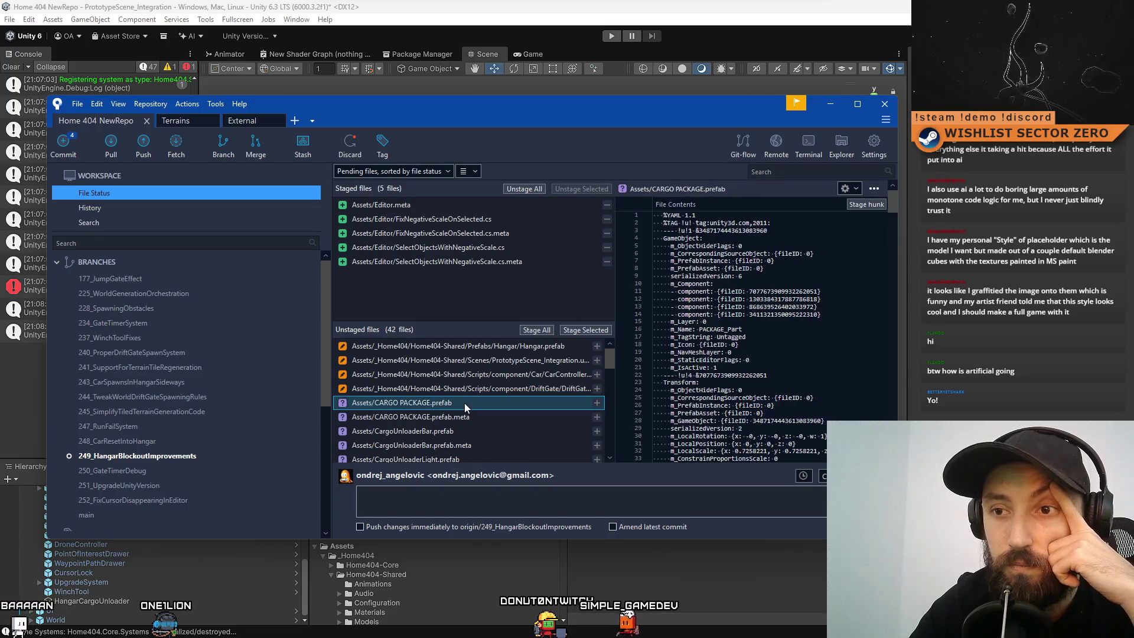
pyautogui.click(515, 416)
pyautogui.scroll(-1, 506, 424)
pyautogui.click(498, 387)
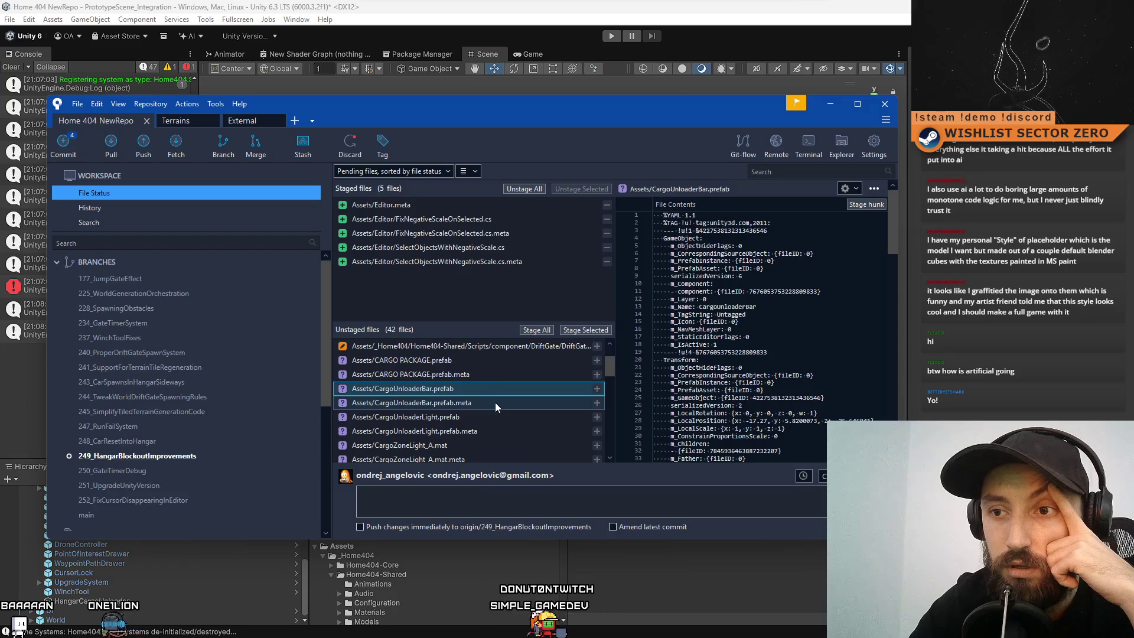
pyautogui.click(495, 402)
pyautogui.click(508, 418)
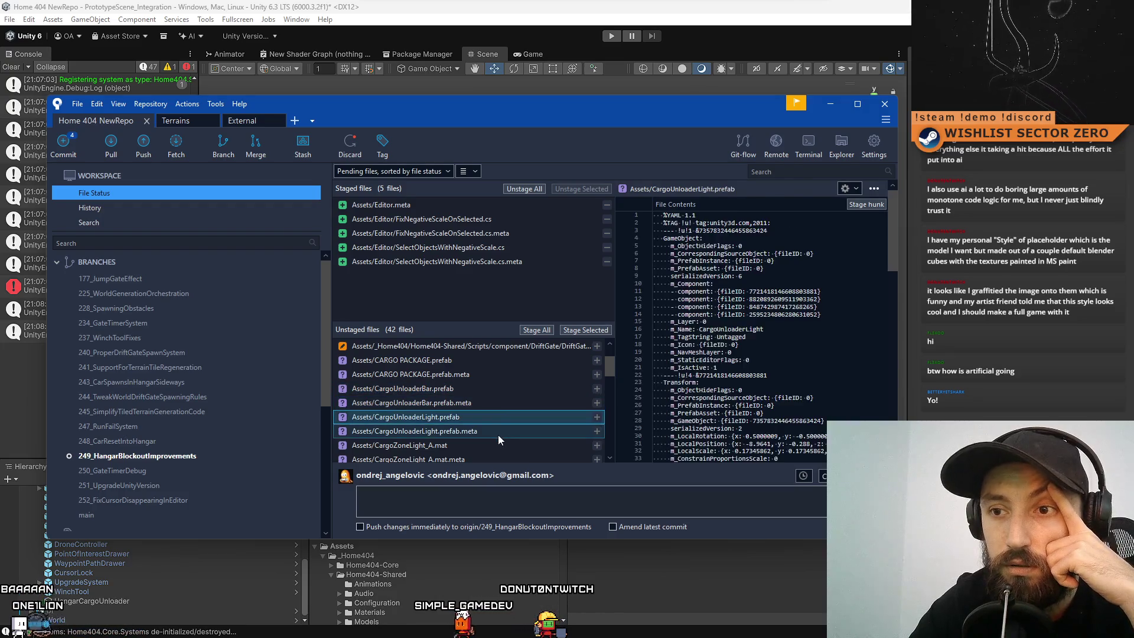
pyautogui.click(498, 435)
pyautogui.scroll(-2, 513, 402)
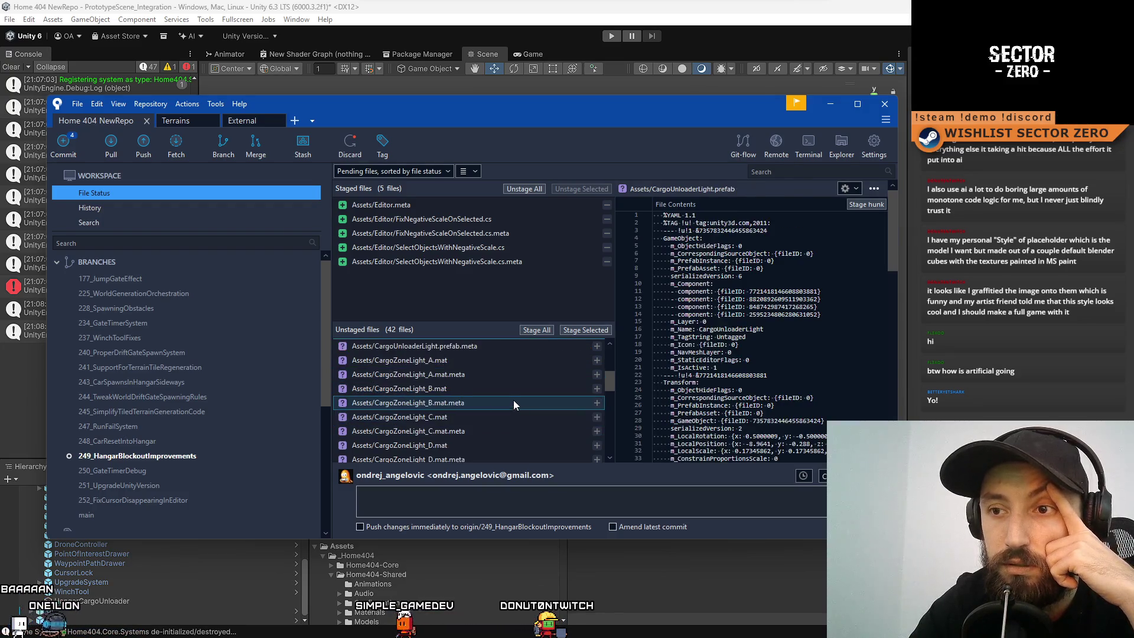
# Review the CargoZoneLight_A, CargoZoneLight_B and GroundLines material diffs, then enlarge the window.
pyautogui.click(509, 363)
pyautogui.click(495, 375)
pyautogui.click(484, 388)
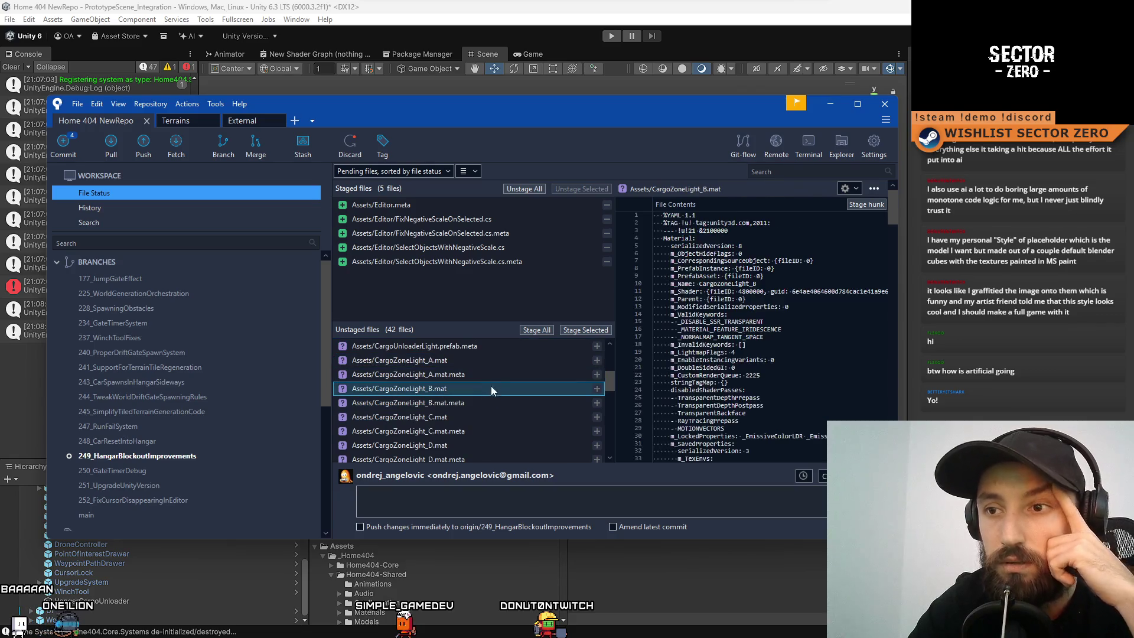
pyautogui.click(497, 375)
pyautogui.click(481, 391)
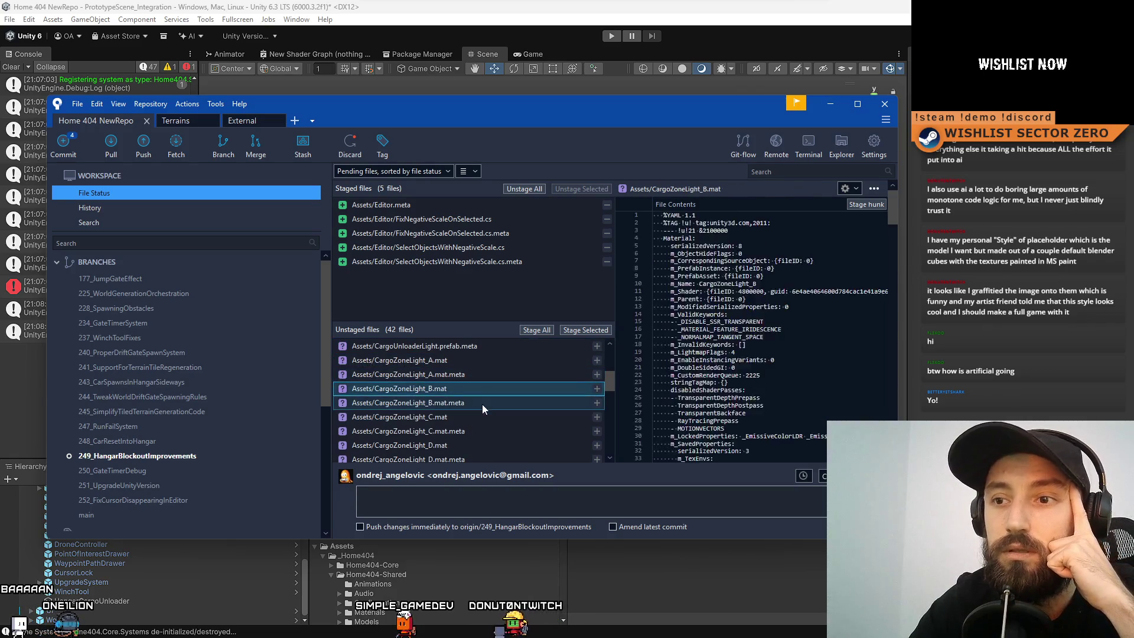
pyautogui.click(482, 404)
pyautogui.scroll(-1, 483, 413)
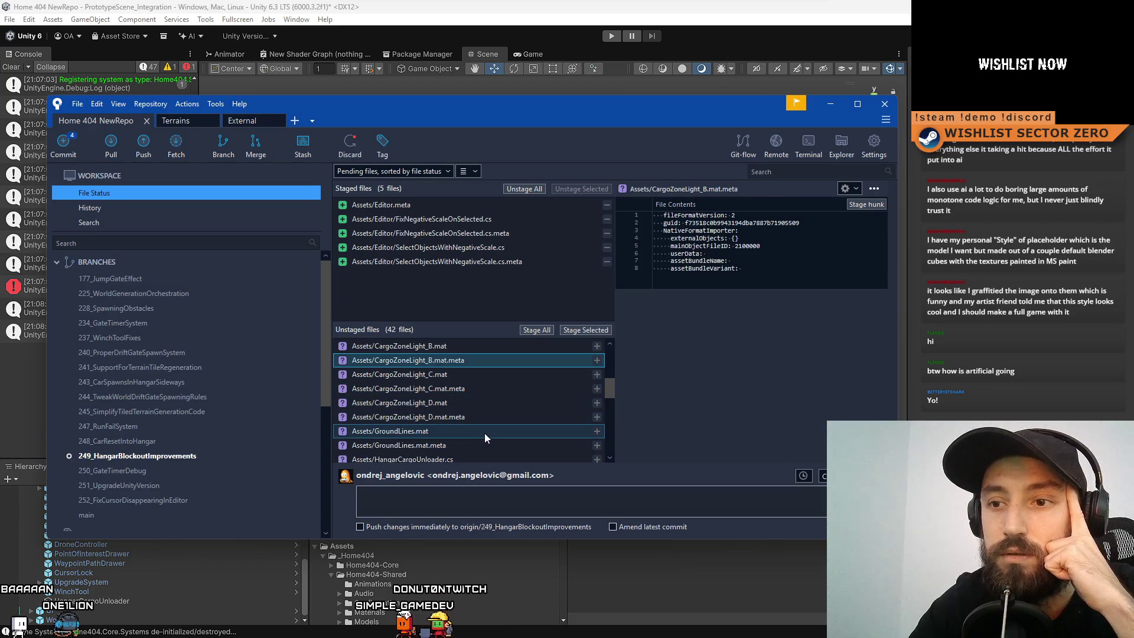
pyautogui.click(484, 433)
pyautogui.click(484, 447)
pyautogui.scroll(-5, 470, 437)
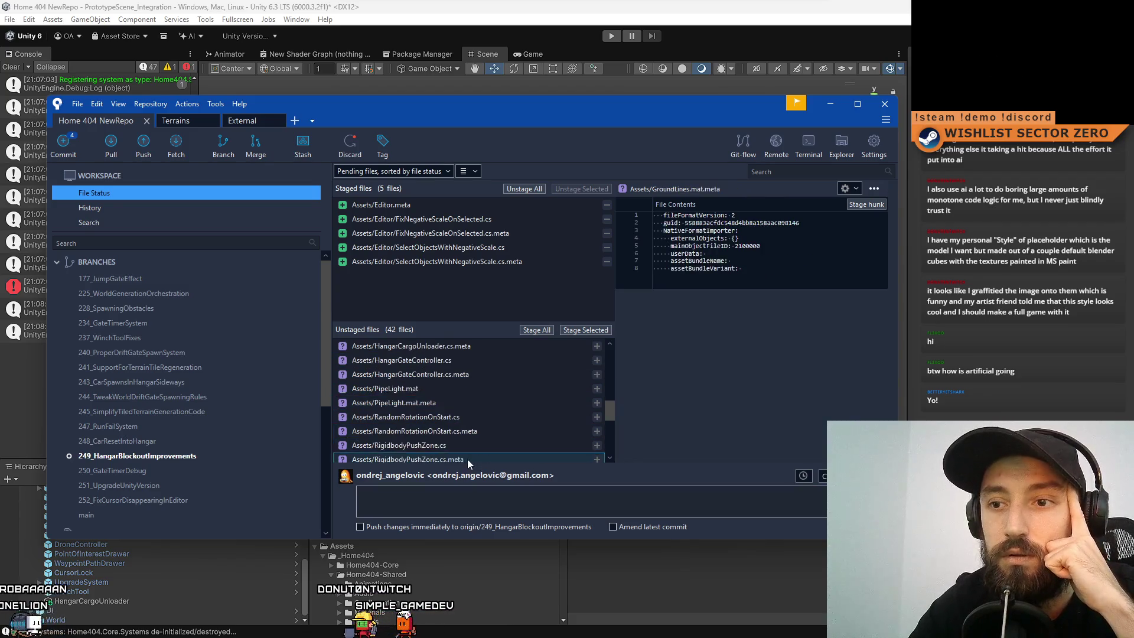
pyautogui.scroll(2, 473, 408)
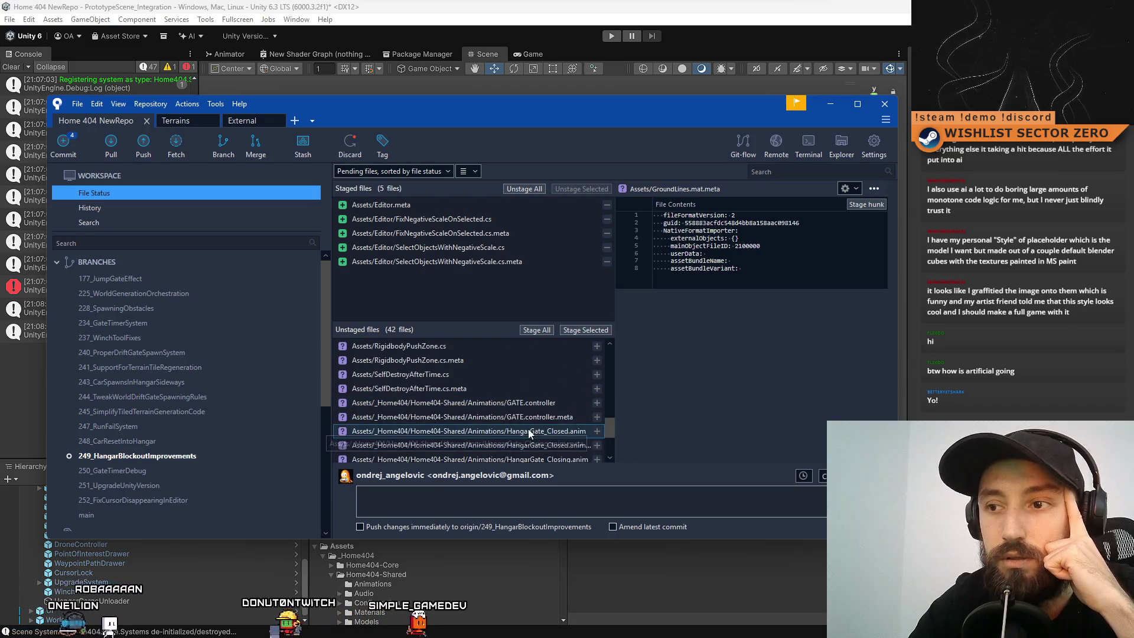
pyautogui.scroll(-2, 520, 434)
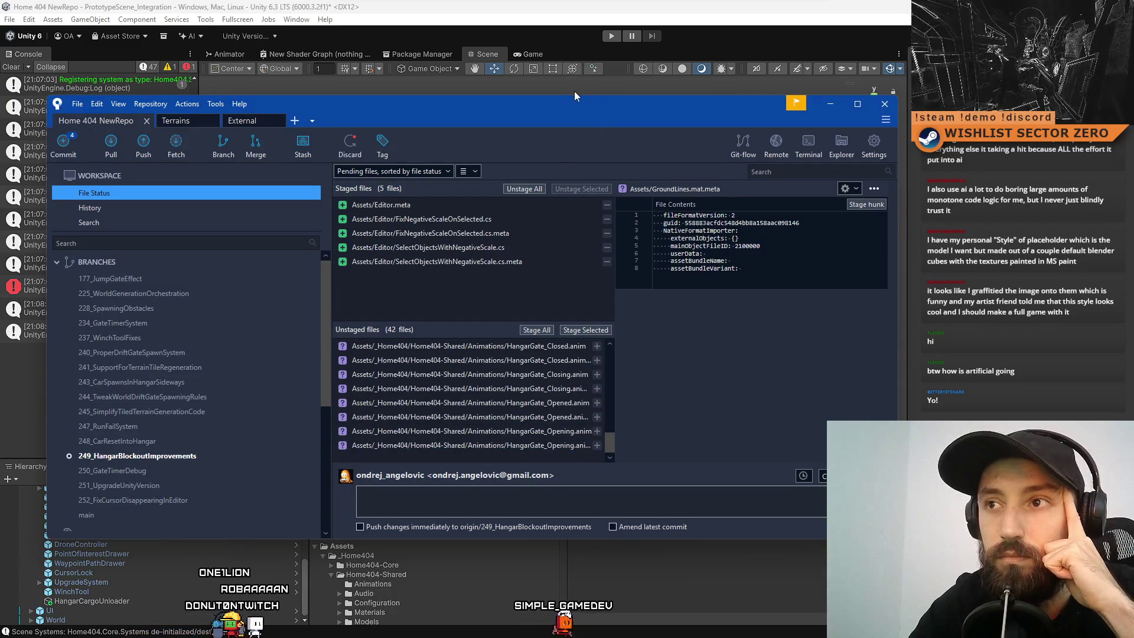
pyautogui.moveTo(591, 96); pyautogui.dragTo(591, 75)
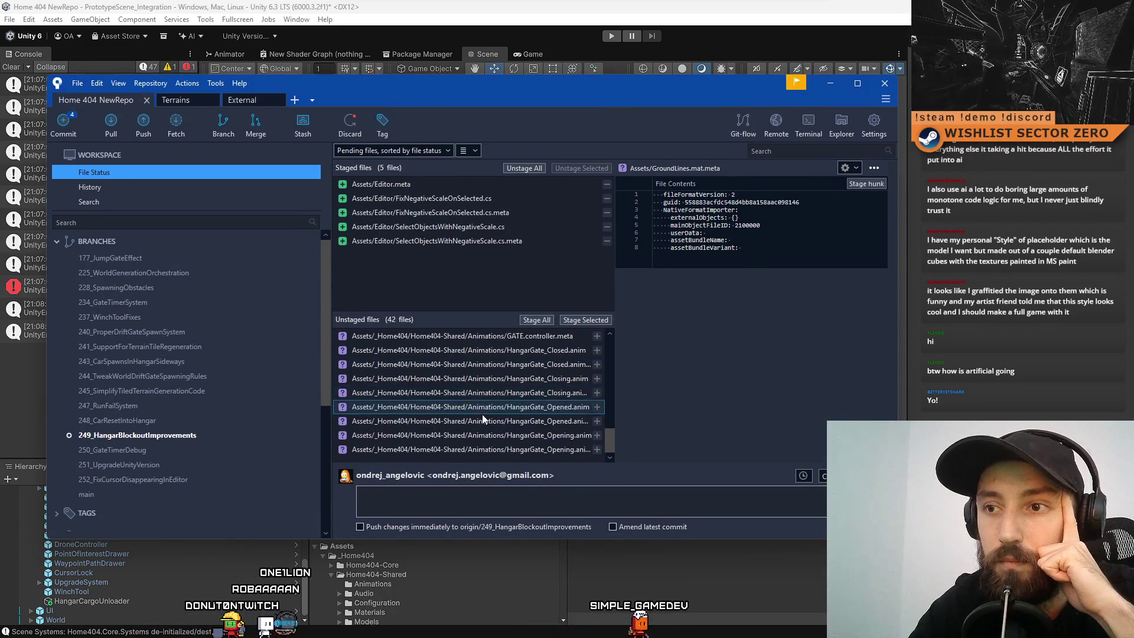
# Select the eight HangarGate animation files, then all five staged files.
pyautogui.click(499, 354)
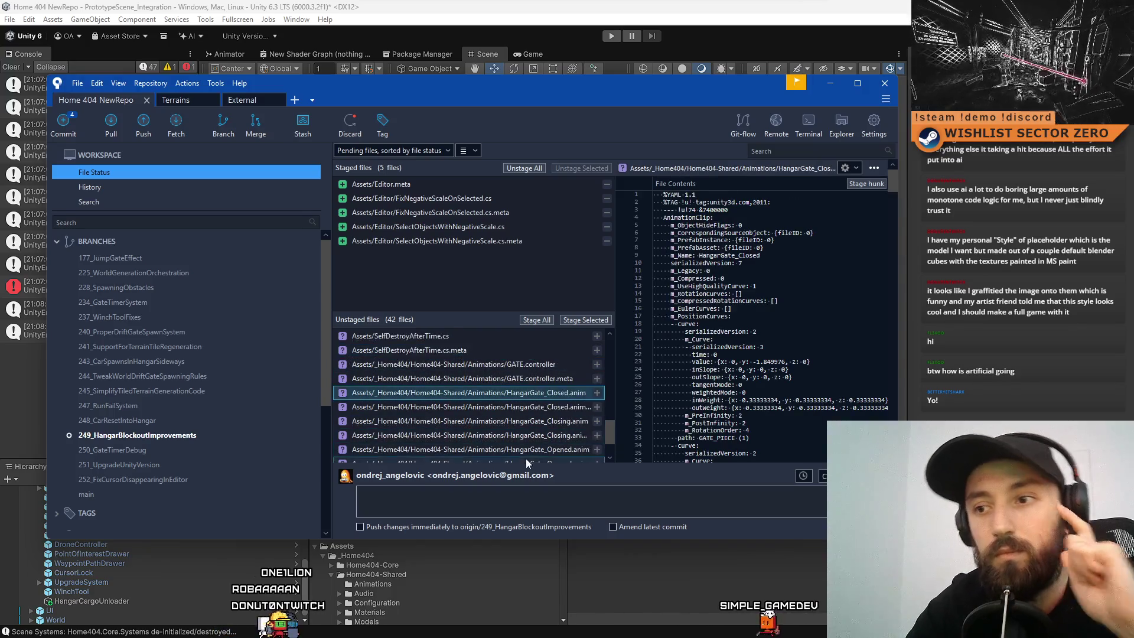
pyautogui.keyDown('shift'); pyautogui.click(522, 450); pyautogui.keyUp('shift')
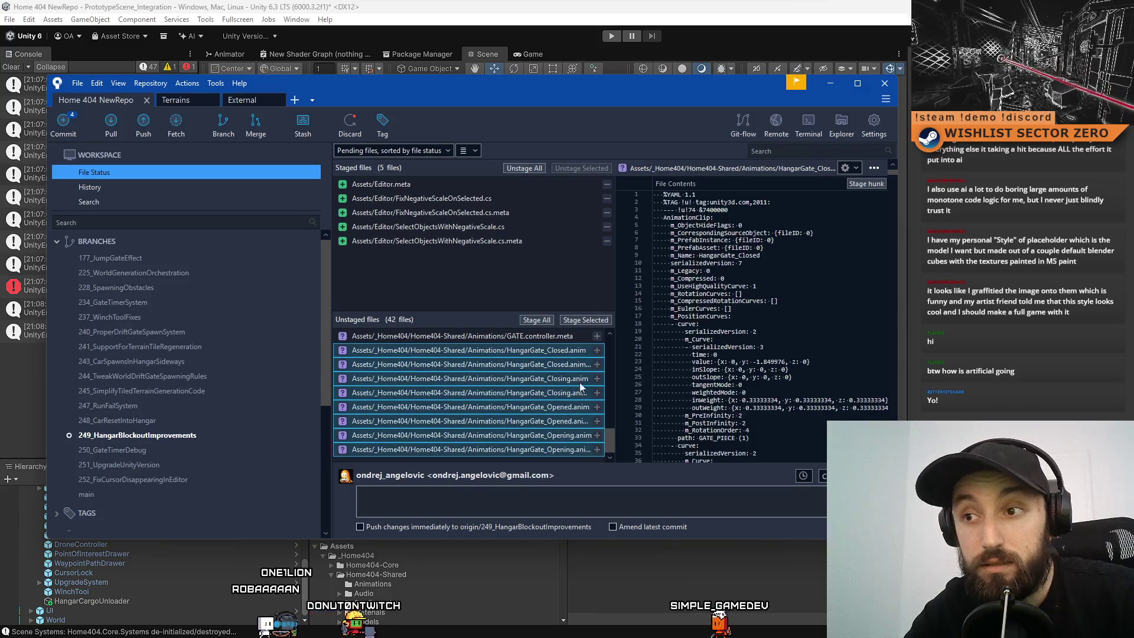
pyautogui.click(451, 238)
pyautogui.hotkey('ctrl', 'a')
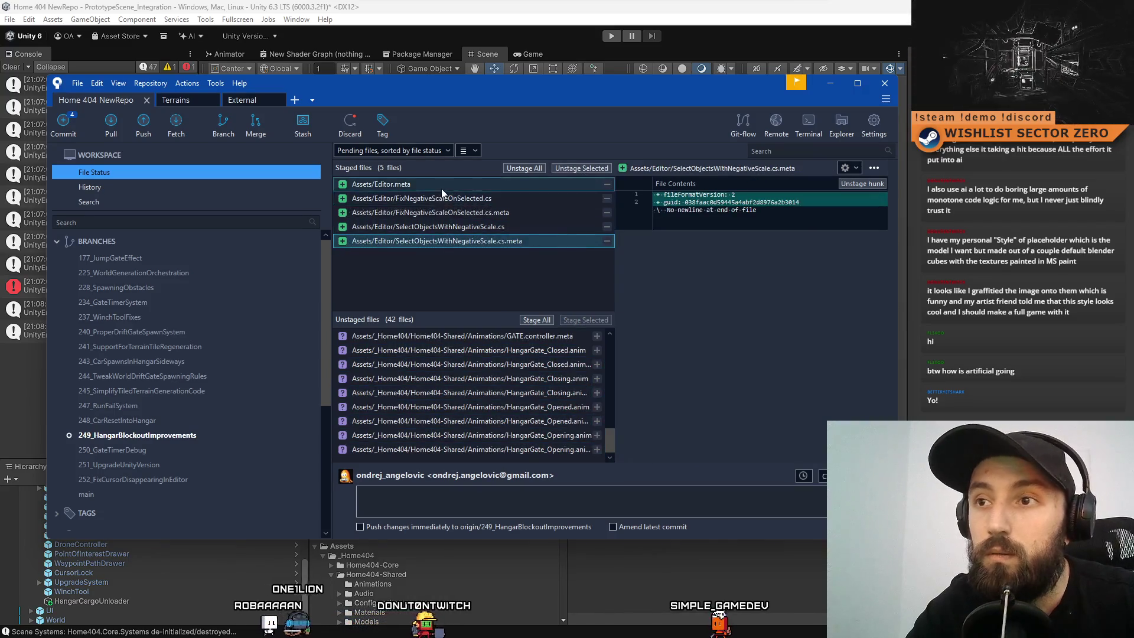
# Check each staged Editor, FixNegativeScaleOnSelected and SelectObjectsWithNegativeScale diff, then show Unity's Assets folder.
pyautogui.click(485, 212)
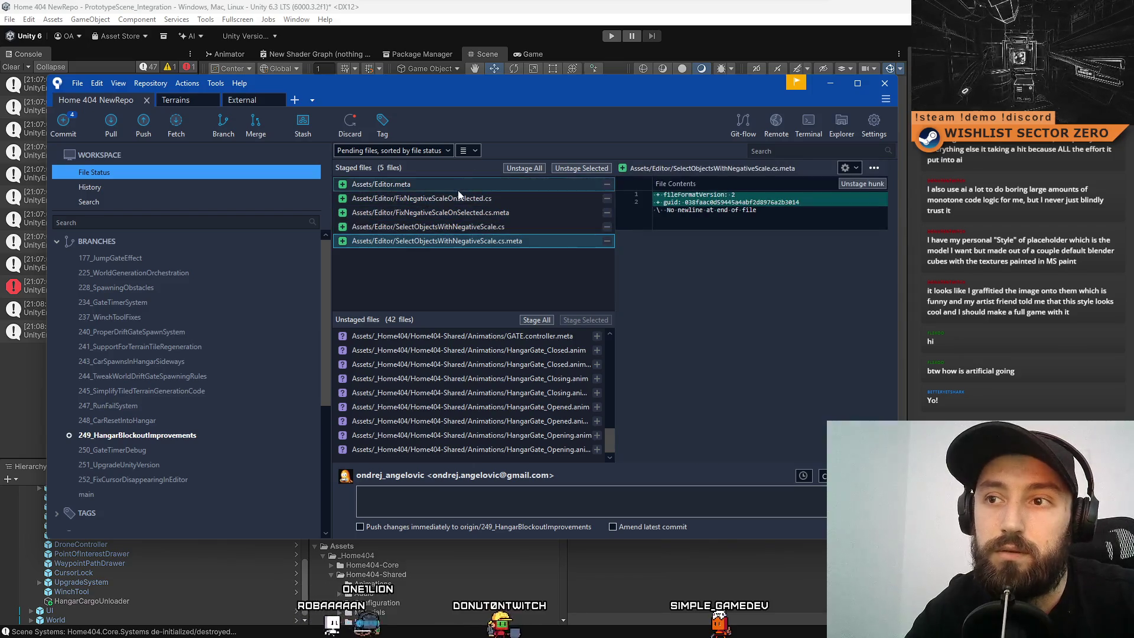
pyautogui.click(502, 190)
pyautogui.press('Down')
pyautogui.press('Down')
pyautogui.press('Down')
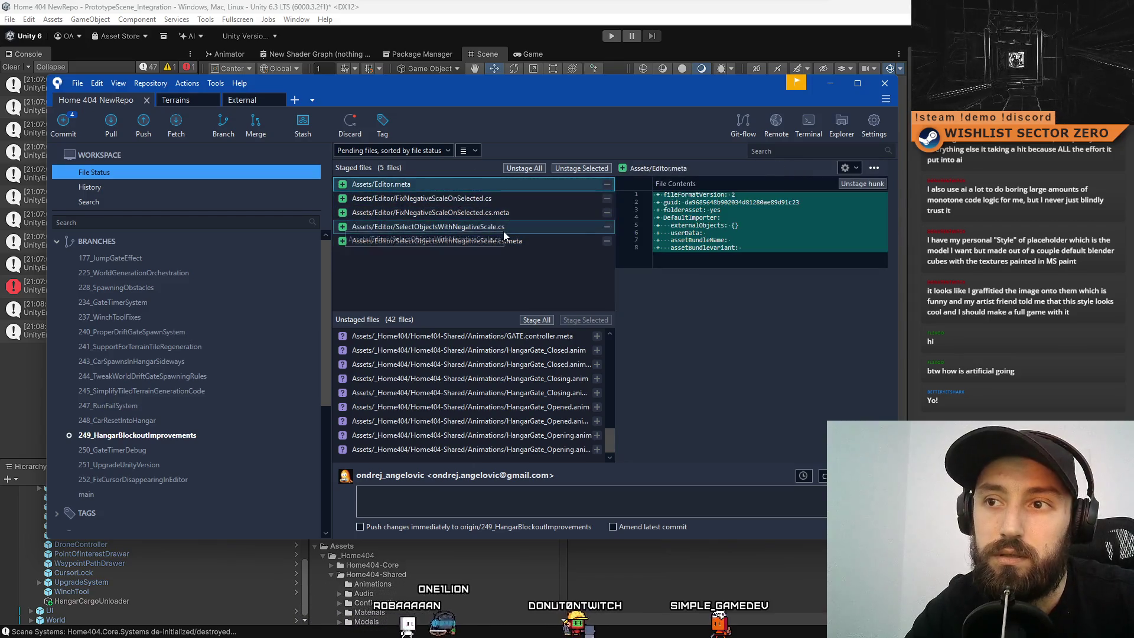
pyautogui.click(469, 188)
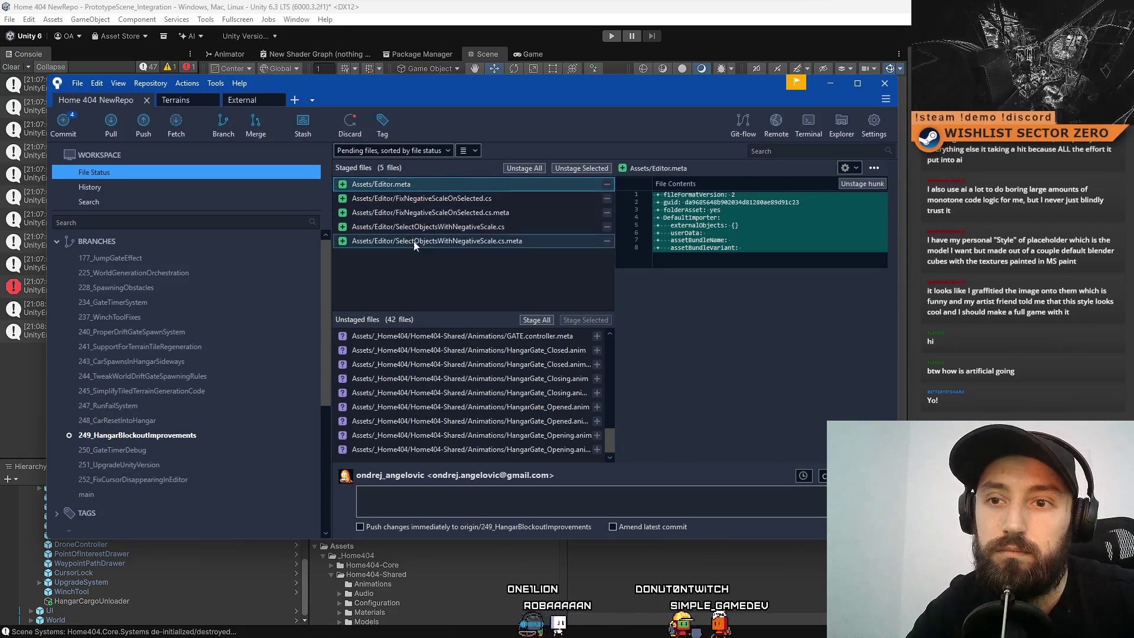
pyautogui.click(466, 241)
pyautogui.click(460, 199)
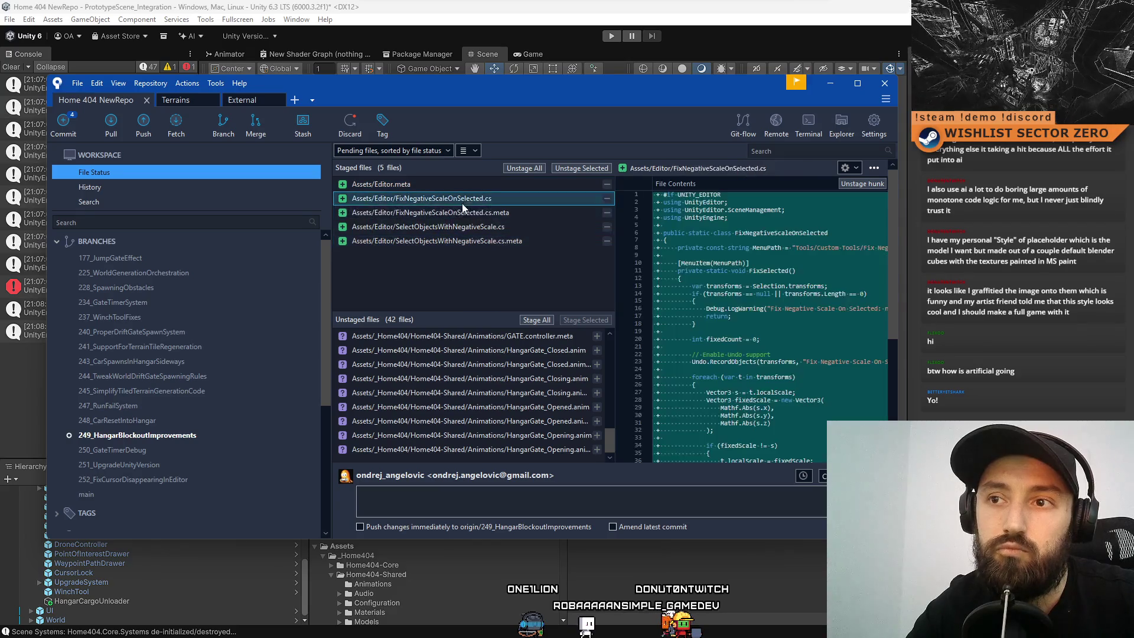
pyautogui.click(459, 216)
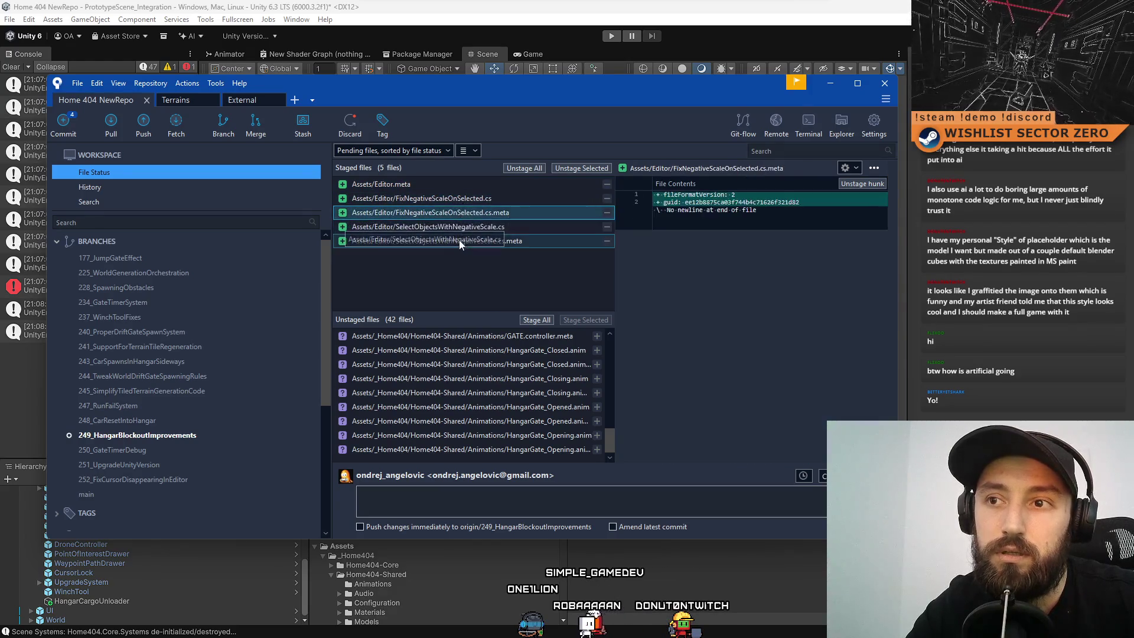
pyautogui.click(469, 26)
pyautogui.click(370, 547)
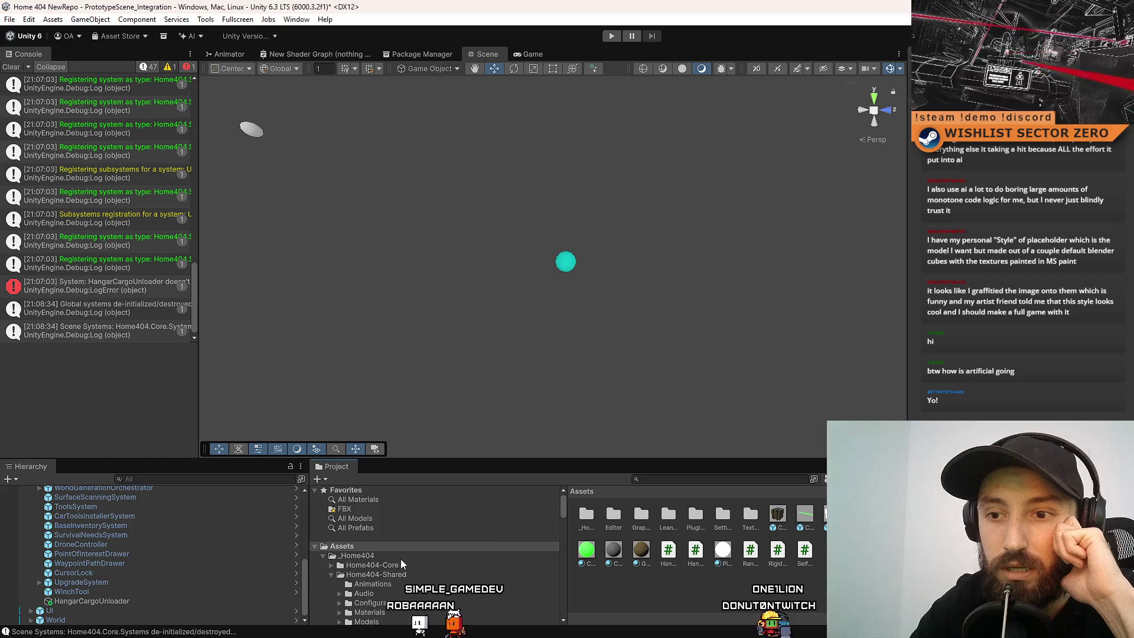
# Compare the contents of the Home404-Core, Home404-Shared and _Home404 folders.
pyautogui.click(432, 566)
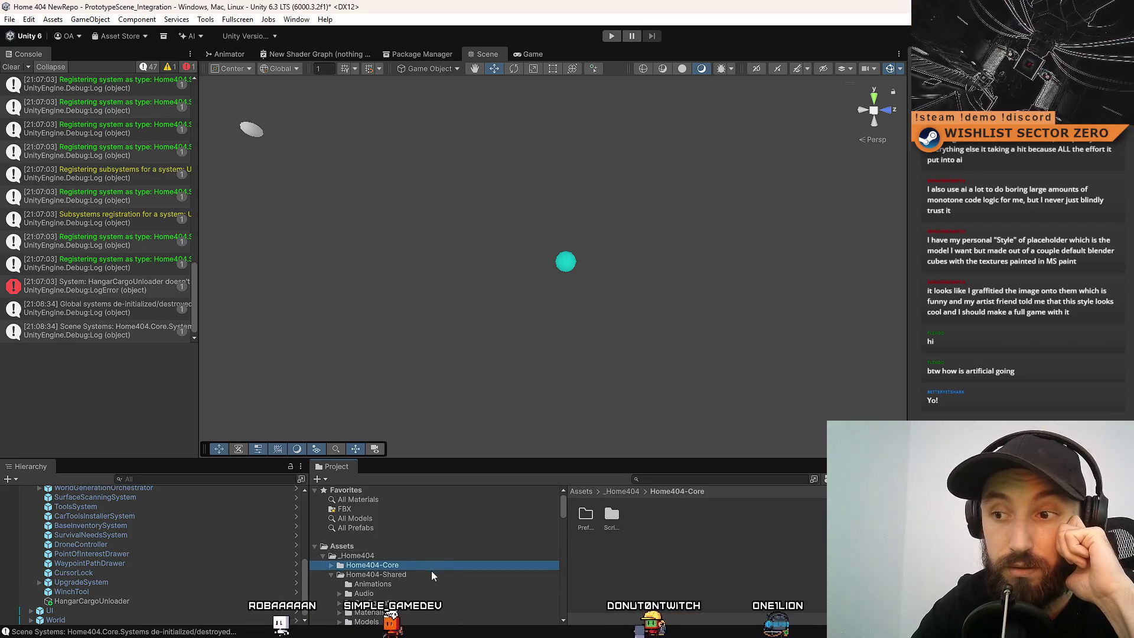
pyautogui.click(440, 573)
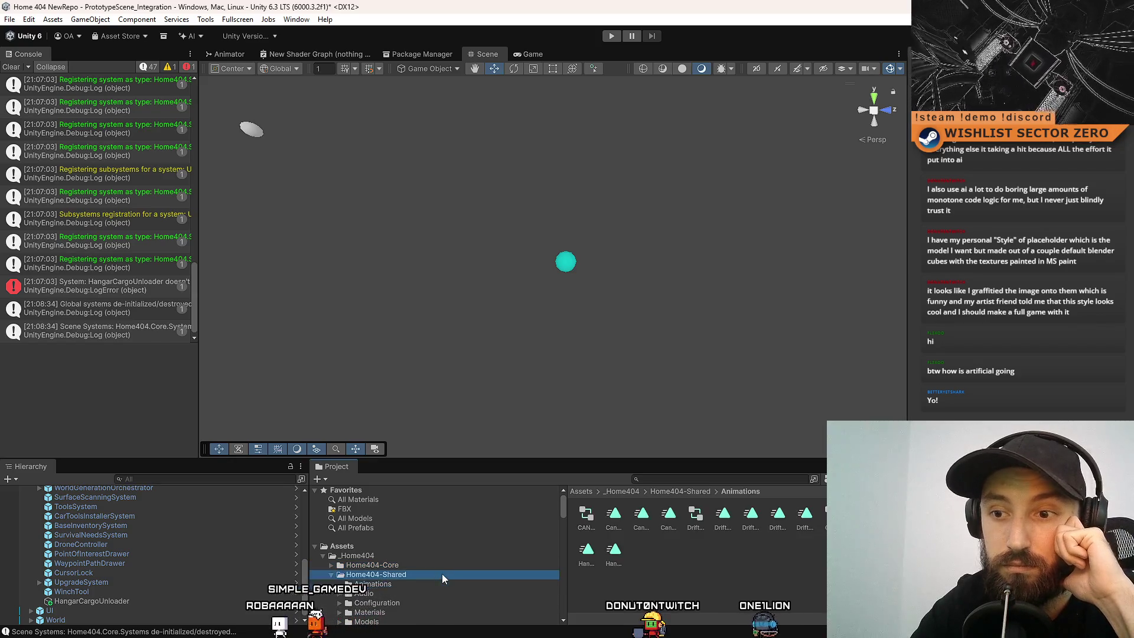
pyautogui.click(446, 566)
pyautogui.click(436, 576)
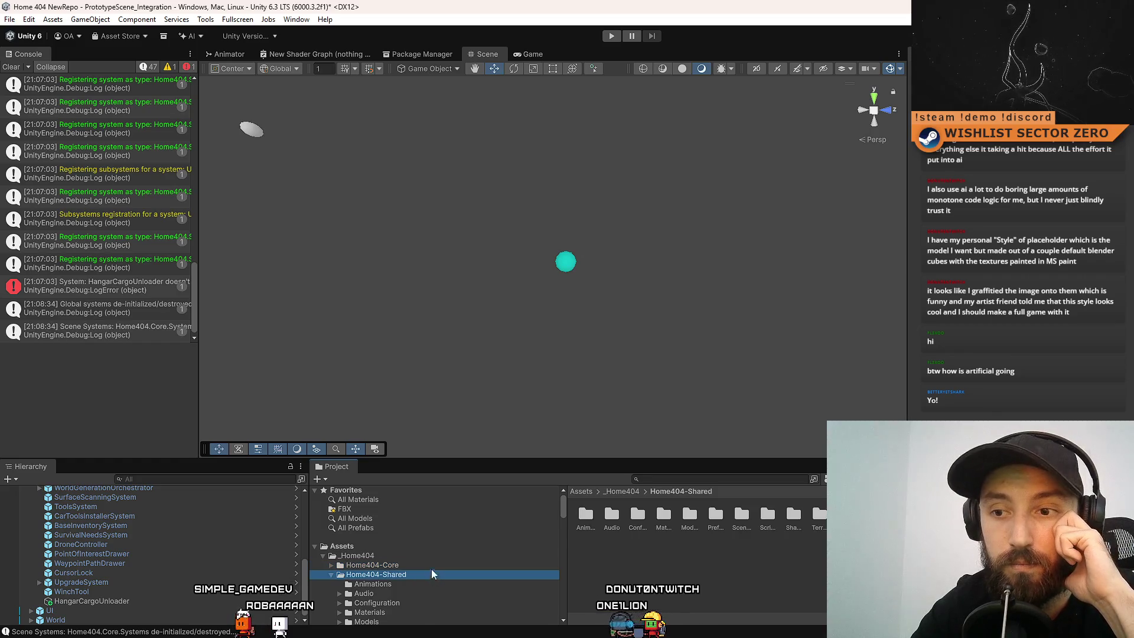
pyautogui.click(431, 565)
pyautogui.click(422, 555)
pyautogui.click(416, 565)
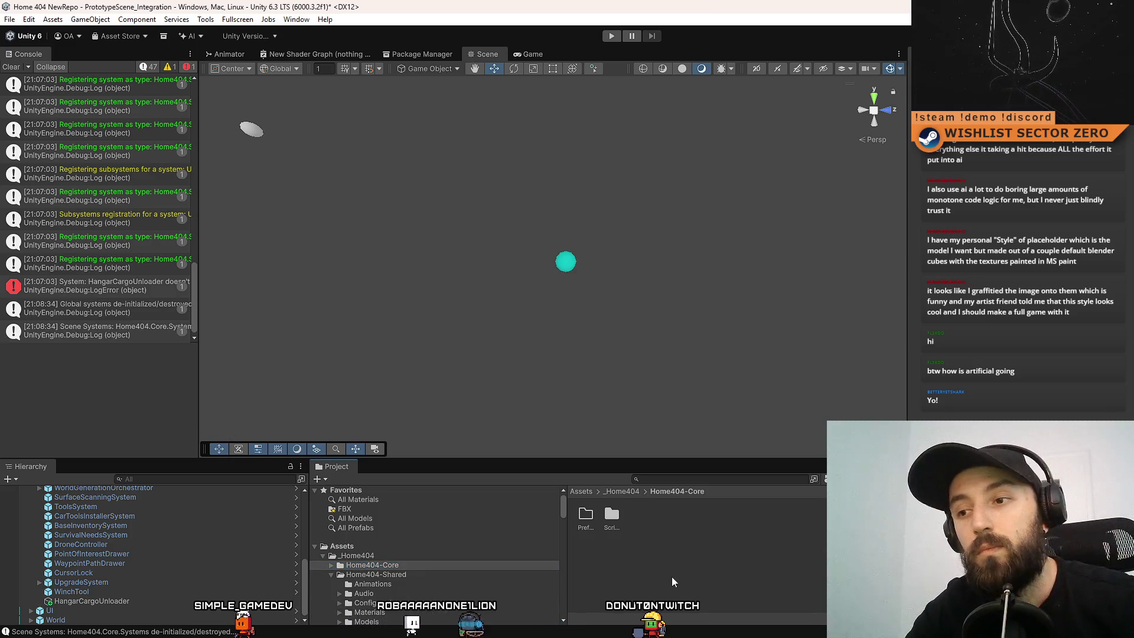
# Switch between Home404-Core's Prefabs and Scripts folders and Home404-Shared's subfolders.
pyautogui.keyDown('ctrl'); pyautogui.scroll(-3, 672, 576); pyautogui.keyUp('ctrl')
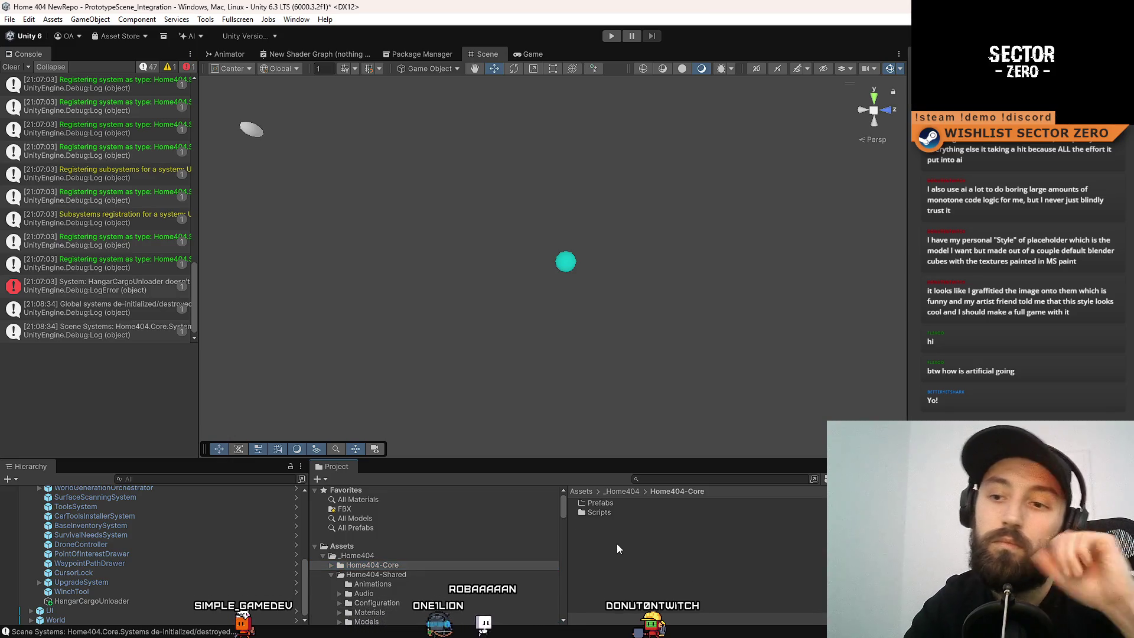
pyautogui.click(419, 573)
pyautogui.click(412, 568)
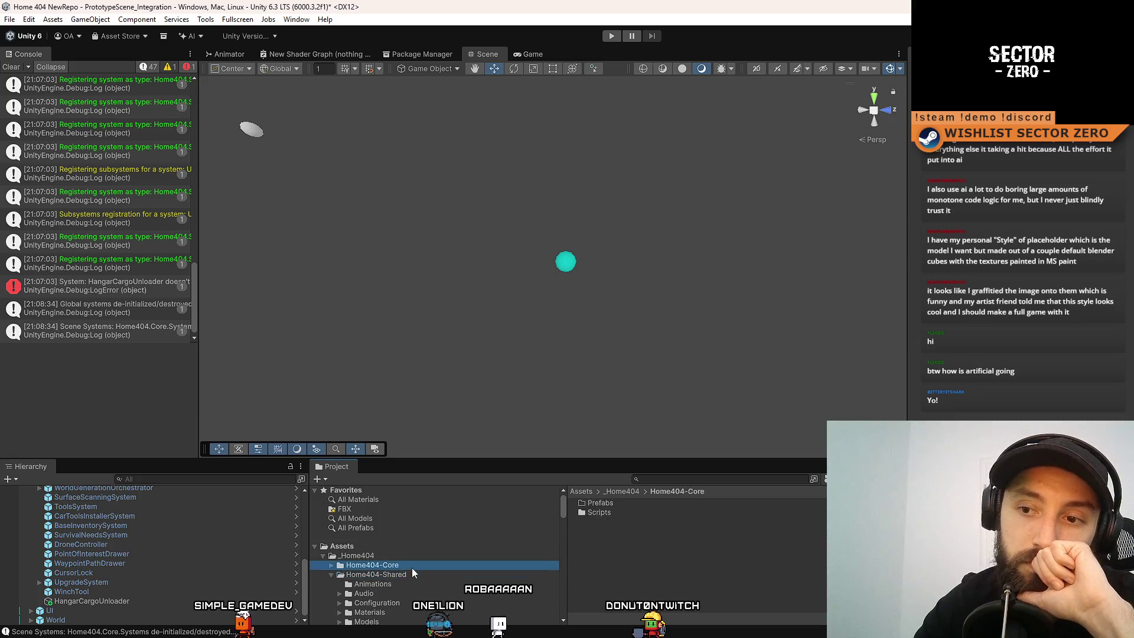
pyautogui.click(392, 577)
pyautogui.click(402, 568)
pyautogui.click(398, 577)
pyautogui.click(411, 565)
pyautogui.click(401, 576)
pyautogui.click(402, 579)
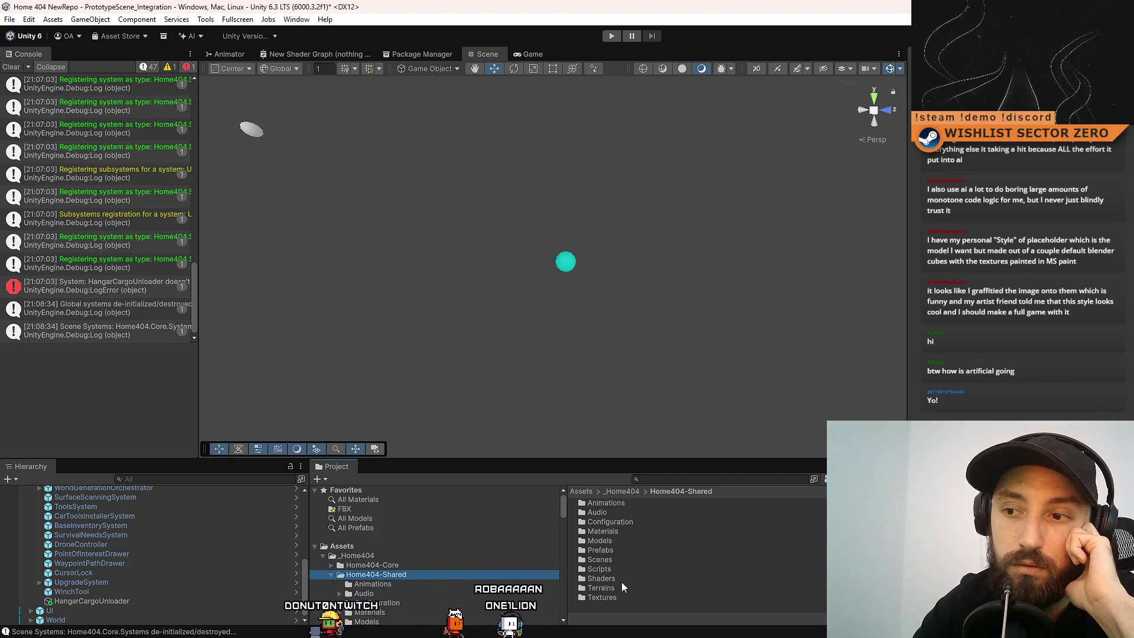
pyautogui.click(408, 565)
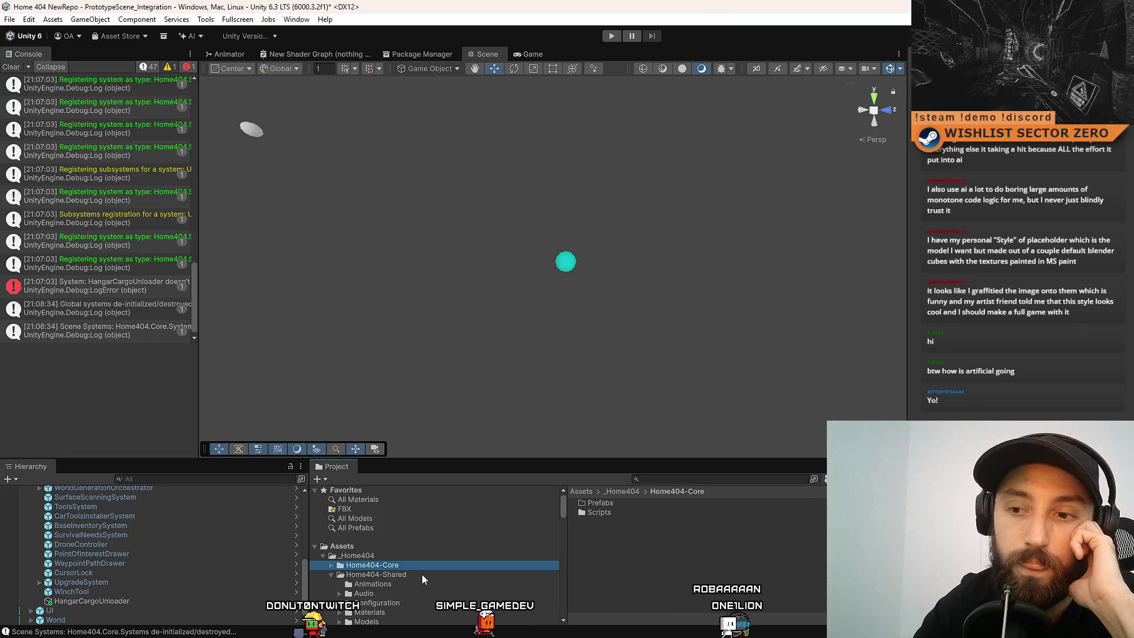
pyautogui.press('Down')
pyautogui.press('Up')
pyautogui.press('Down')
pyautogui.press('Up')
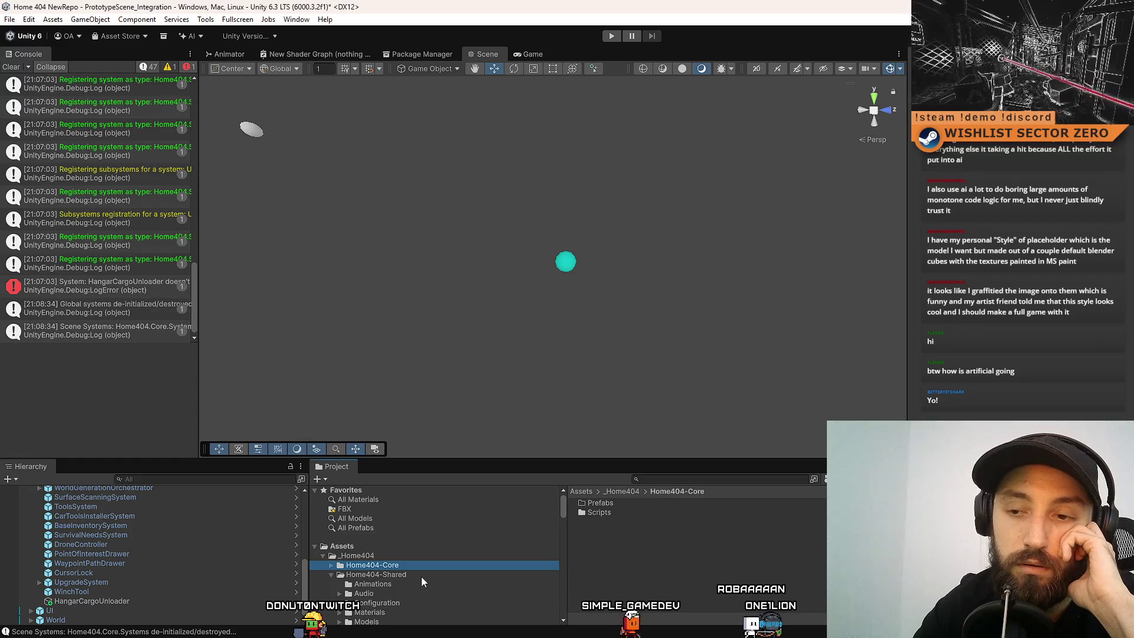
# Browse into the shared Scripts/Editor/MapGenerator folder and back up to Editor.
pyautogui.click(415, 558)
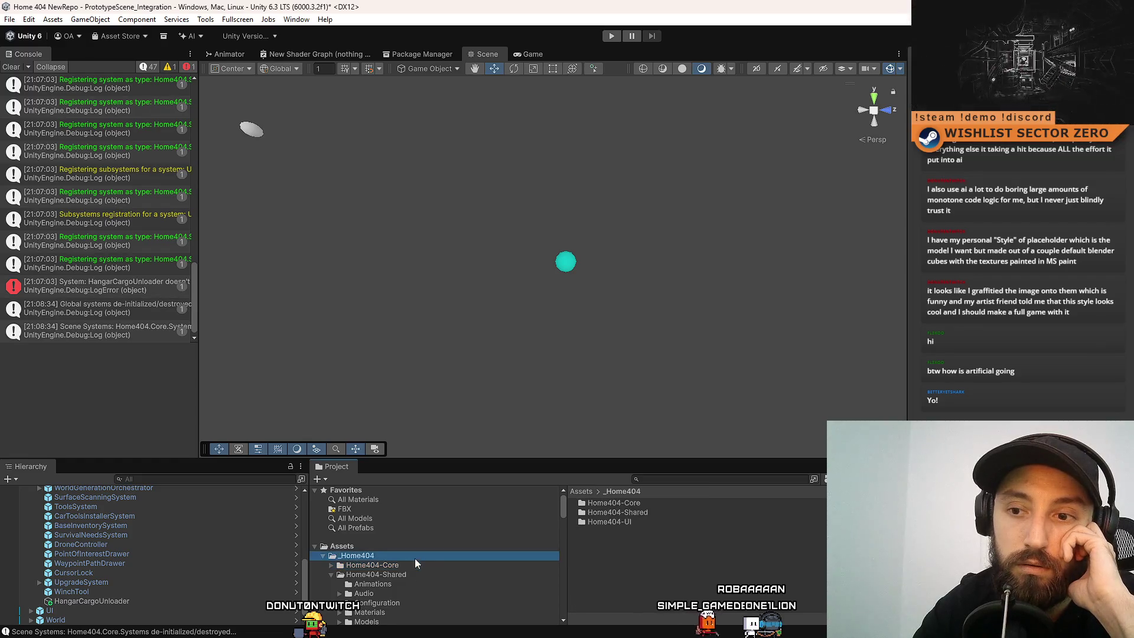
pyautogui.click(426, 548)
pyautogui.click(412, 558)
pyautogui.click(411, 564)
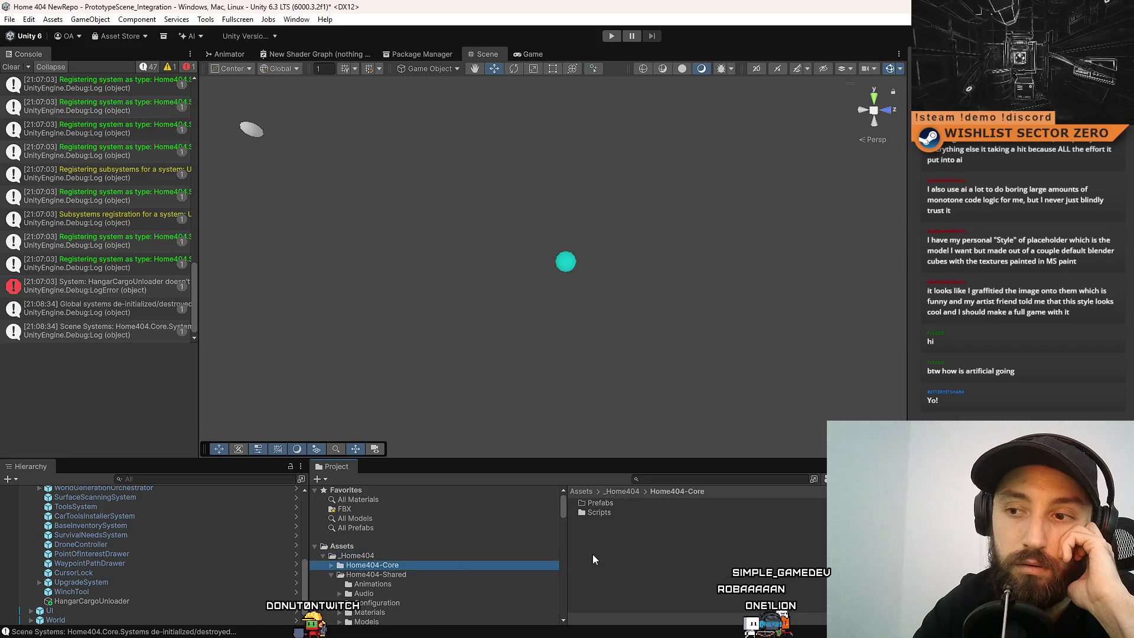
pyautogui.rightClick(639, 540)
pyautogui.moveTo(683, 211)
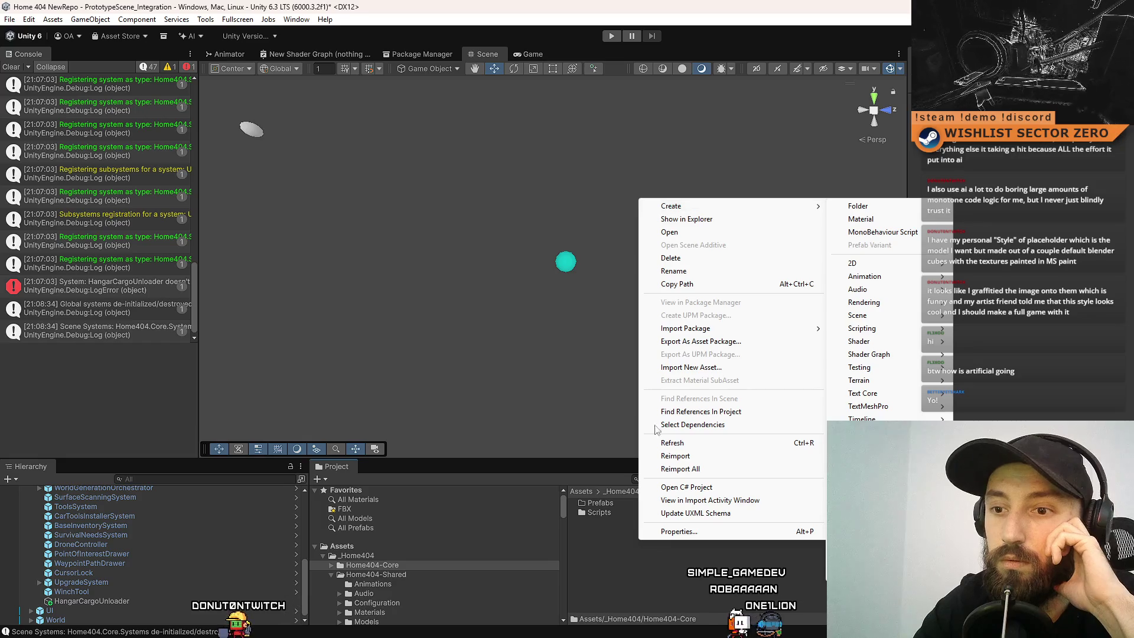
pyautogui.click(615, 560)
pyautogui.click(446, 574)
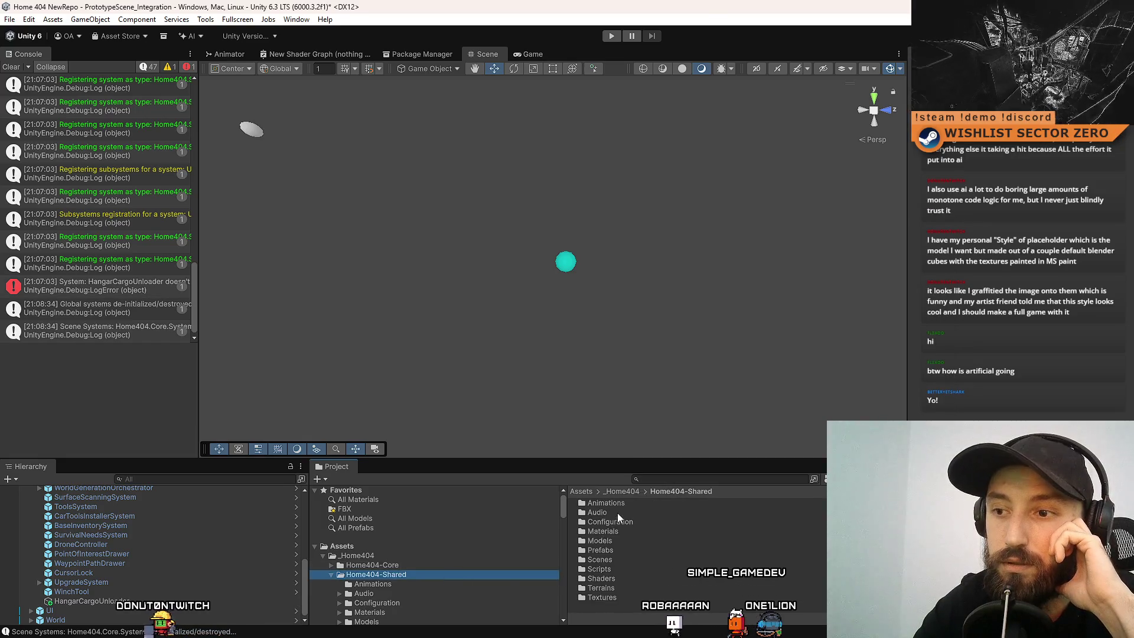
pyautogui.scroll(-5, 412, 595)
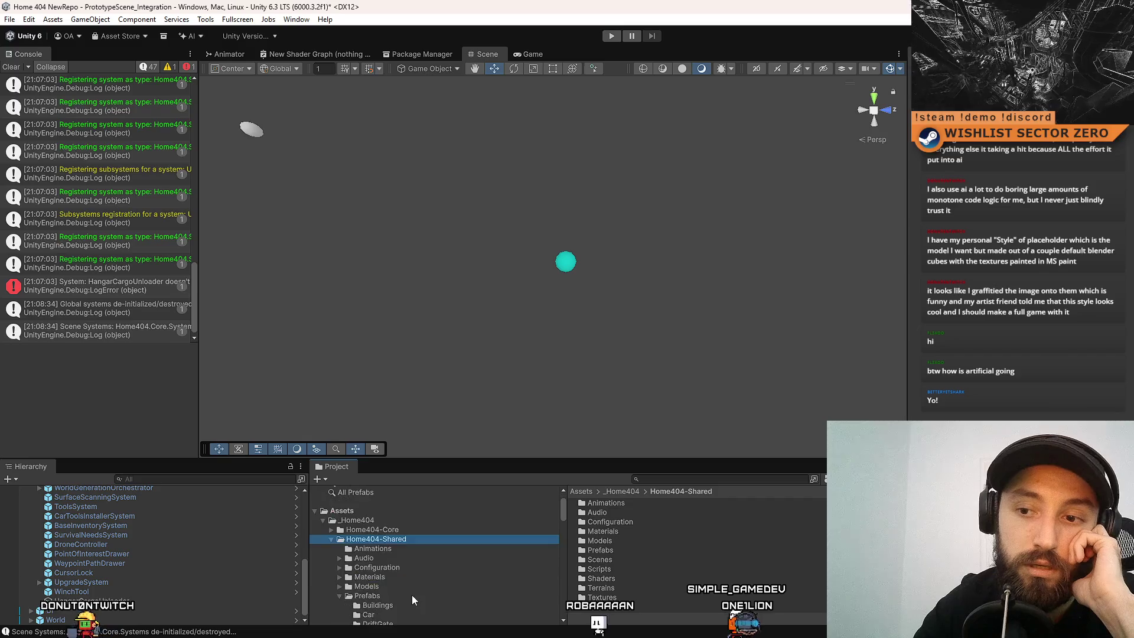
pyautogui.scroll(5, 409, 558)
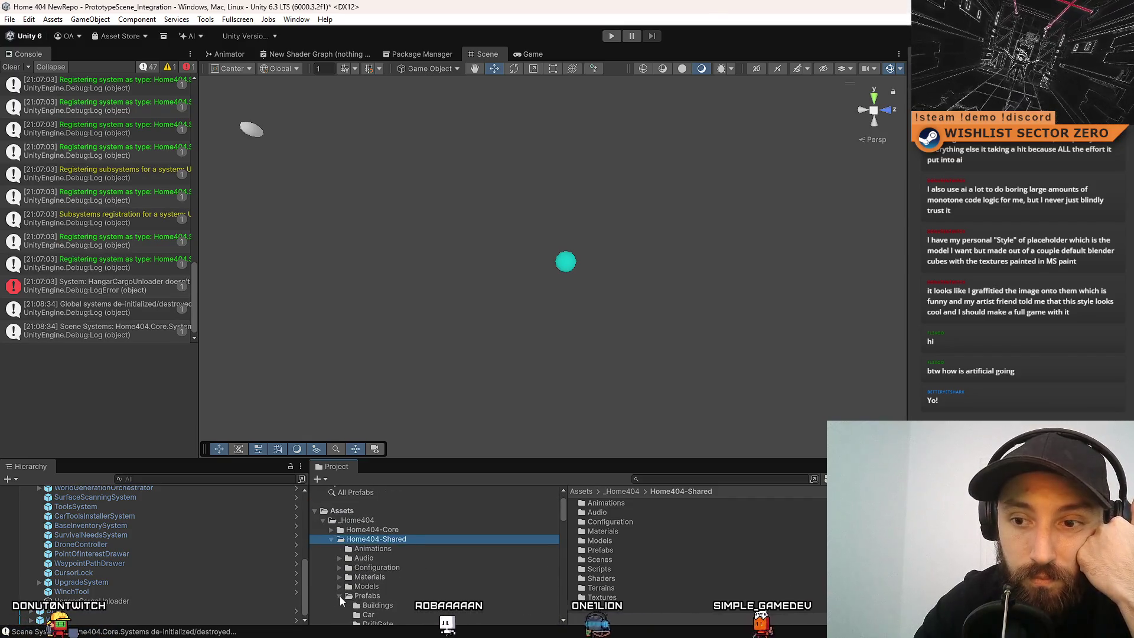
pyautogui.click(340, 595)
pyautogui.scroll(-1, 343, 585)
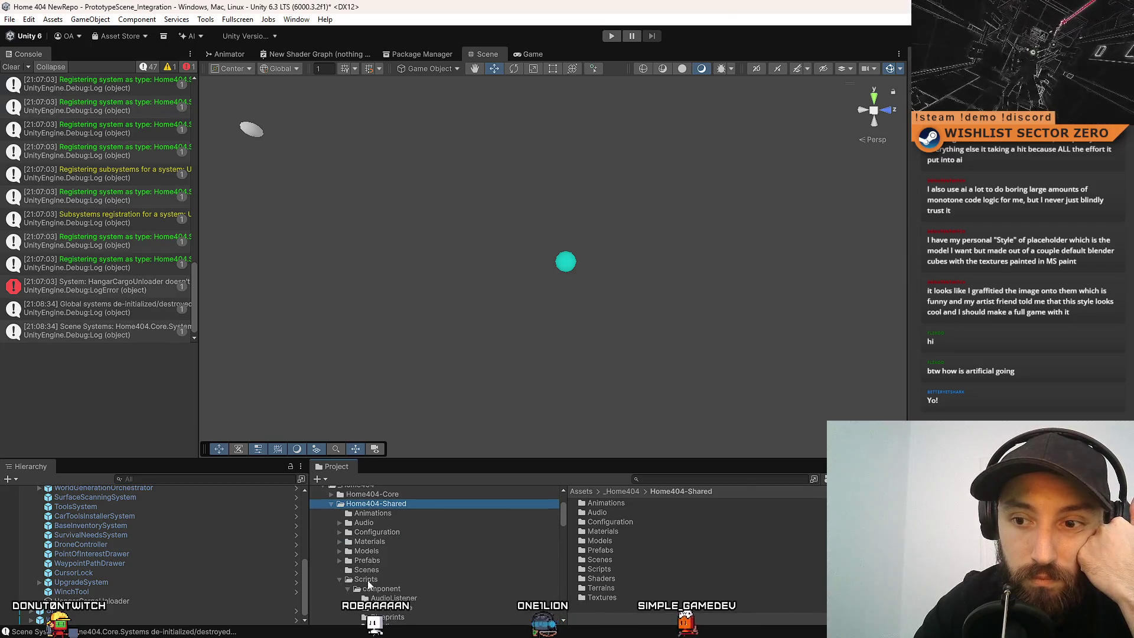
pyautogui.click(367, 580)
pyautogui.doubleClick(643, 514)
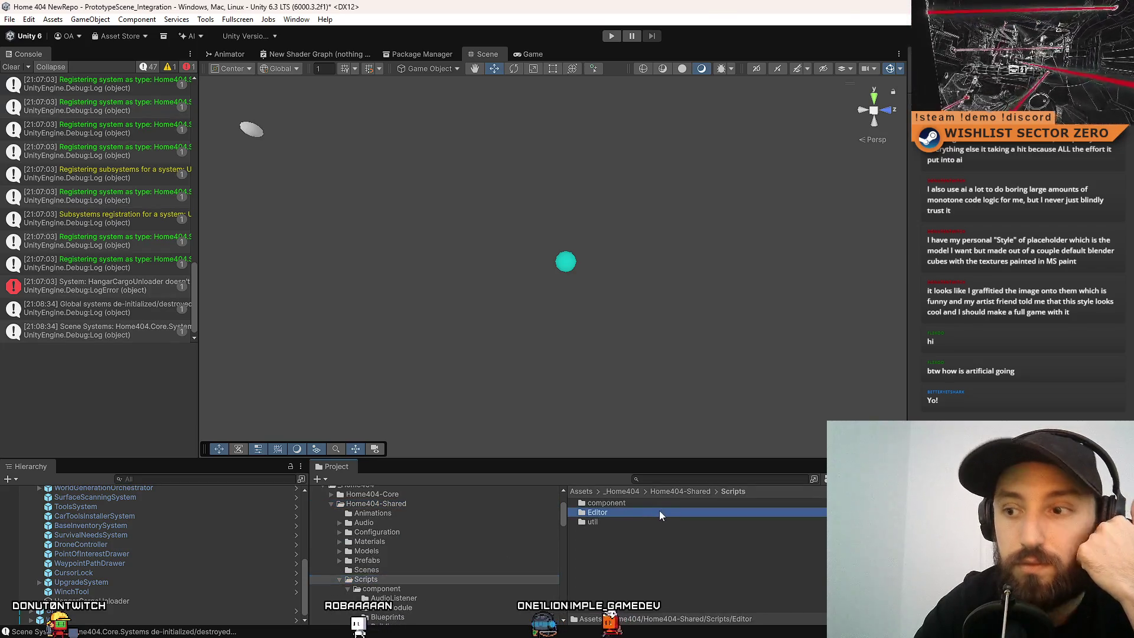
pyautogui.doubleClick(657, 505)
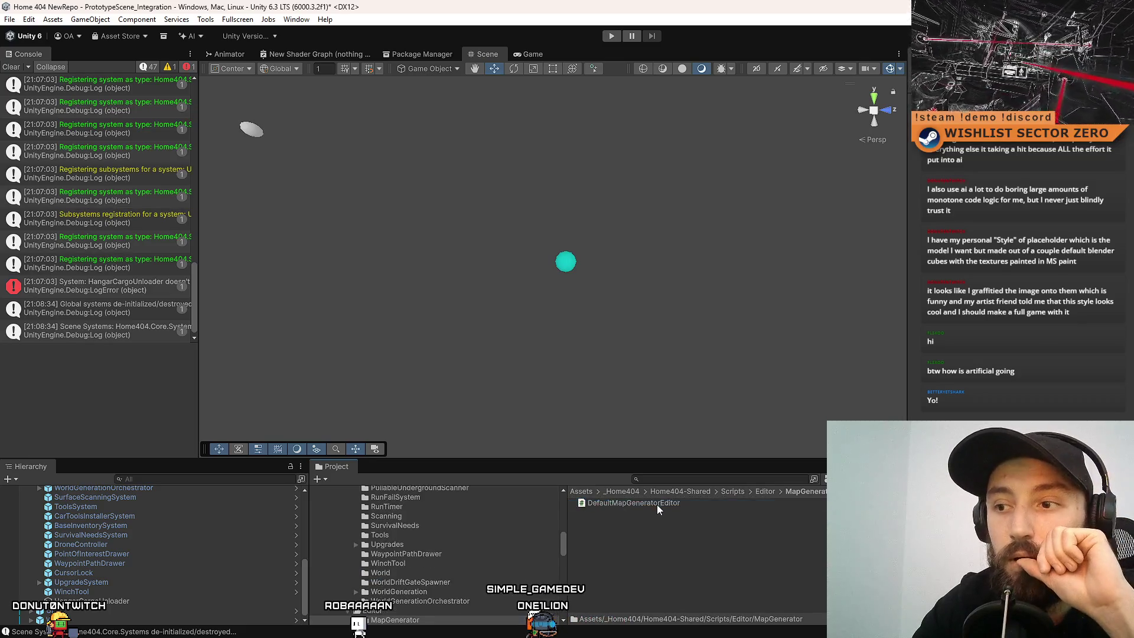
pyautogui.click(765, 493)
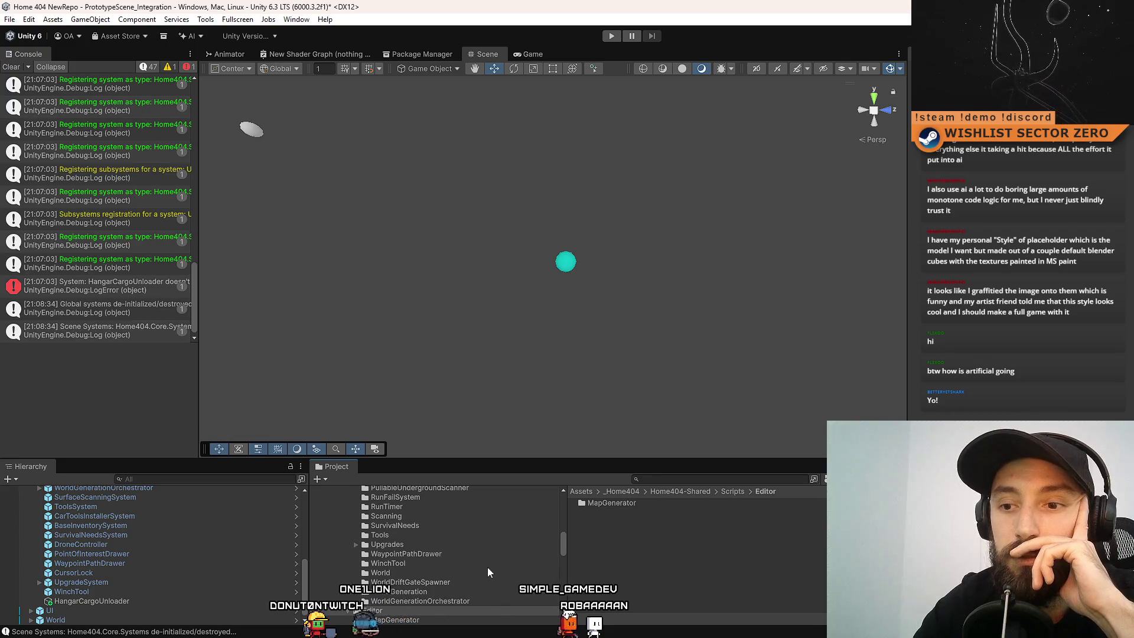
# Return to the Assets root and open the top-level Editor folder.
pyautogui.scroll(10, 449, 582)
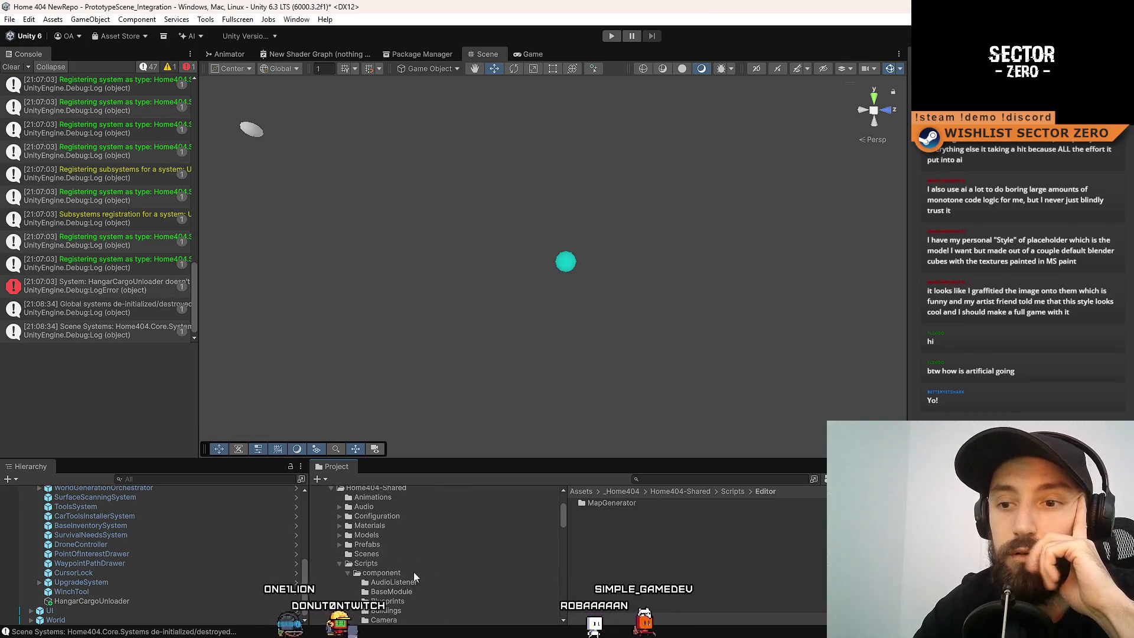
pyautogui.scroll(5, 413, 567)
pyautogui.click(381, 544)
pyautogui.scroll(-3, 678, 558)
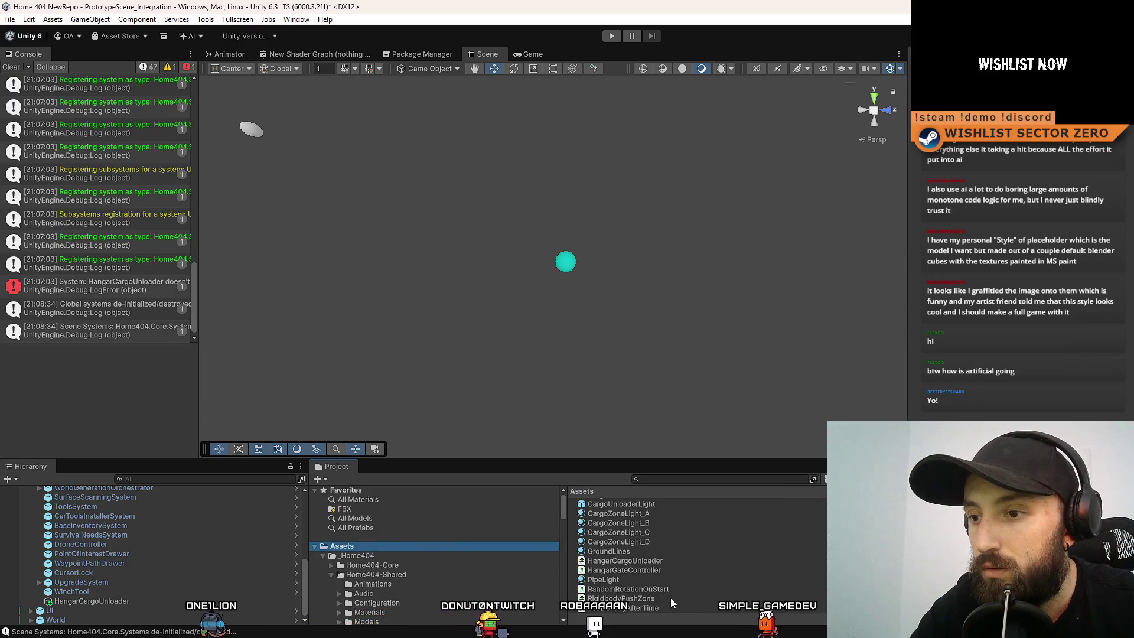
pyautogui.scroll(3, 666, 590)
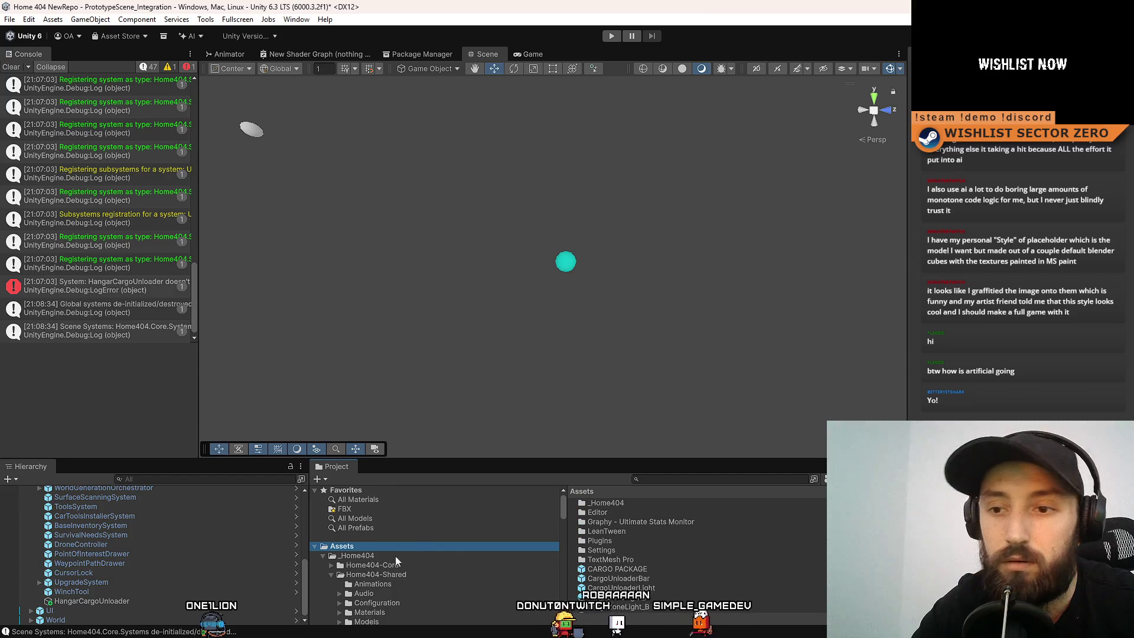
pyautogui.doubleClick(613, 510)
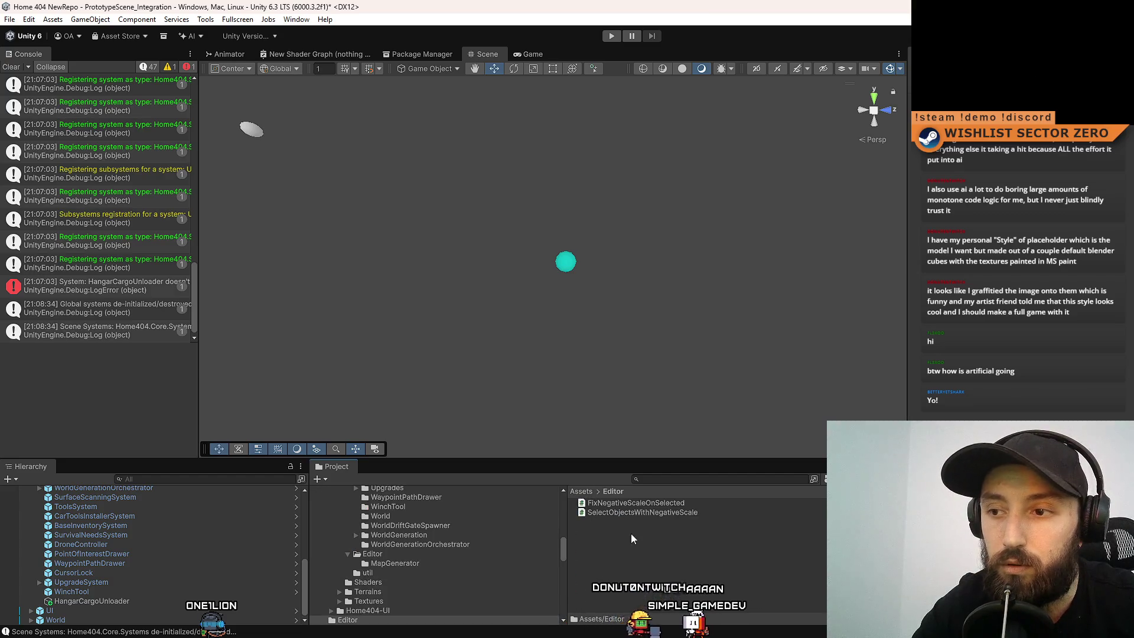
# Select both SelectObjectsWithNegativeScale and FixNegativeScaleOnSelected scripts.
pyautogui.click(603, 513)
pyautogui.keyDown('shift'); pyautogui.click(614, 503); pyautogui.keyUp('shift')
pyautogui.scroll(8, 469, 541)
pyautogui.scroll(-10, 465, 537)
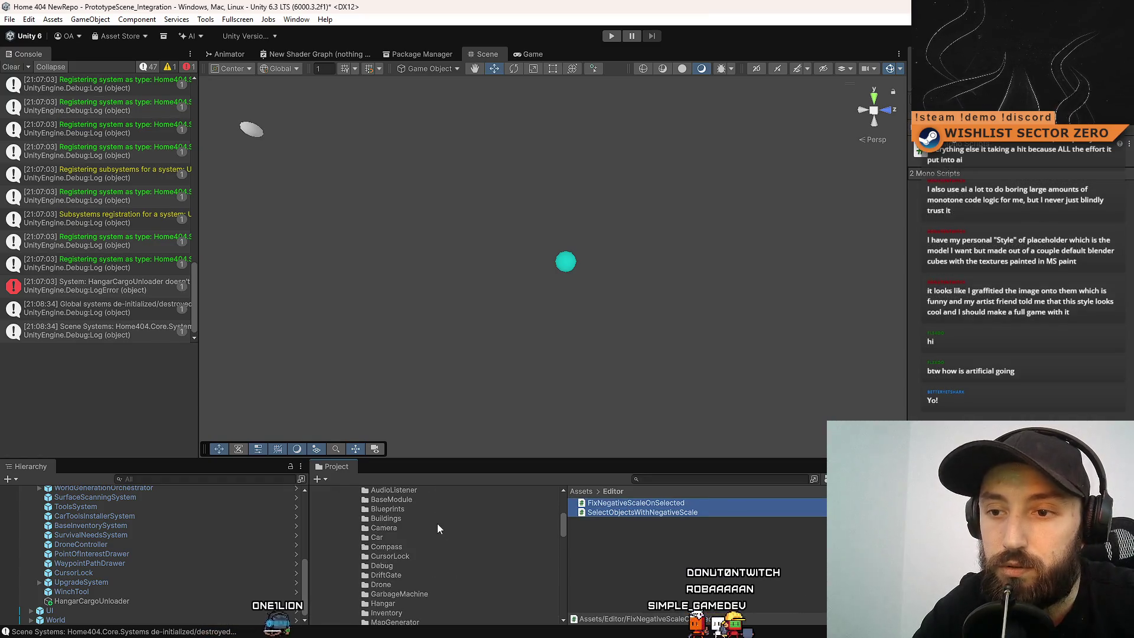
pyautogui.scroll(-5, 428, 517)
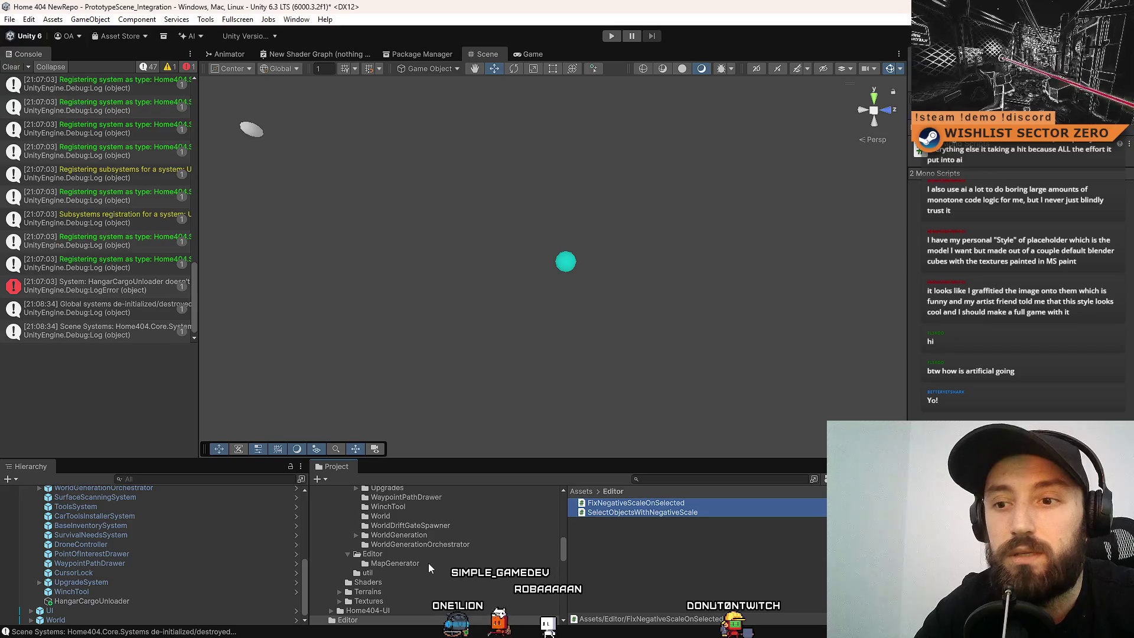
# Inspect DefaultMapGeneratorEditor in MapGenerator, then return to the shared Editor folder and Tools menu.
pyautogui.click(428, 562)
pyautogui.click(607, 507)
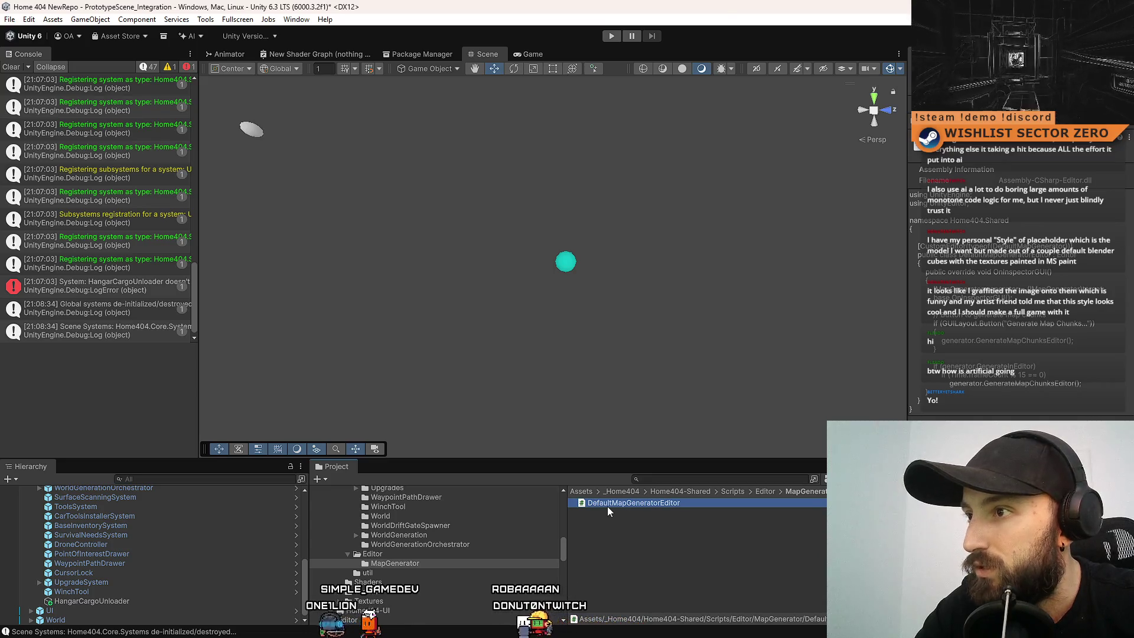
pyautogui.click(640, 563)
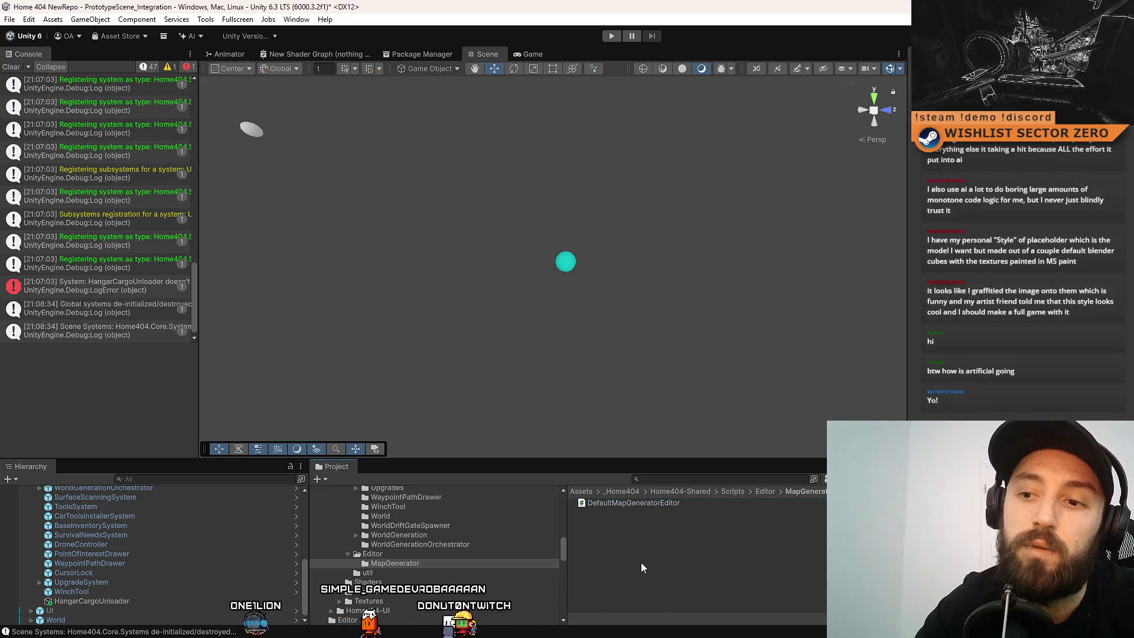
pyautogui.click(435, 555)
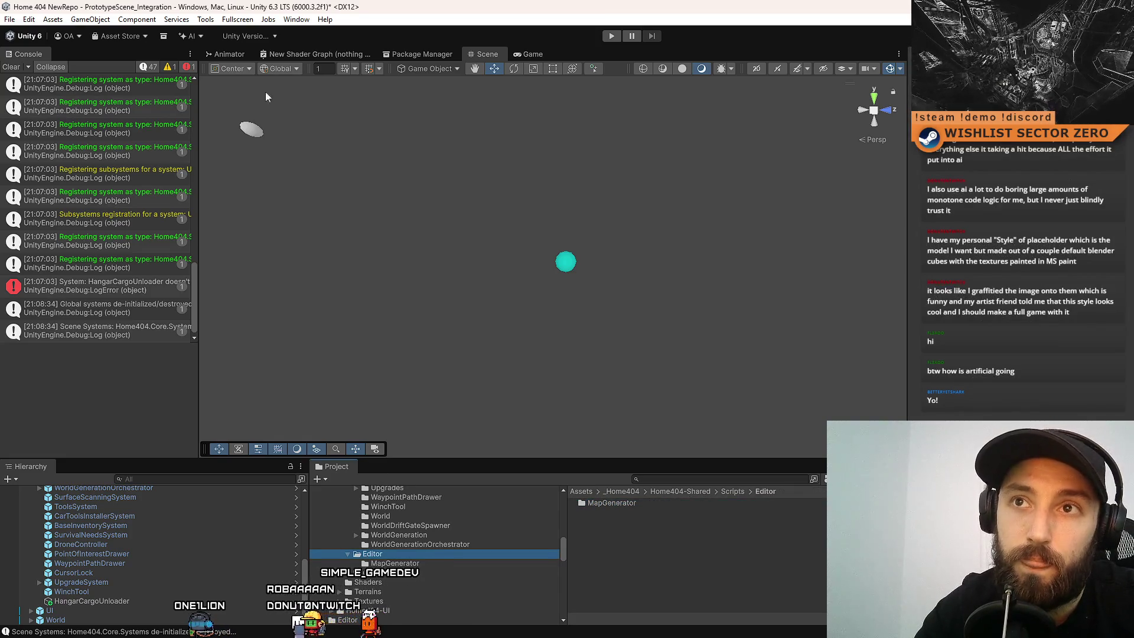
pyautogui.click(201, 20)
pyautogui.click(689, 526)
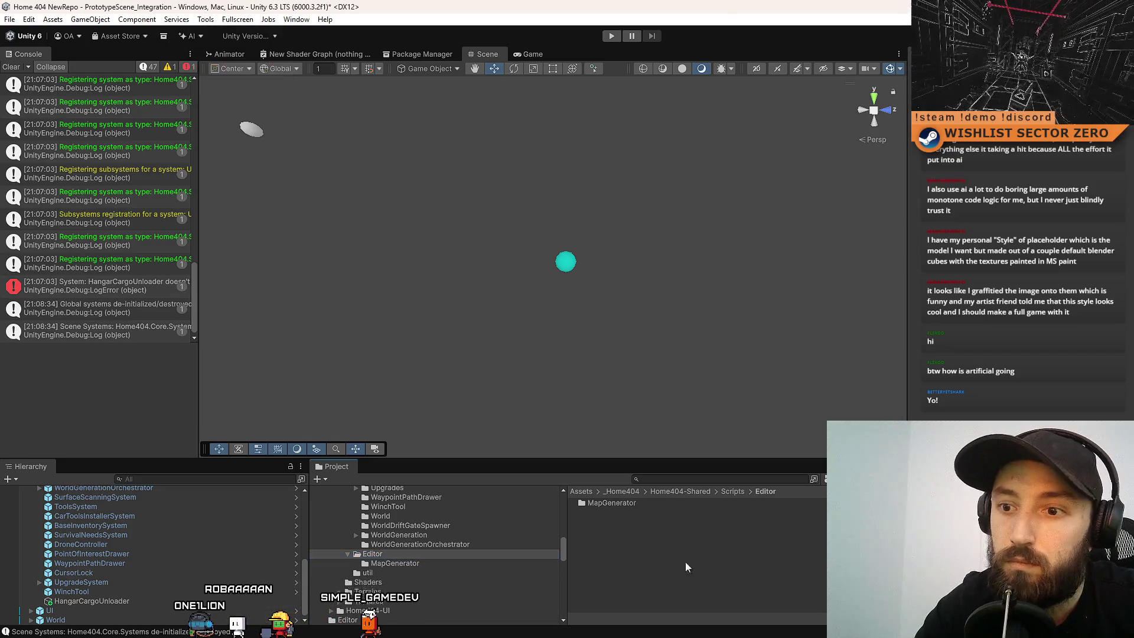
# Create a folder named CustomTools in the shared Scripts/Editor folder.
pyautogui.rightClick(632, 556)
pyautogui.moveTo(671, 222)
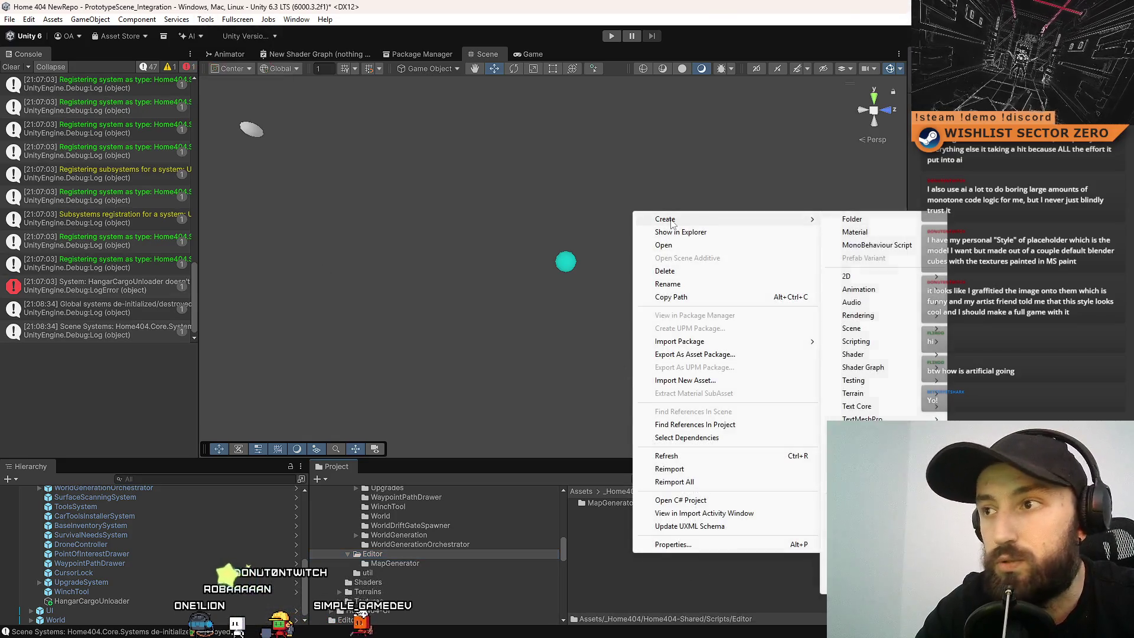
pyautogui.click(877, 222)
pyautogui.write('CustomTools')
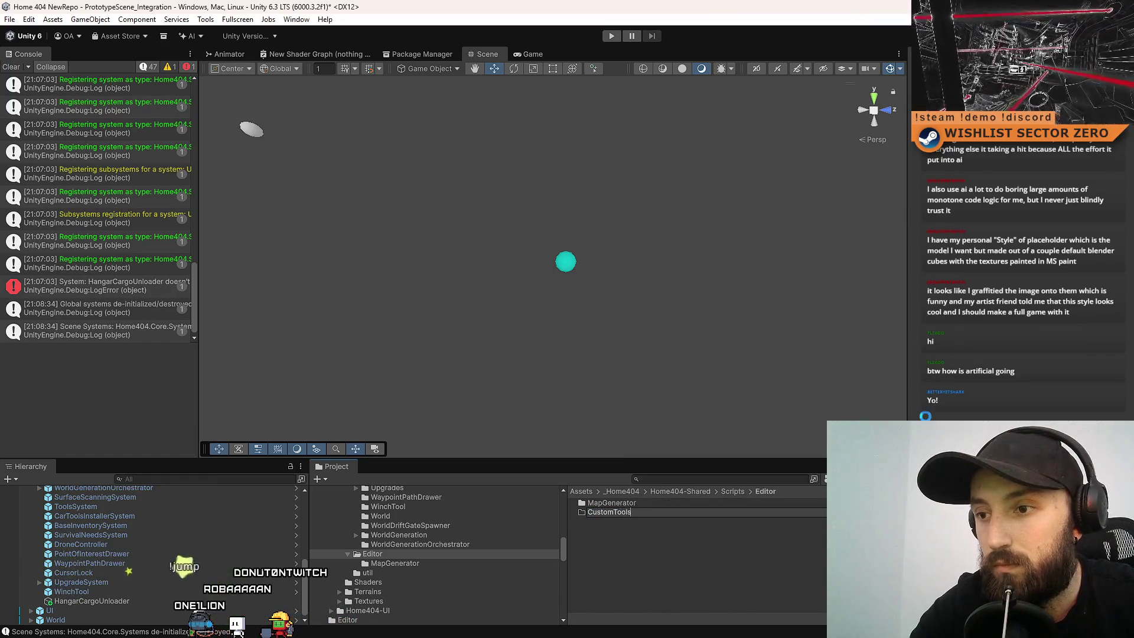
pyautogui.click(692, 536)
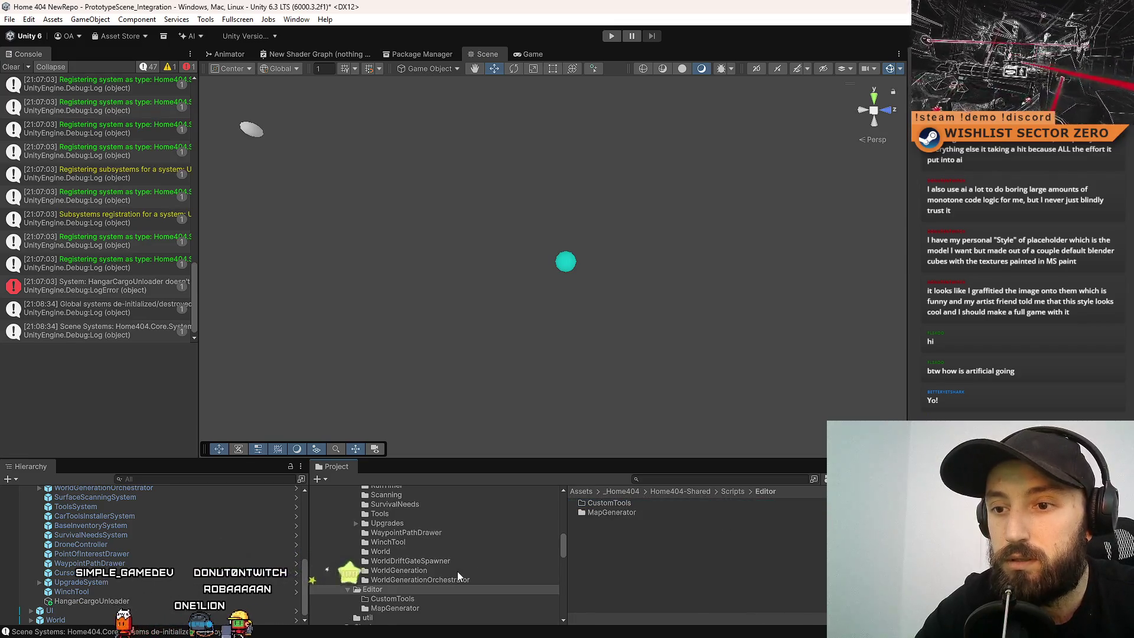
# Open the top-level Assets/Editor folder and select both negative-scale scripts.
pyautogui.scroll(10, 457, 572)
pyautogui.click(342, 544)
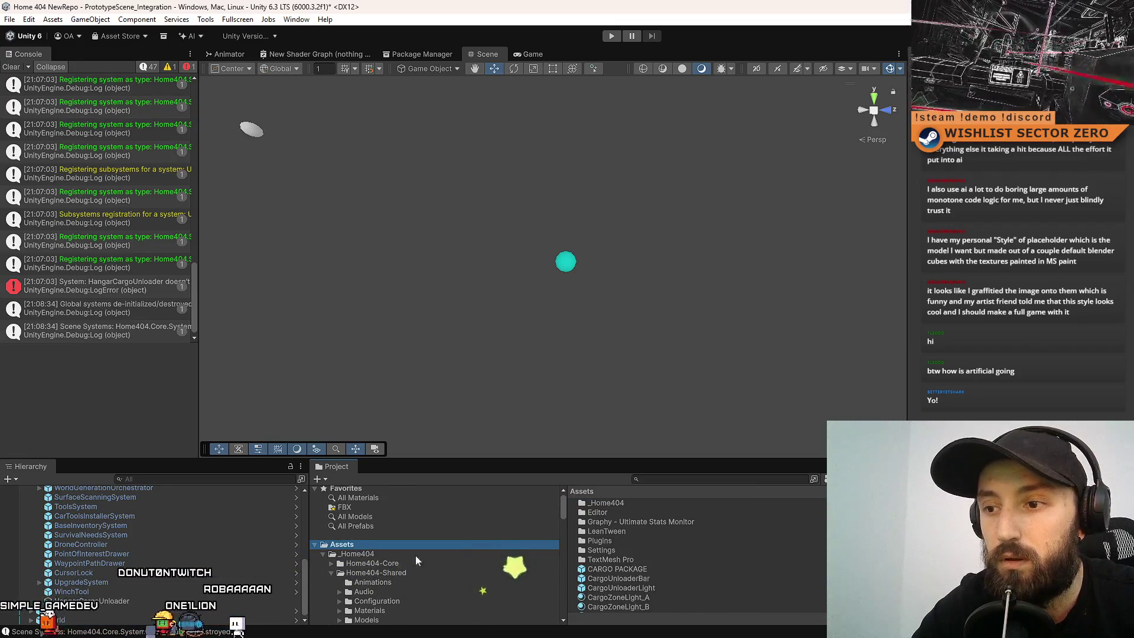
pyautogui.scroll(-4, 387, 559)
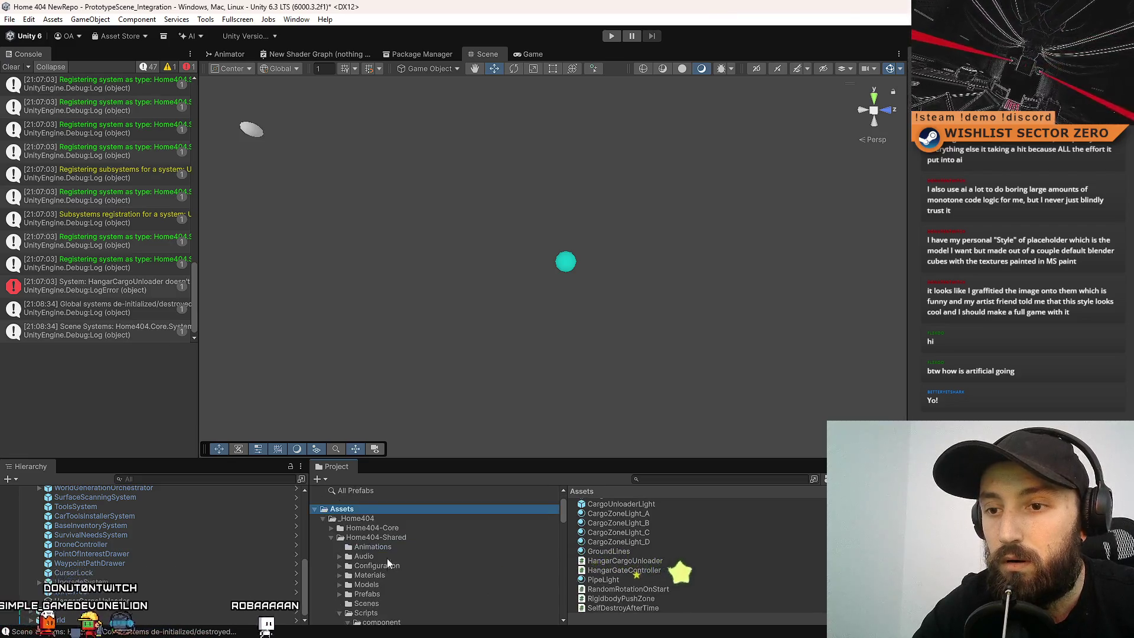
pyautogui.scroll(-4, 392, 561)
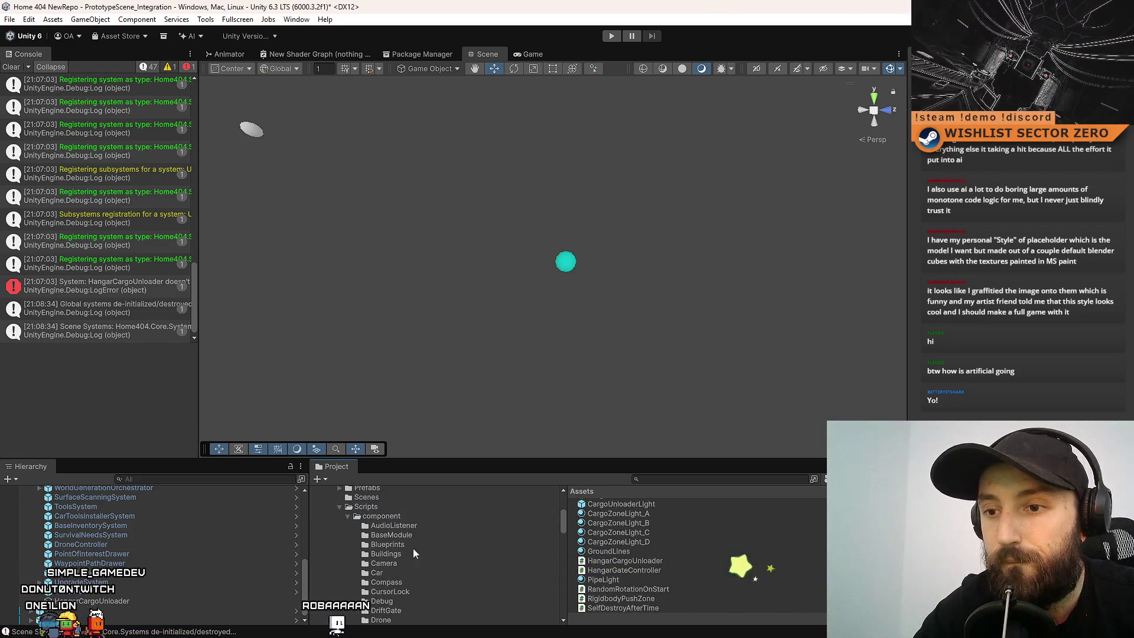
pyautogui.scroll(8, 356, 549)
pyautogui.click(357, 555)
pyautogui.click(581, 491)
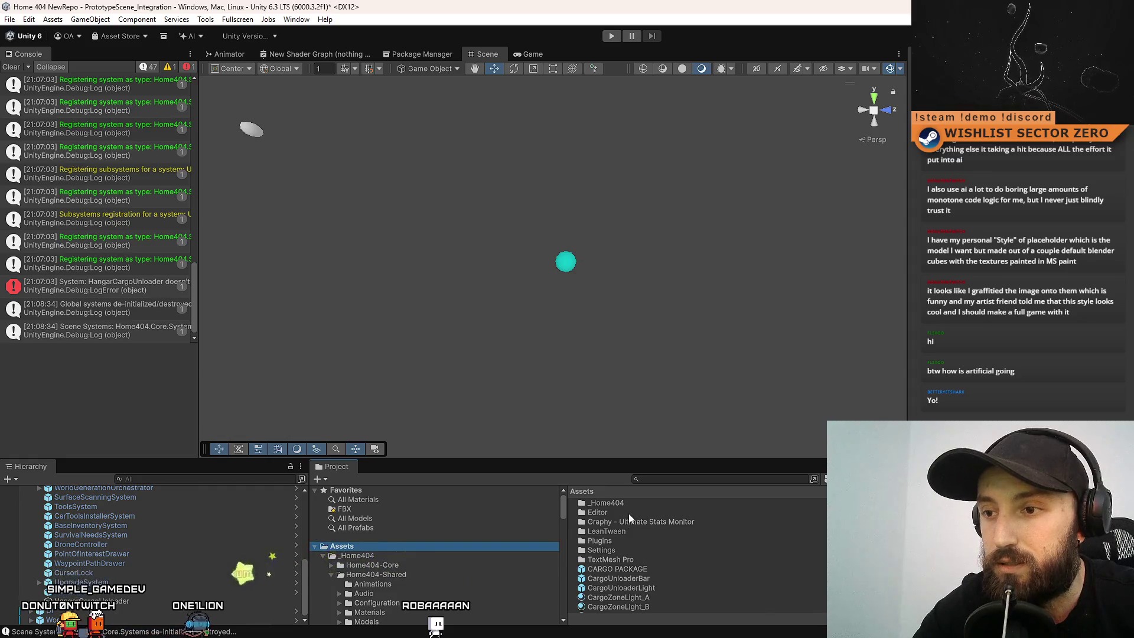
pyautogui.doubleClick(628, 513)
pyautogui.scroll(-3, 399, 564)
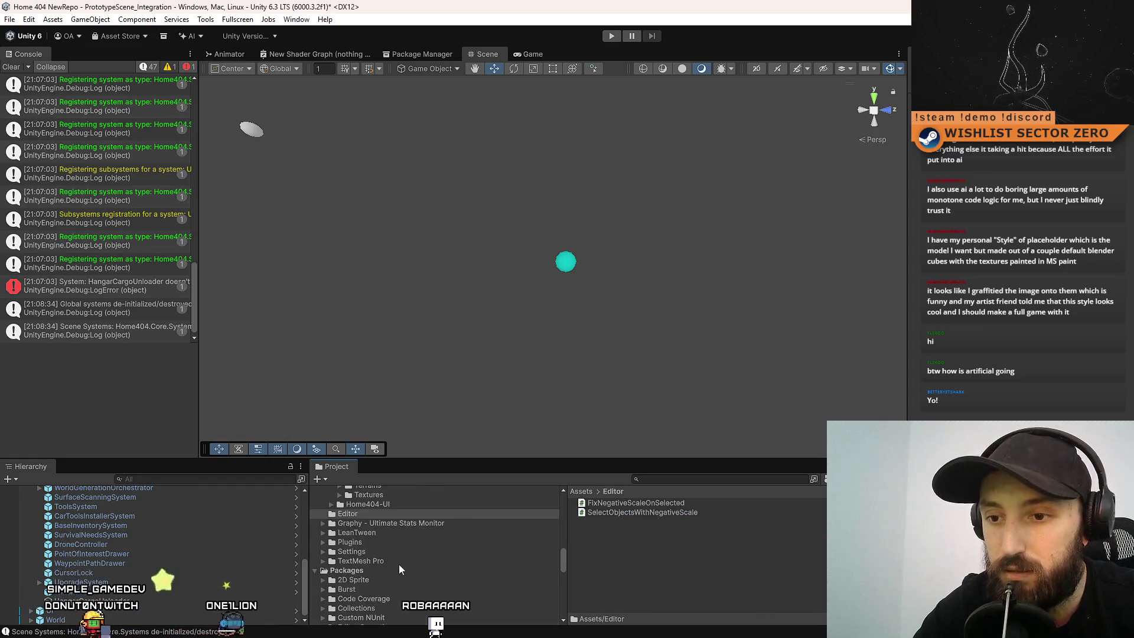
pyautogui.click(616, 503)
pyautogui.keyDown('shift'); pyautogui.click(612, 512); pyautogui.keyUp('shift')
# Drag both negative-scale scripts onto the CustomTools folder.
pyautogui.scroll(5, 455, 566)
pyautogui.scroll(-5, 455, 567)
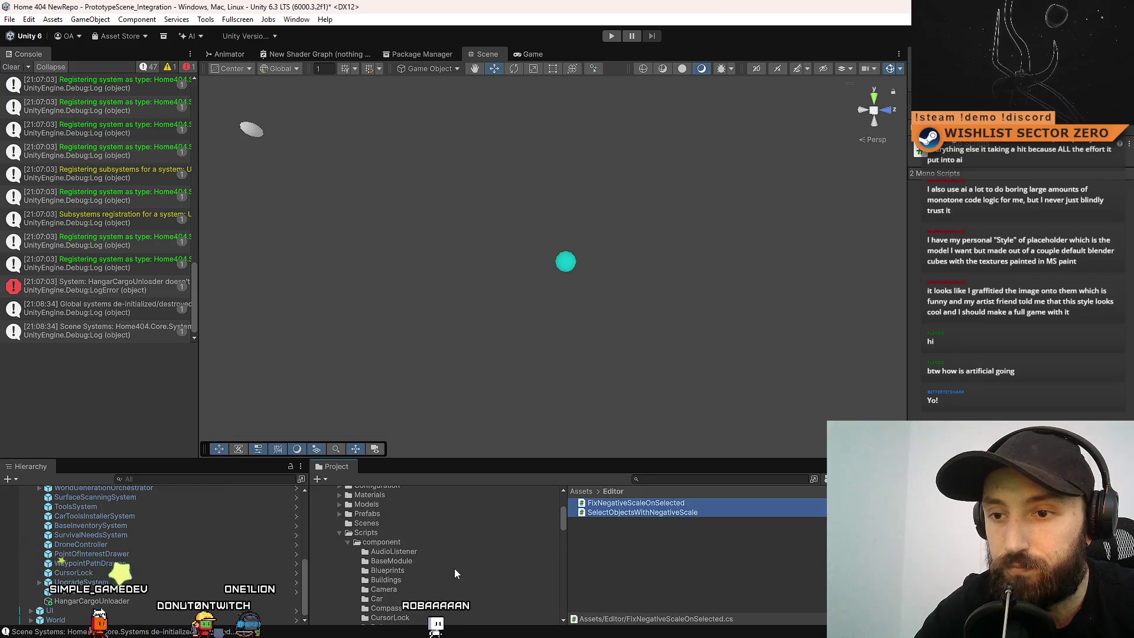
pyautogui.scroll(10, 456, 562)
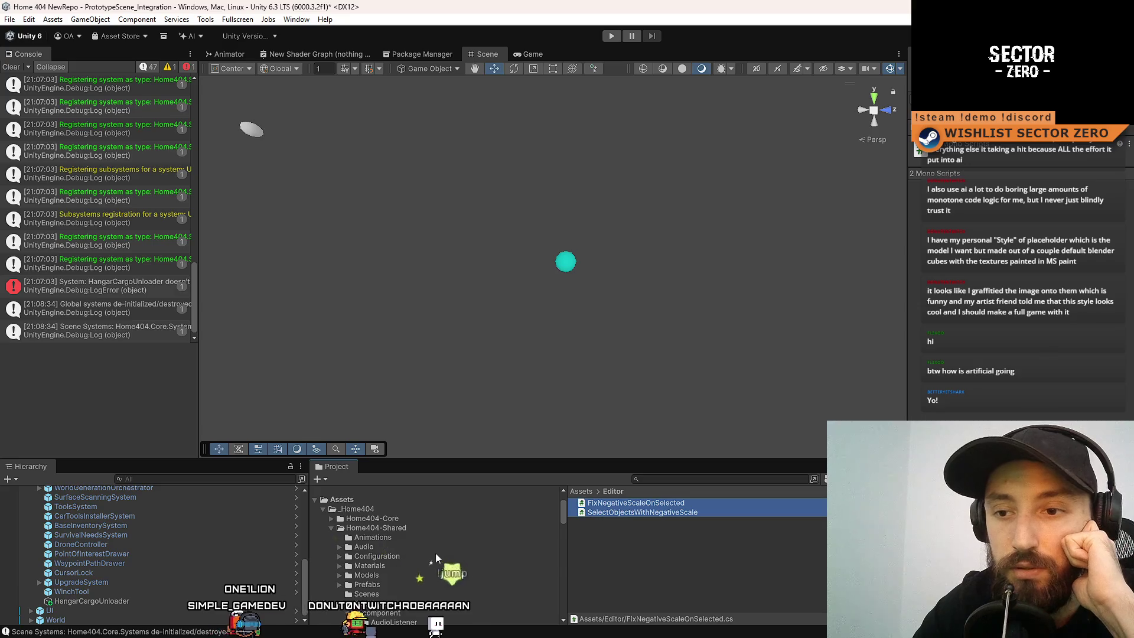
pyautogui.scroll(-6, 410, 557)
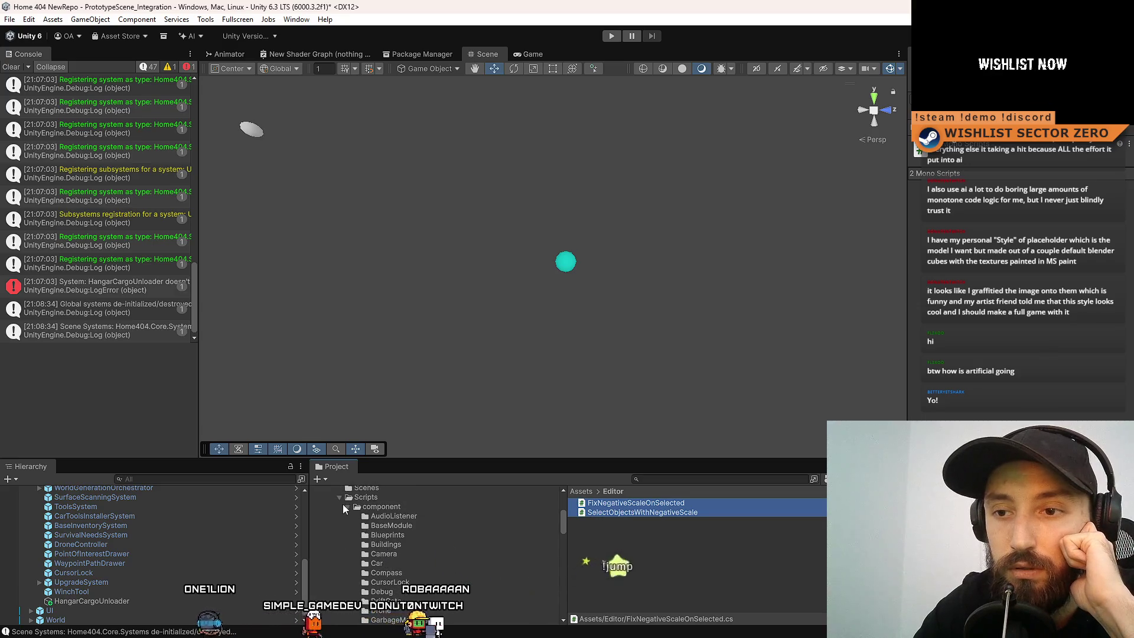
pyautogui.click(349, 507)
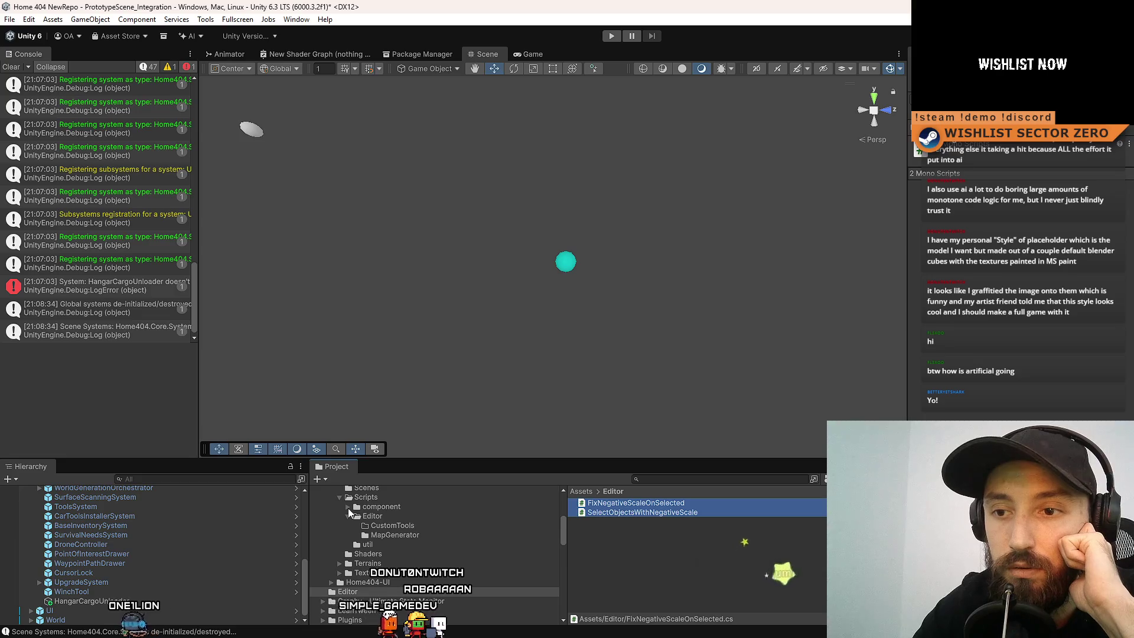
pyautogui.moveTo(433, 516)
pyautogui.mouseDown()
pyautogui.moveTo(356, 537)
pyautogui.moveTo(389, 523)
pyautogui.mouseUp()
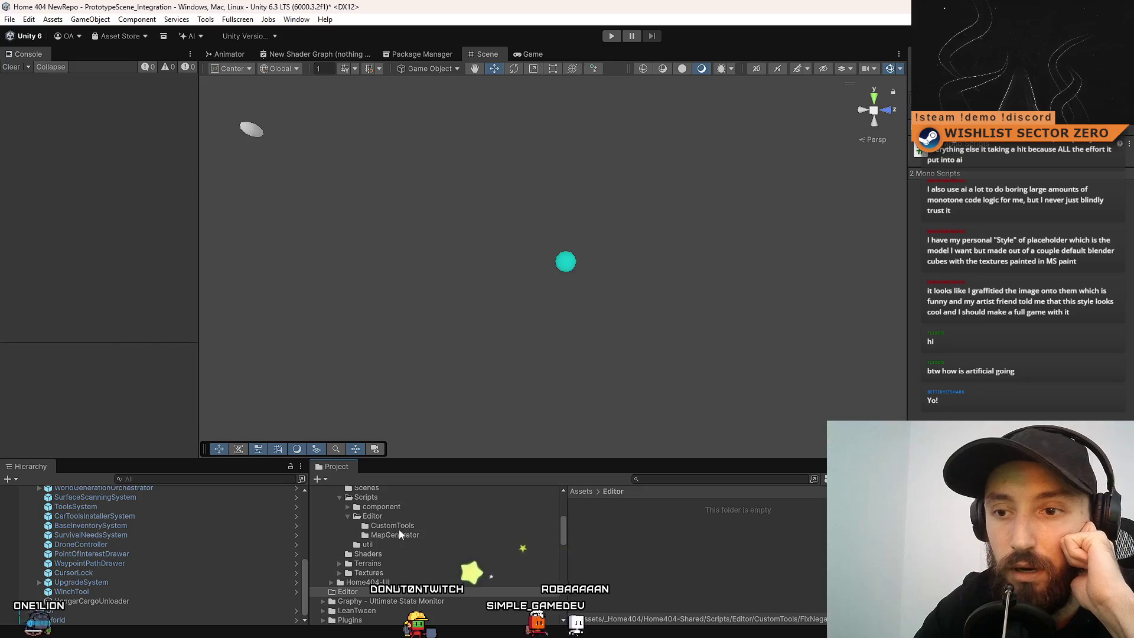
# Trigger a script recompile via Visual Studio, then confirm CustomTools holds both scripts.
pyautogui.hotkey('alt', 'Tab')
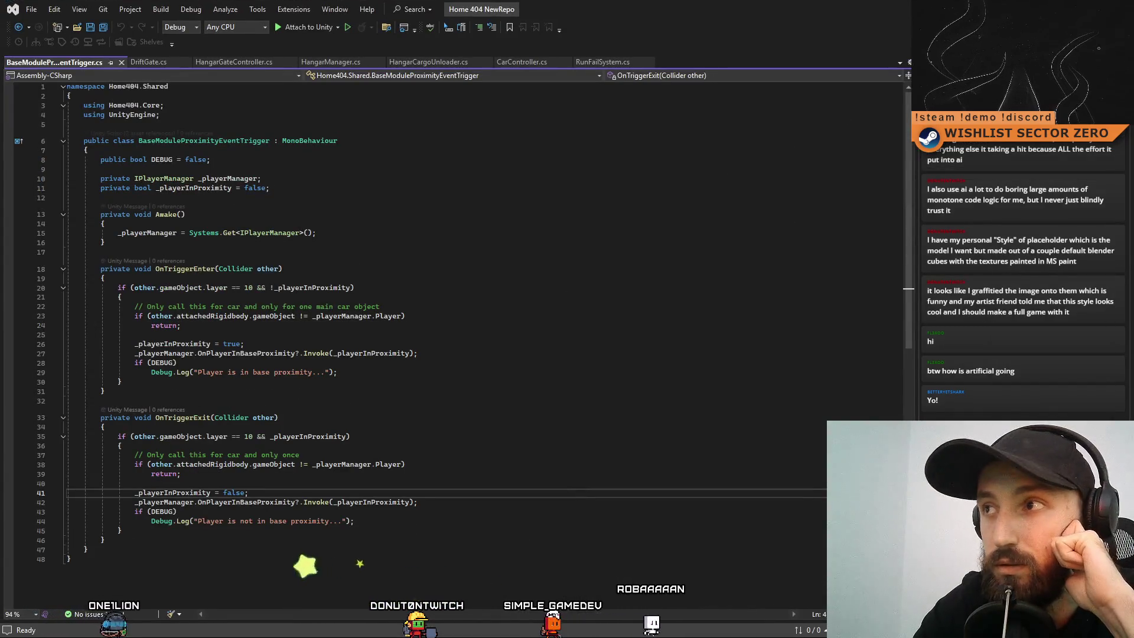
pyautogui.hotkey('alt', 'Tab')
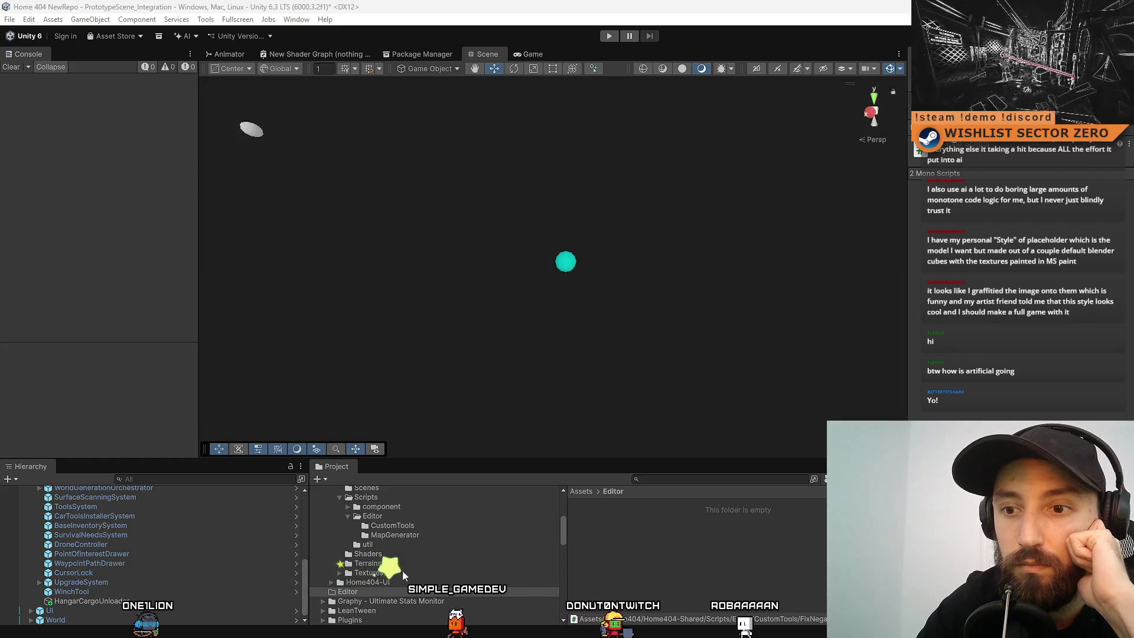
pyautogui.click(376, 589)
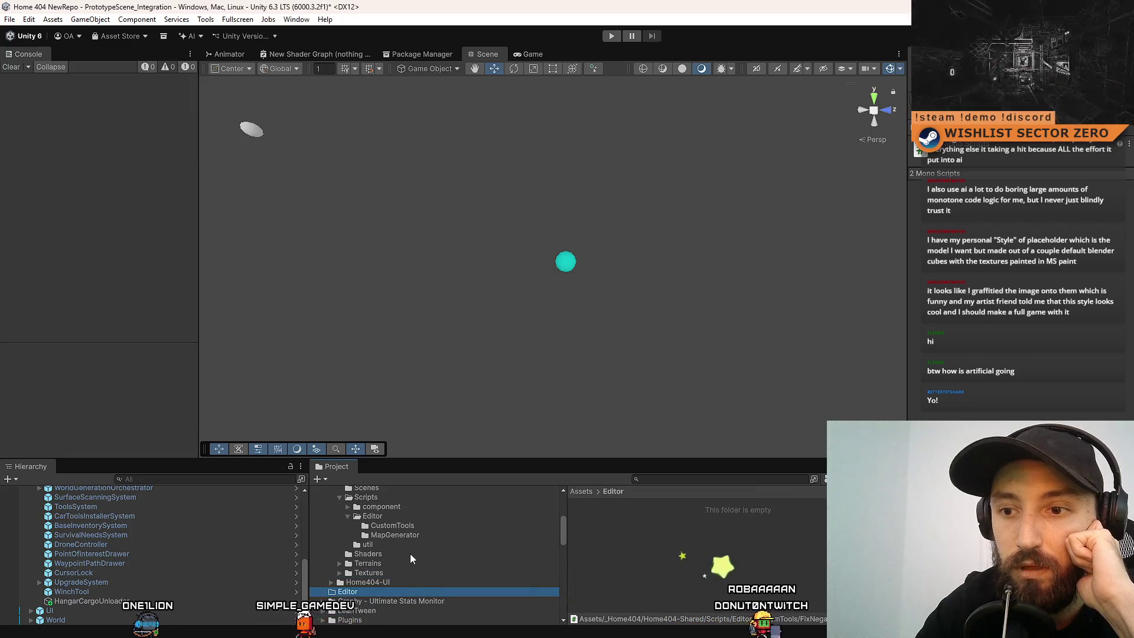
pyautogui.click(414, 554)
pyautogui.click(378, 590)
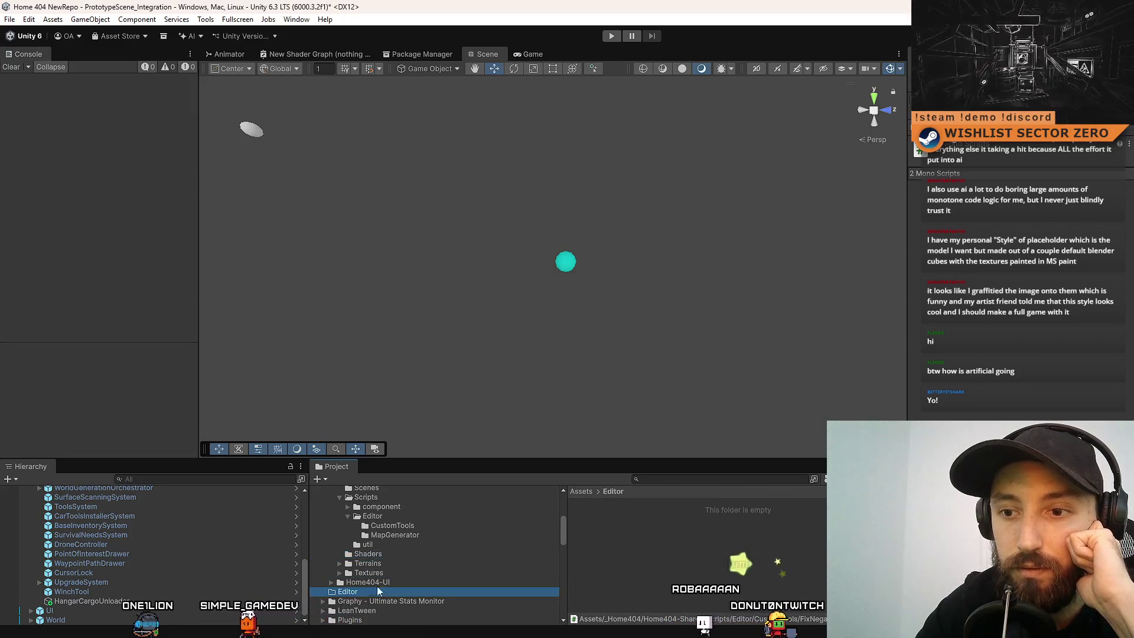
pyautogui.click(444, 526)
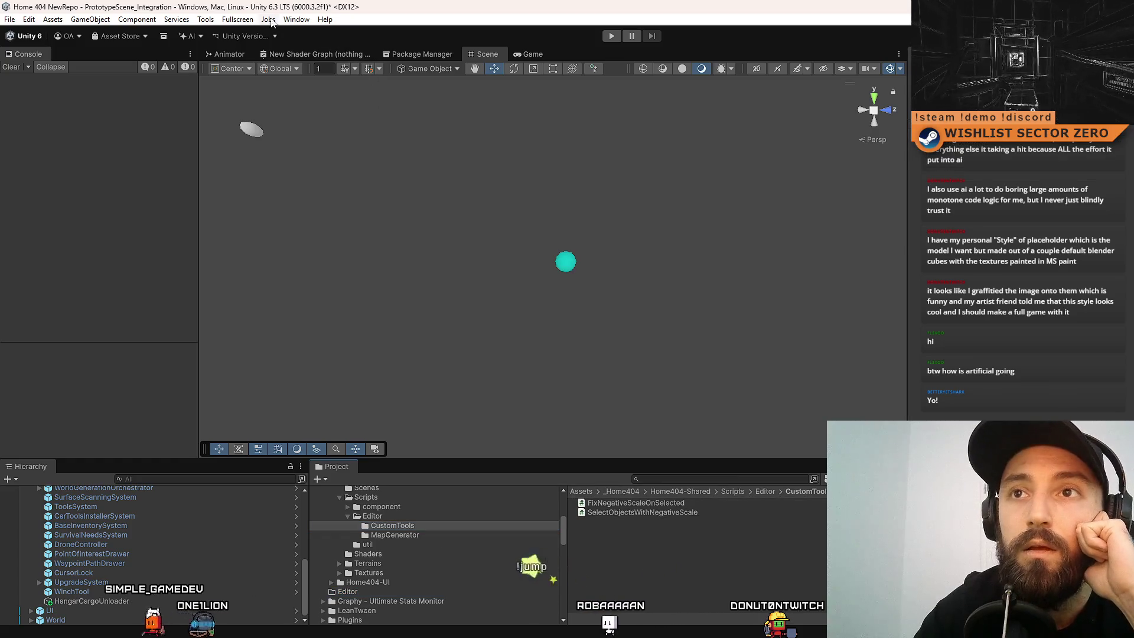
# Check Tools > Custom Tools for both negative-scale commands, with BaseInventorySystem and PointOfInterestDrawer selected.
pyautogui.click(237, 20)
pyautogui.moveTo(225, 52)
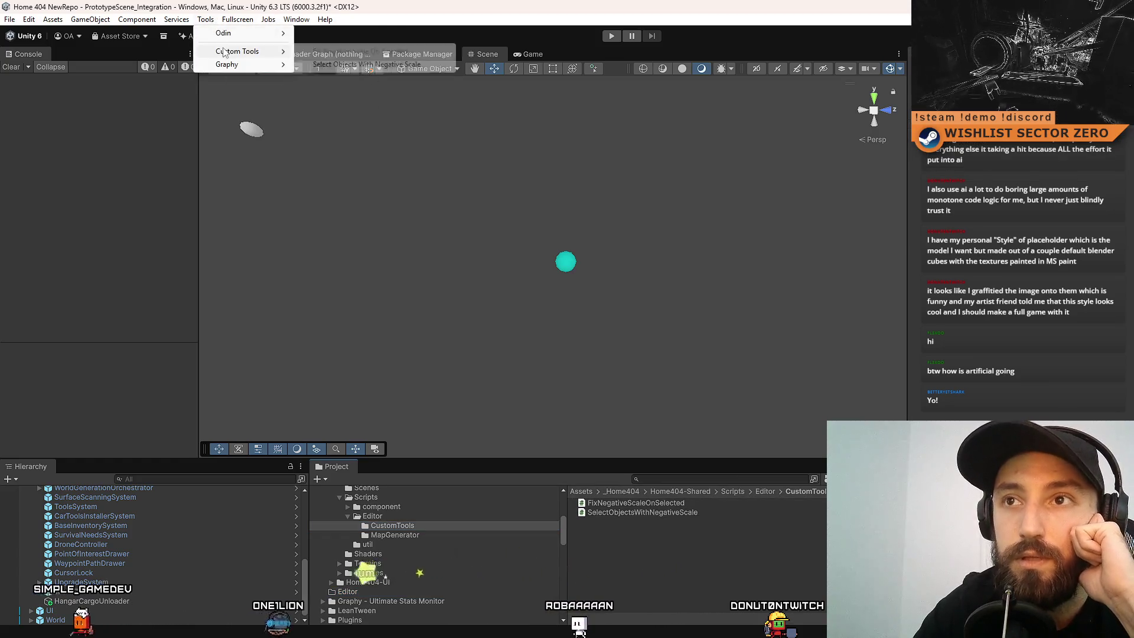
pyautogui.click(152, 526)
pyautogui.keyDown('shift'); pyautogui.click(148, 554); pyautogui.keyUp('shift')
pyautogui.click(205, 23)
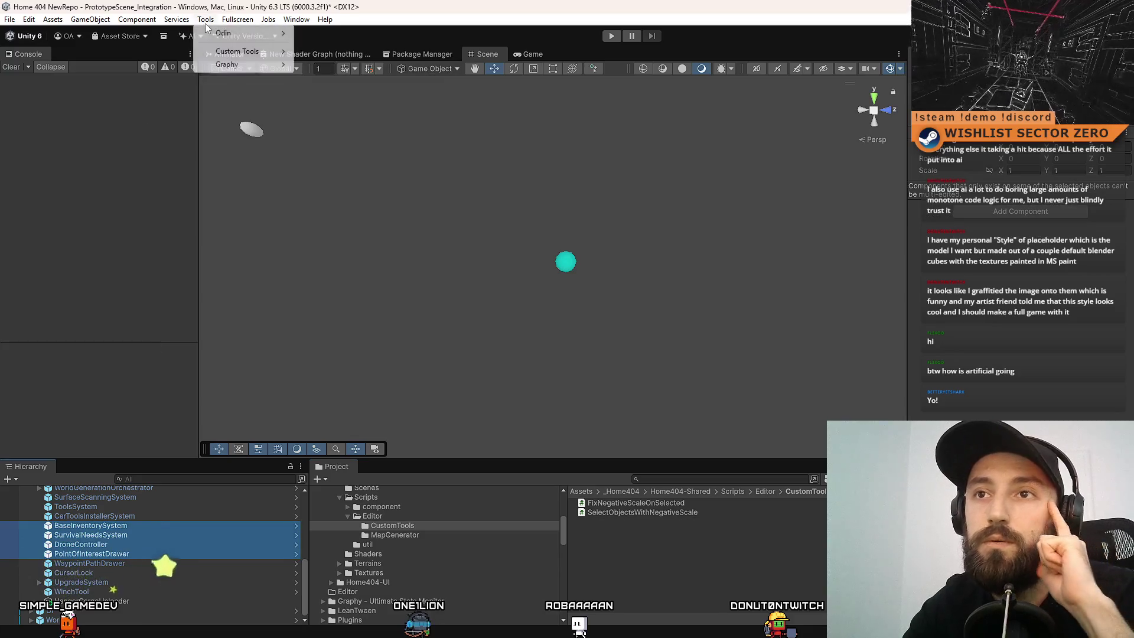
pyautogui.moveTo(256, 58)
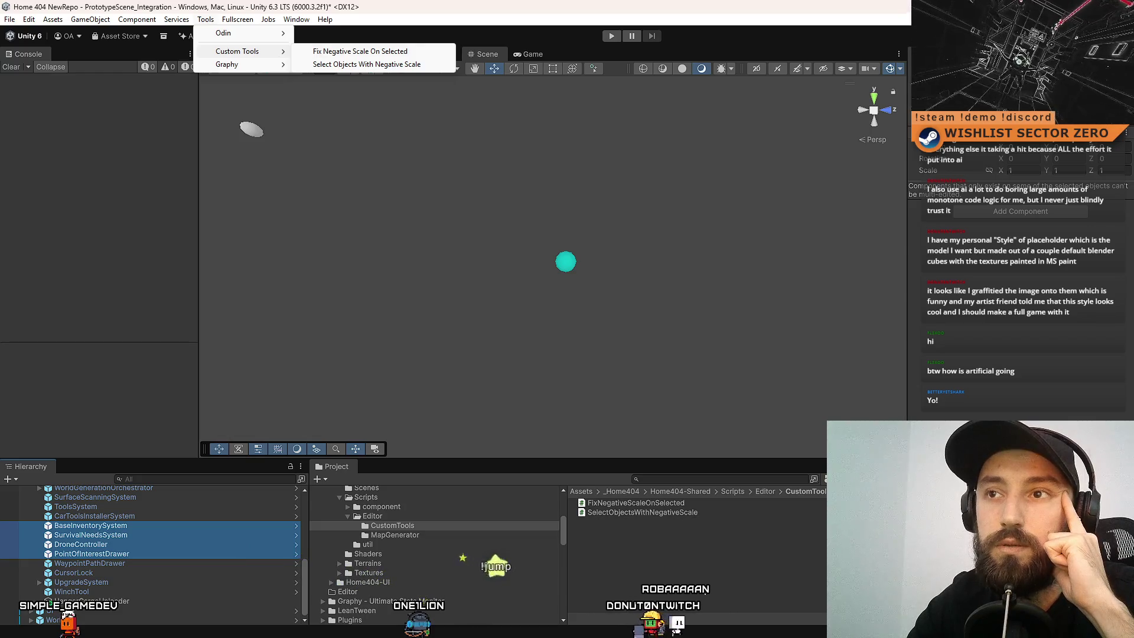
pyautogui.click(366, 64)
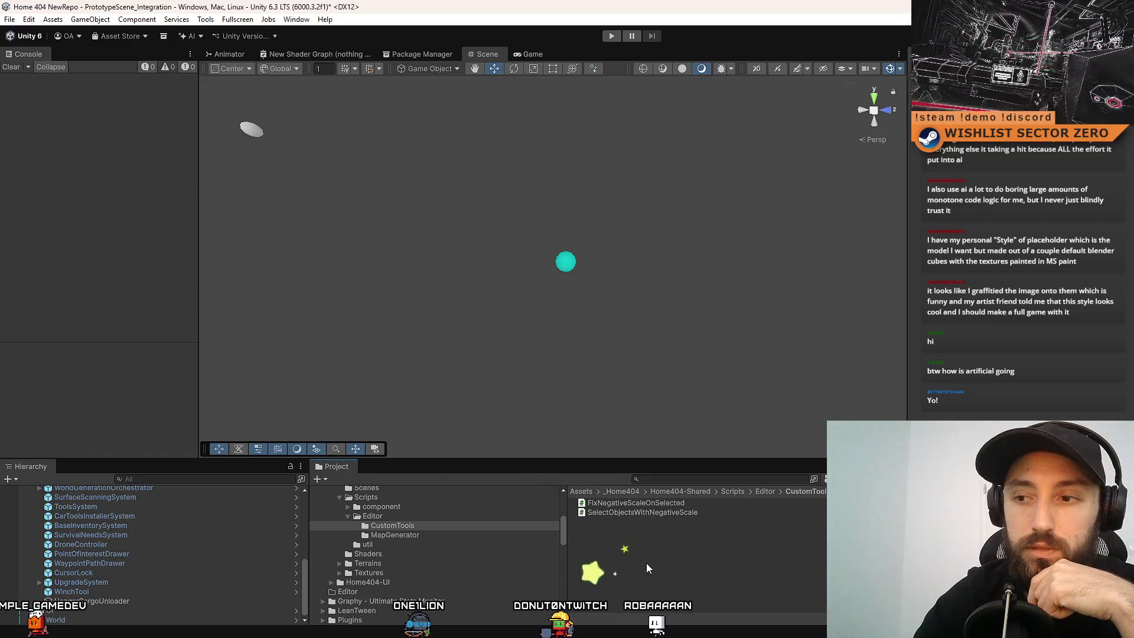
pyautogui.scroll(10, 513, 565)
# Save the Unity project from the File menu.
pyautogui.click(10, 19)
pyautogui.click(9, 18)
pyautogui.click(10, 20)
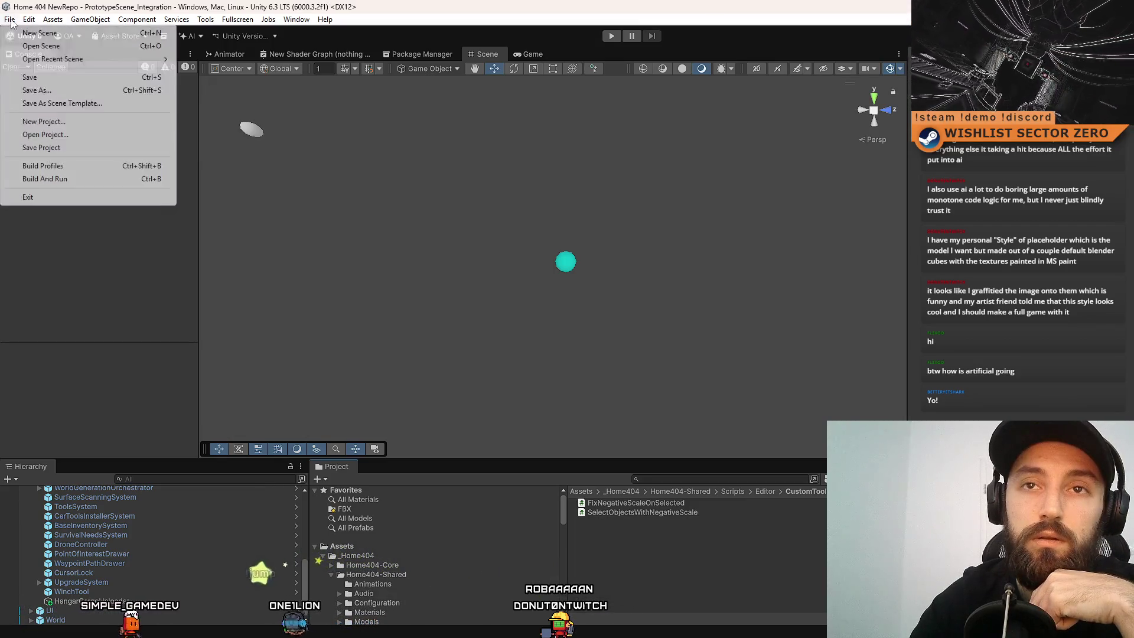
pyautogui.click(13, 148)
# In SourceTree, compare the Editor.meta and FixNegativeScaleOnSelected.cs diffs.
pyautogui.hotkey('alt', 'Tab')
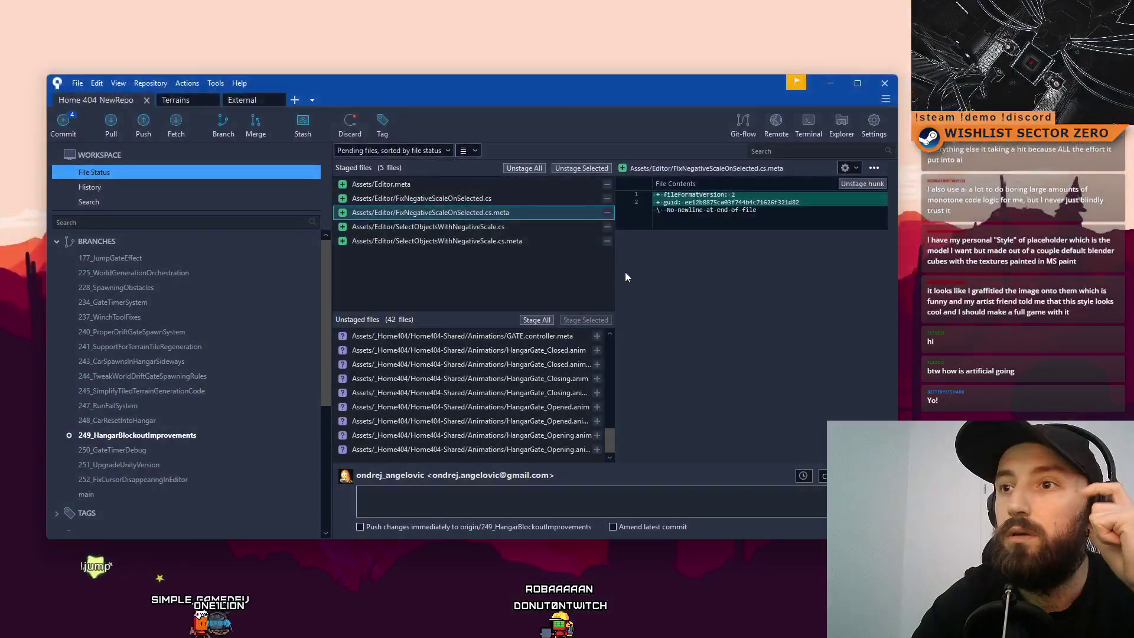
pyautogui.moveTo(414, 79); pyautogui.dragTo(502, 83)
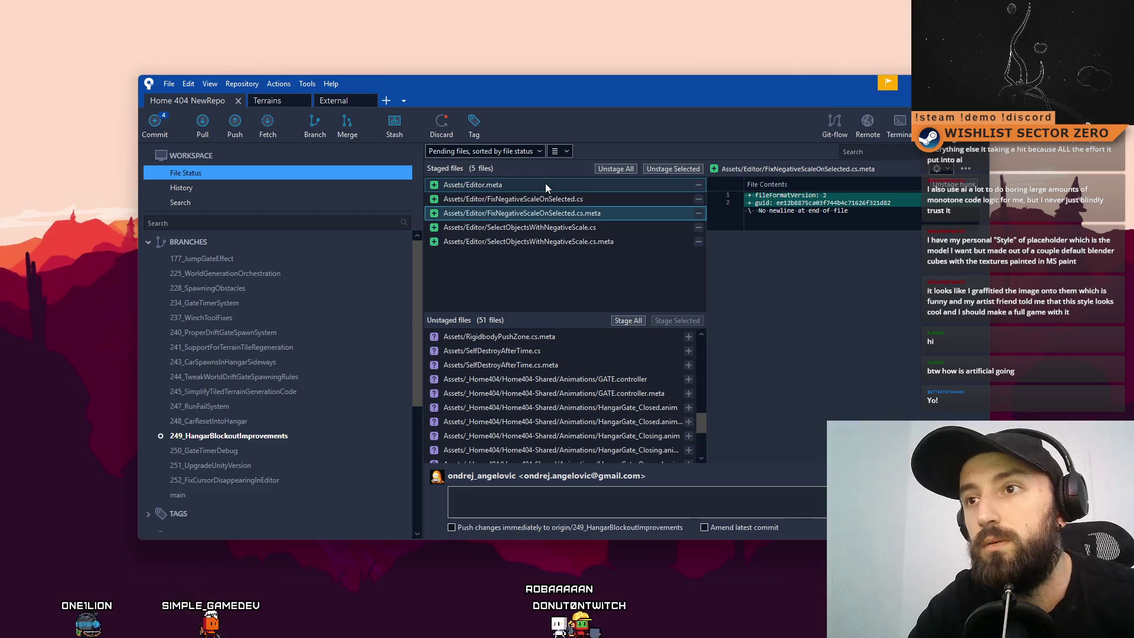
pyautogui.click(545, 184)
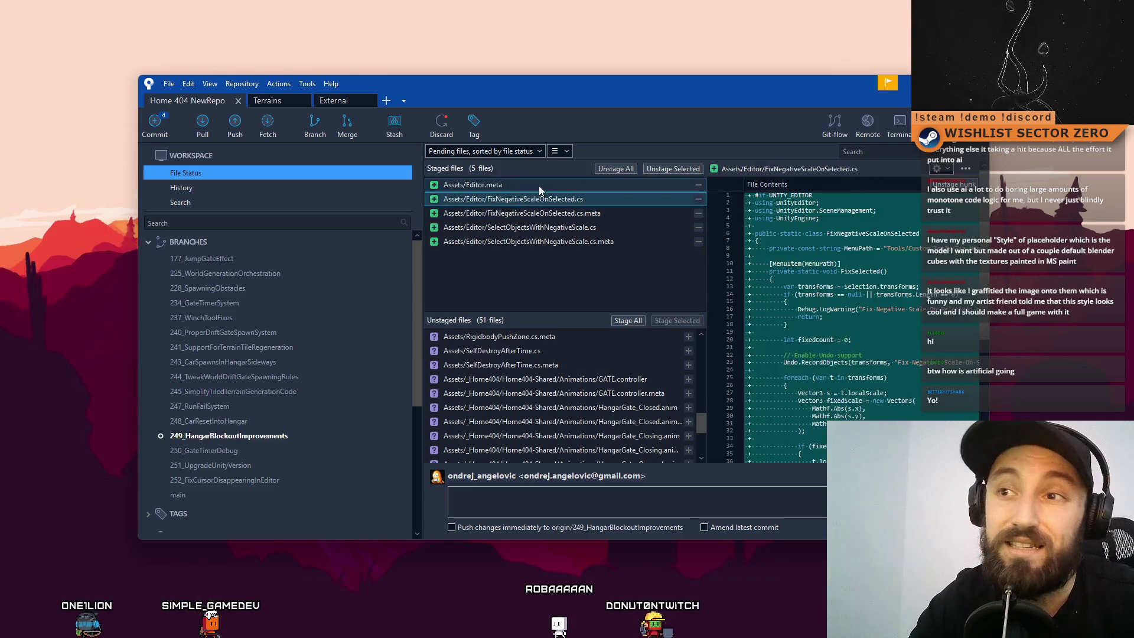
pyautogui.click(529, 199)
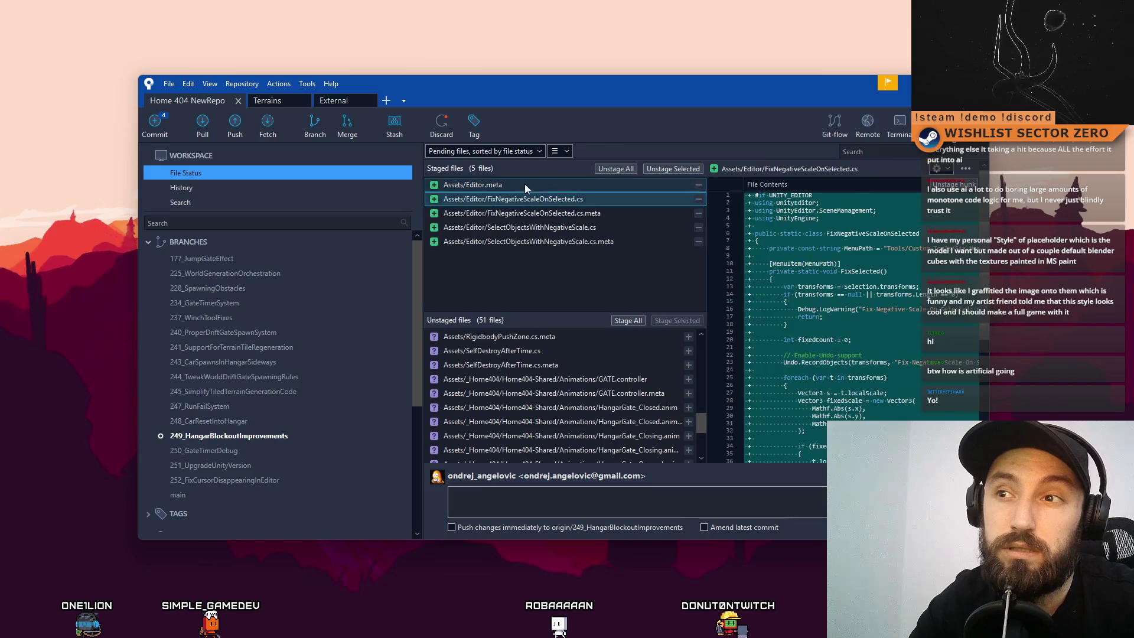
pyautogui.click(524, 184)
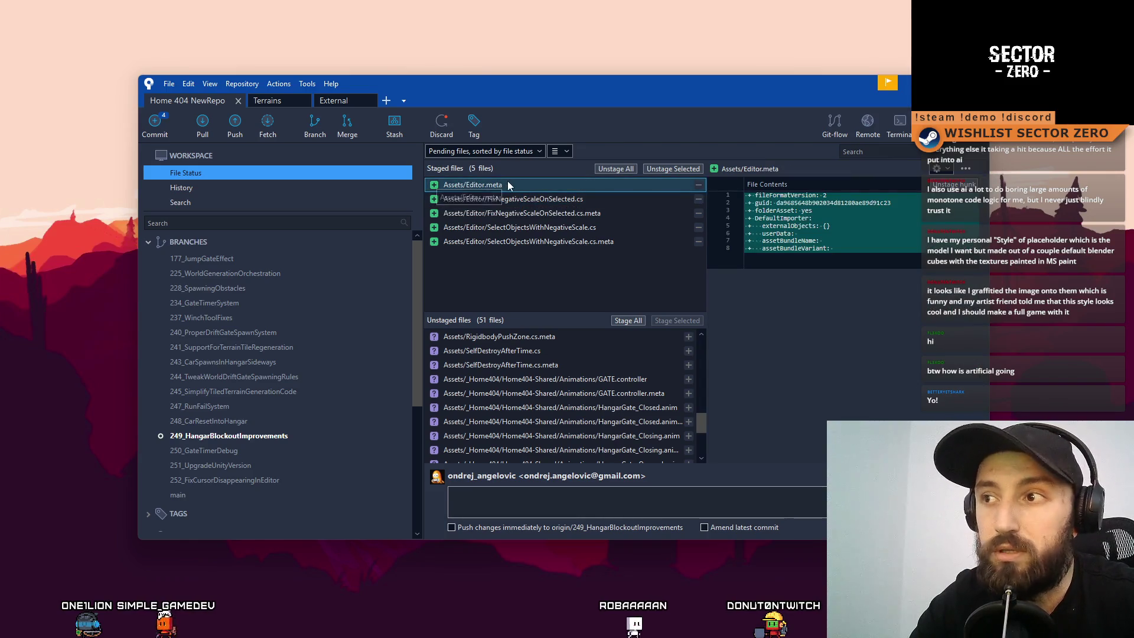
pyautogui.click(504, 199)
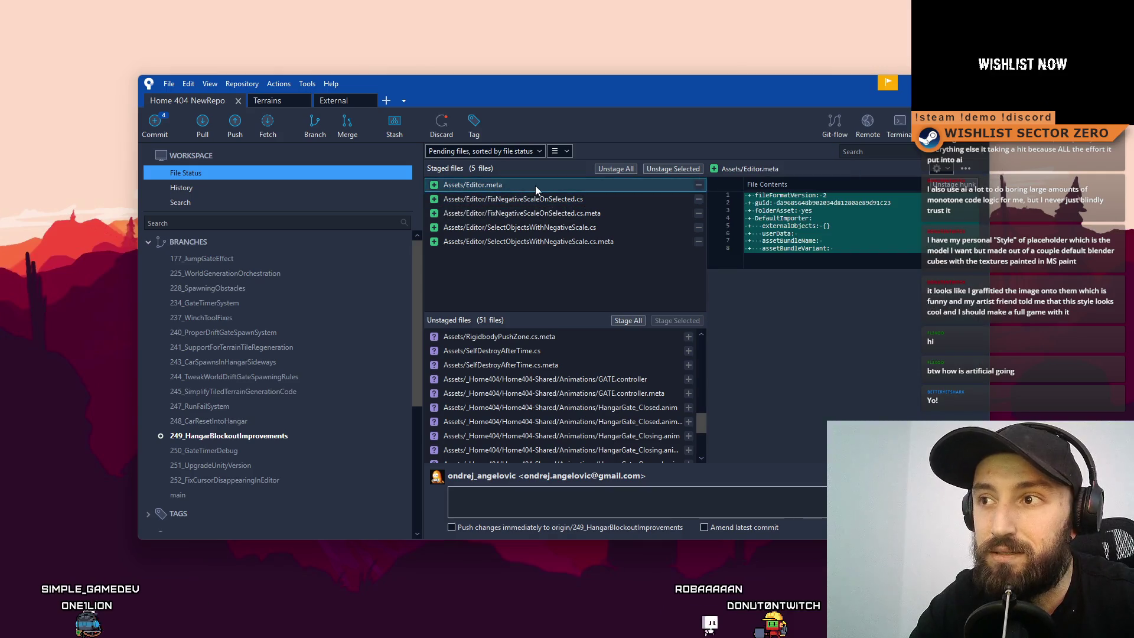
# Remove Assets/Editor.meta from the changes.
pyautogui.rightClick(535, 185)
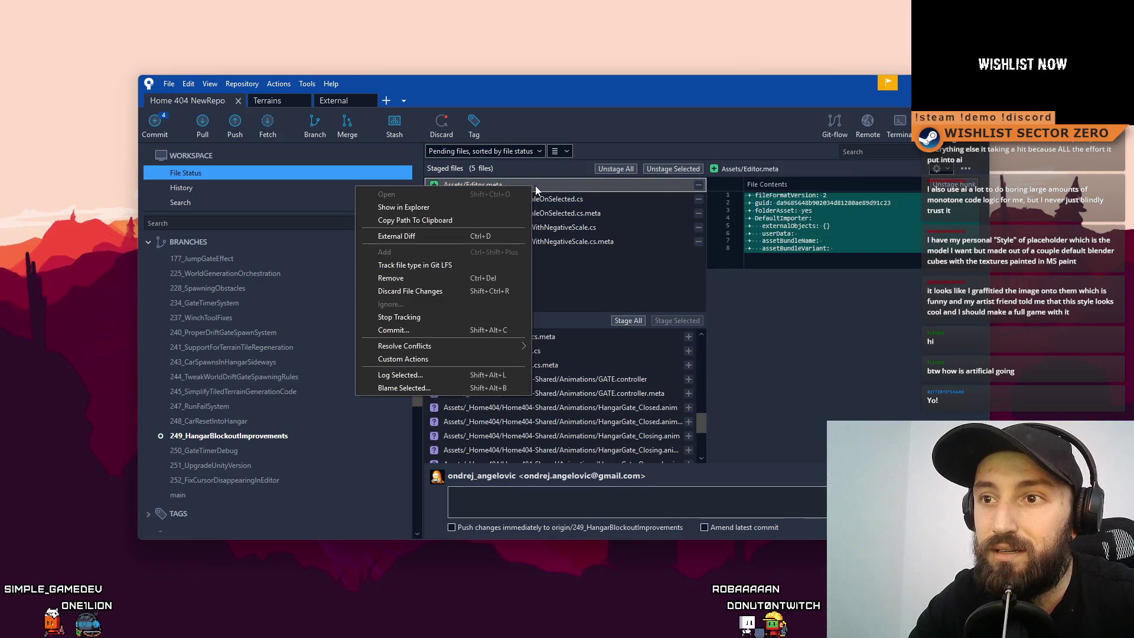
pyautogui.click(438, 277)
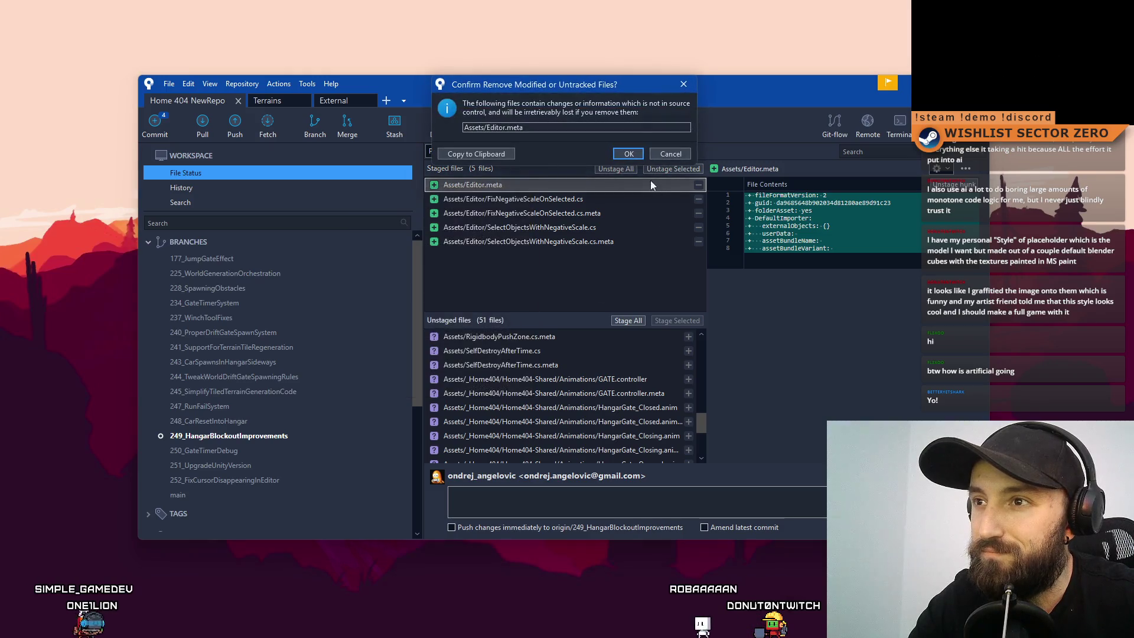
pyautogui.click(628, 154)
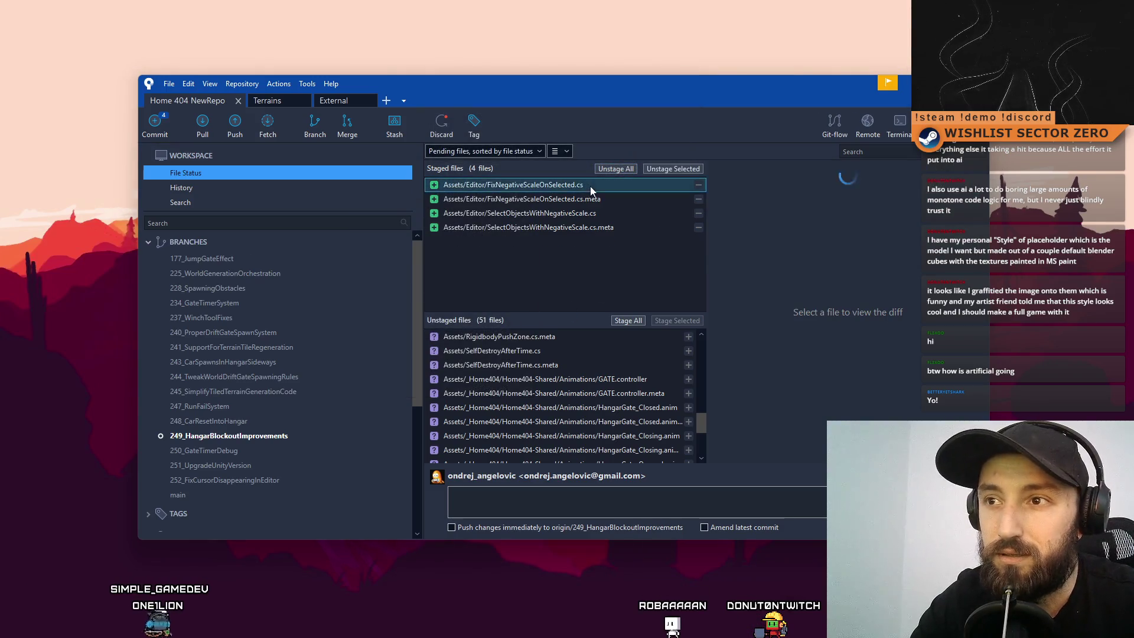
# Stage the five unstaged CustomTools files alongside the four already-staged scripts.
pyautogui.moveTo(607, 191); pyautogui.dragTo(598, 237)
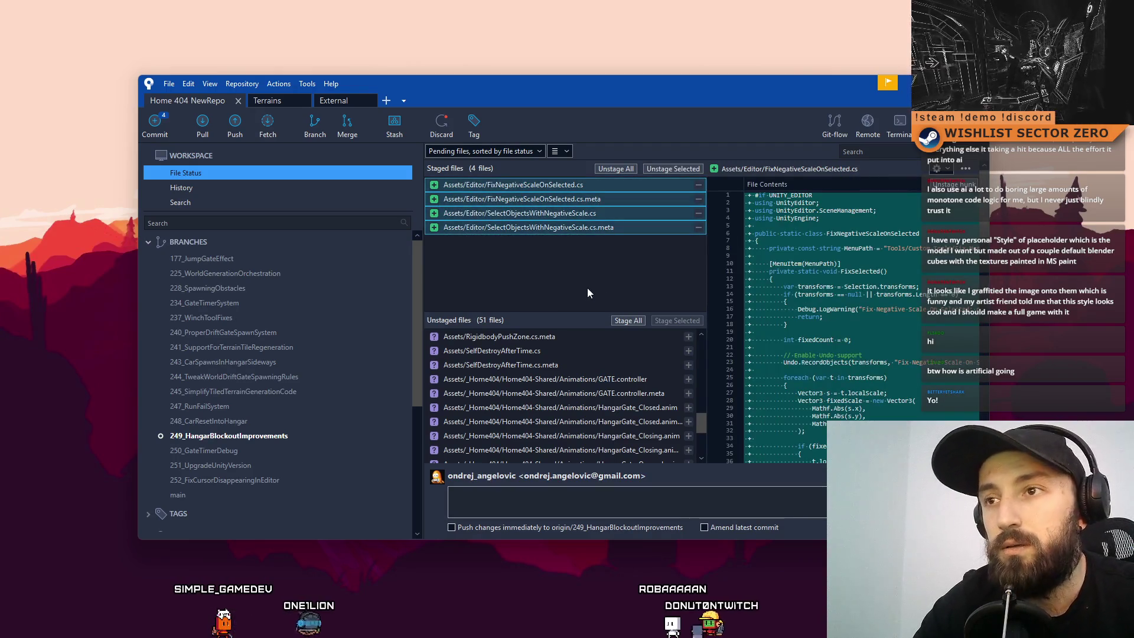
pyautogui.moveTo(598, 185); pyautogui.dragTo(608, 236)
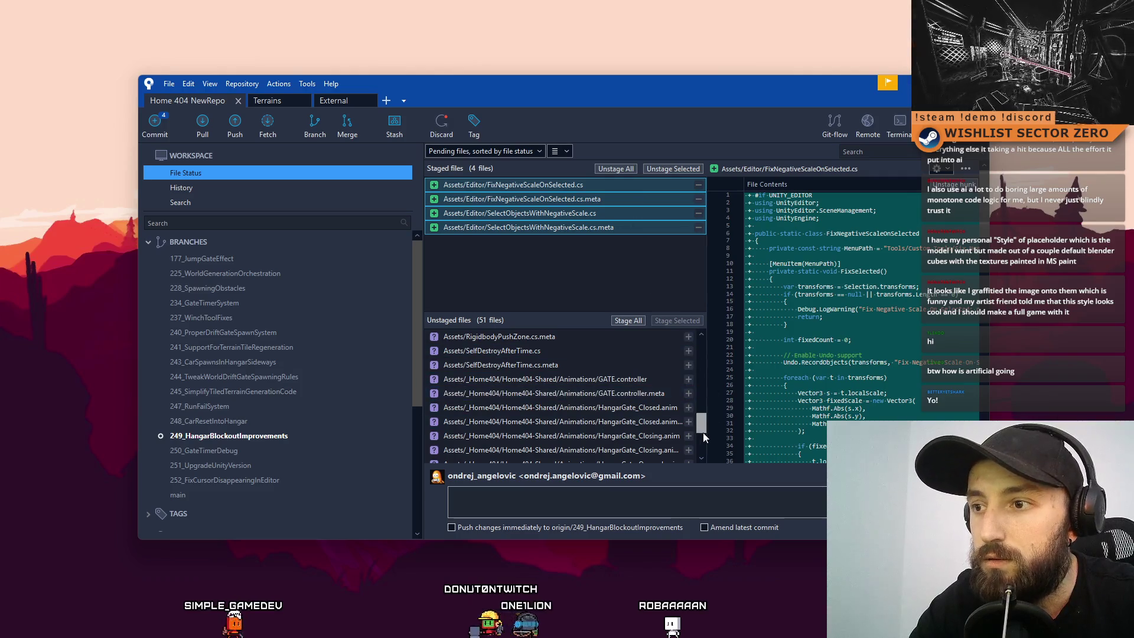
pyautogui.scroll(-3, 691, 425)
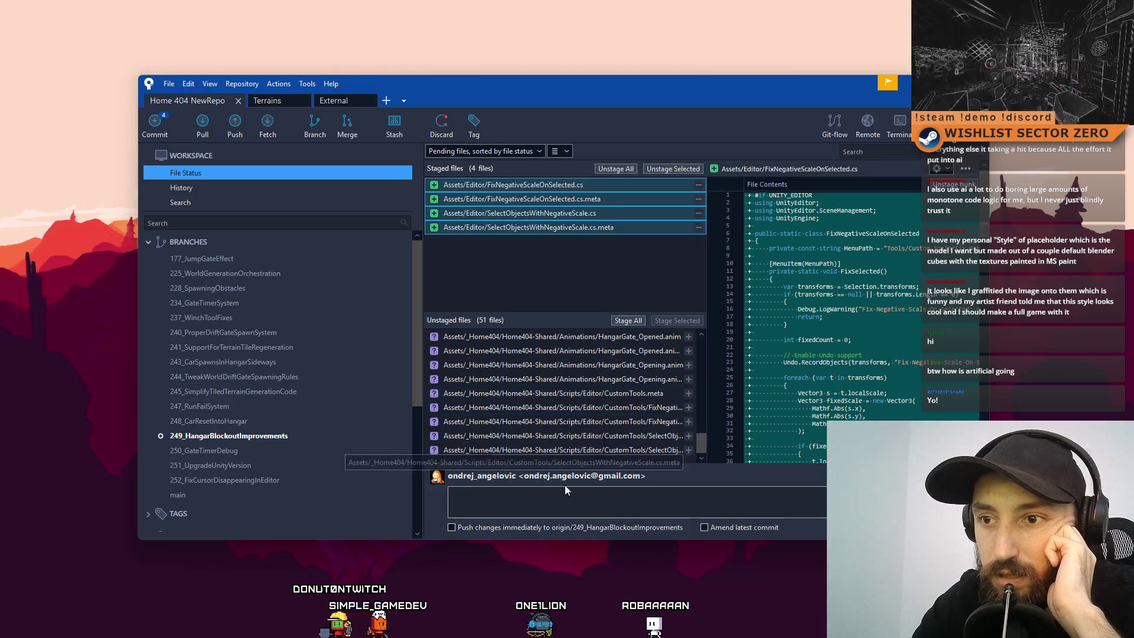
pyautogui.click(651, 395)
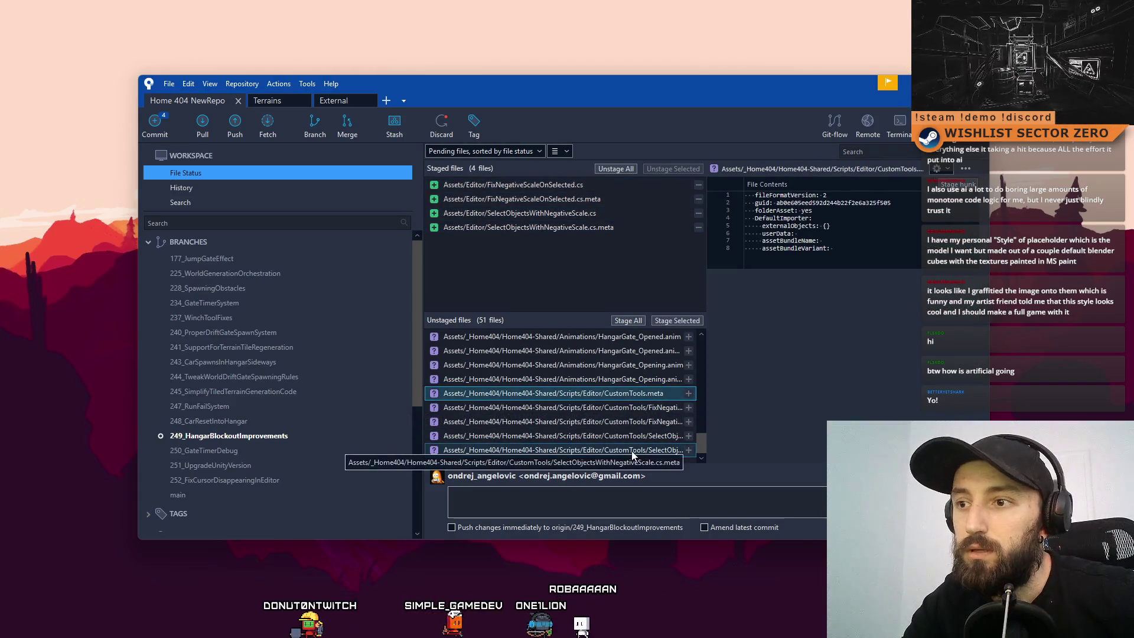
pyautogui.keyDown('shift'); pyautogui.click(672, 451); pyautogui.keyUp('shift')
pyautogui.click(679, 320)
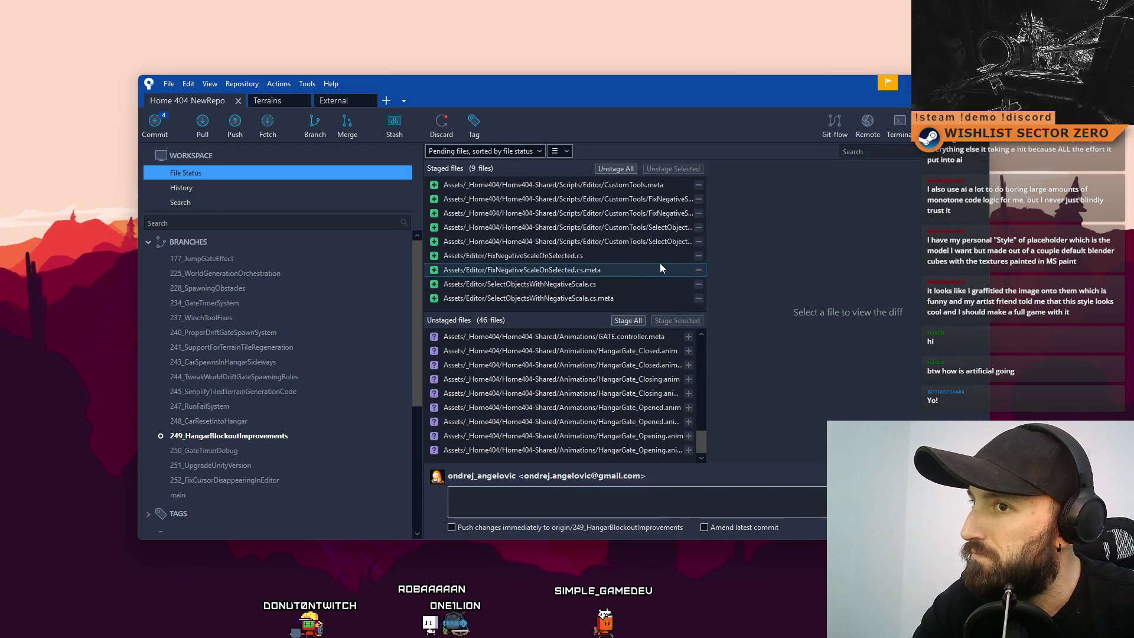
pyautogui.click(660, 259)
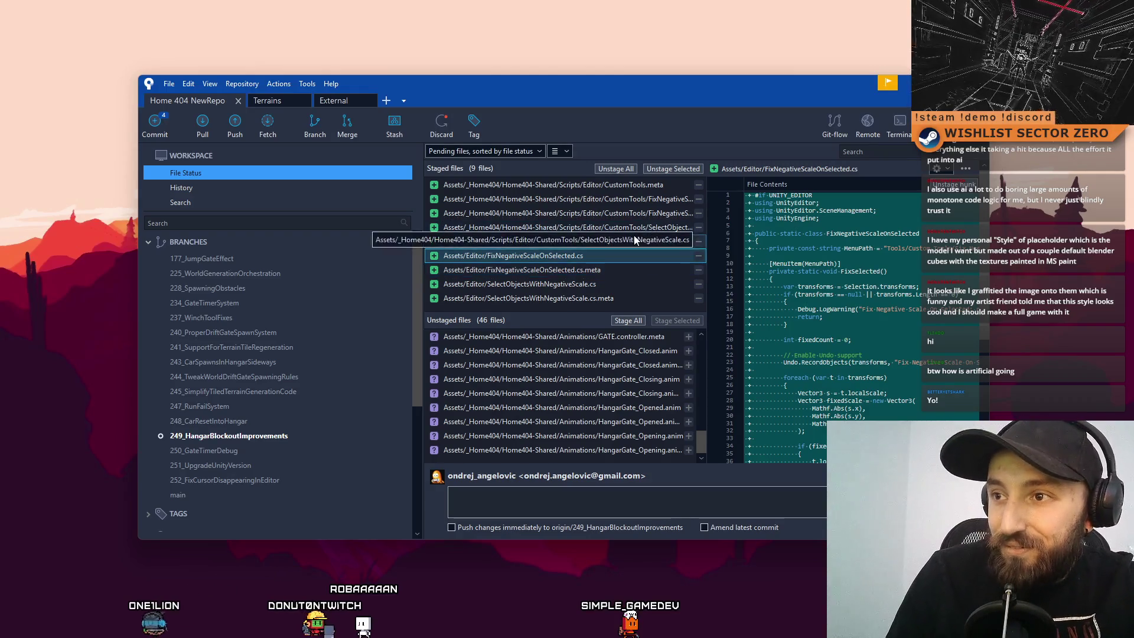
# Compare the CustomTools SelectObjects files with the loose FixNegativeScaleOnSelected and SelectObjectsWithNegativeScale code.
pyautogui.click(635, 241)
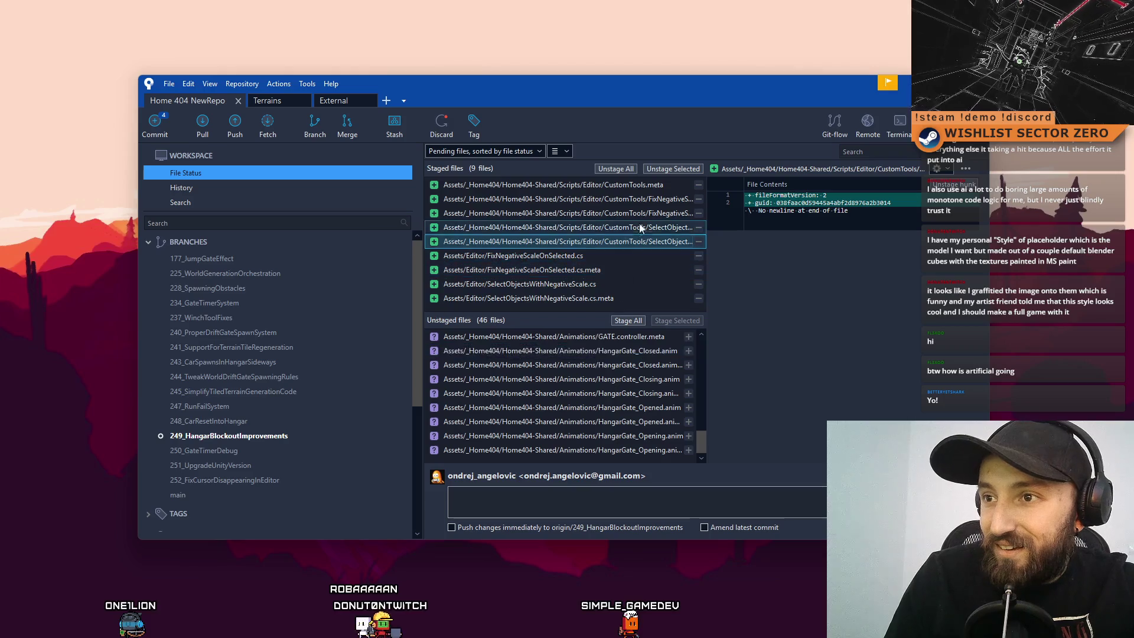
pyautogui.click(587, 257)
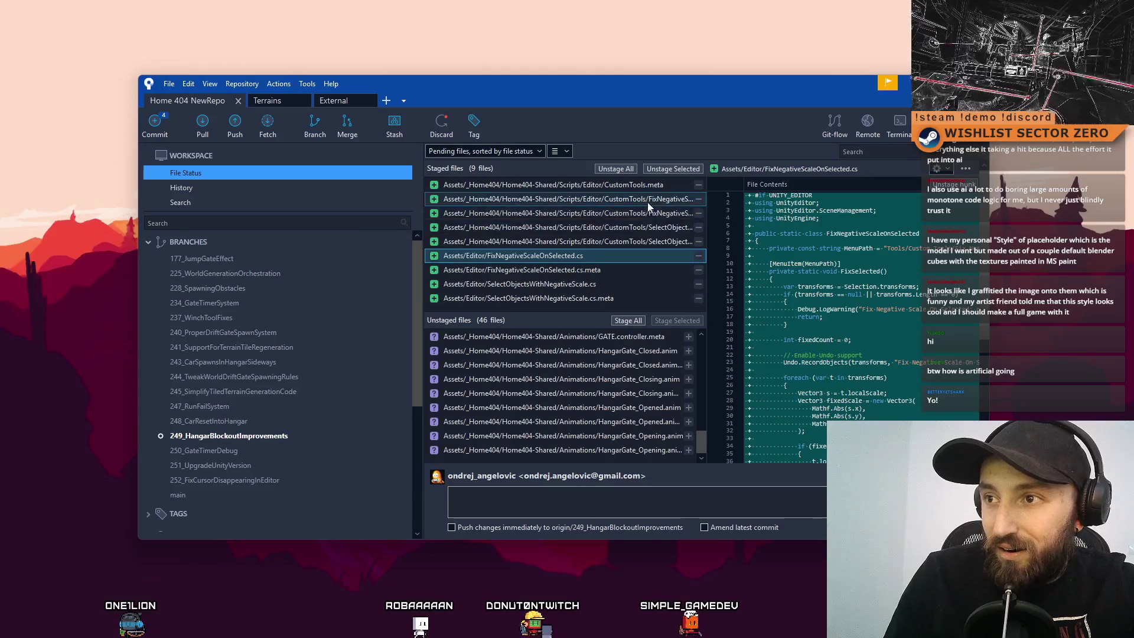
pyautogui.click(621, 227)
pyautogui.click(614, 255)
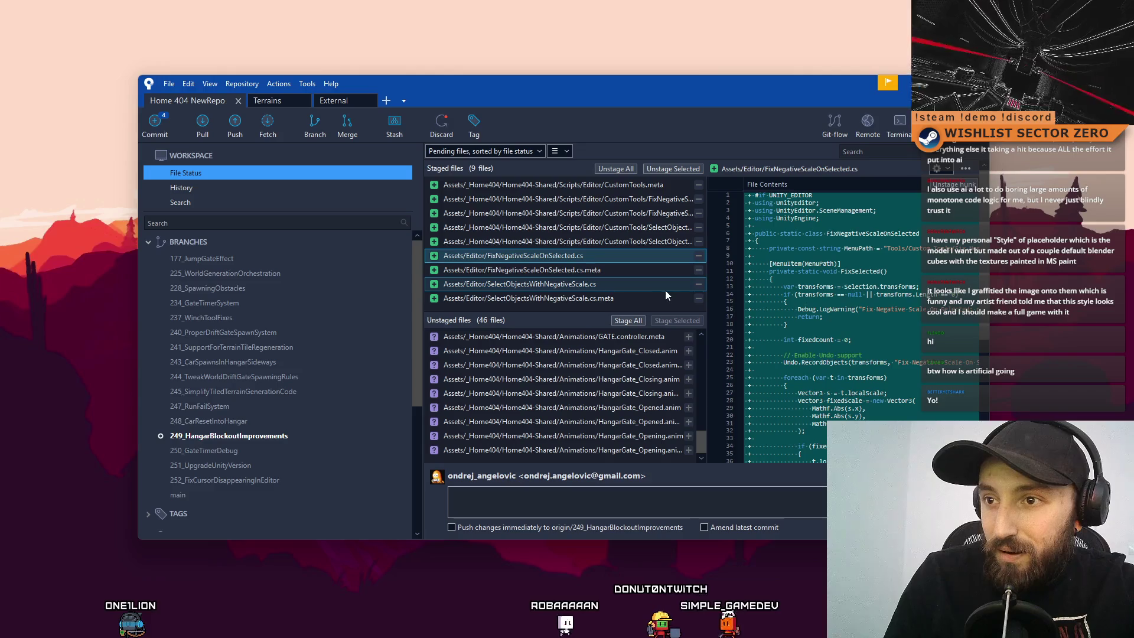
# Discard the four loose Assets/Editor script files.
pyautogui.keyDown('shift'); pyautogui.click(597, 298); pyautogui.keyUp('shift')
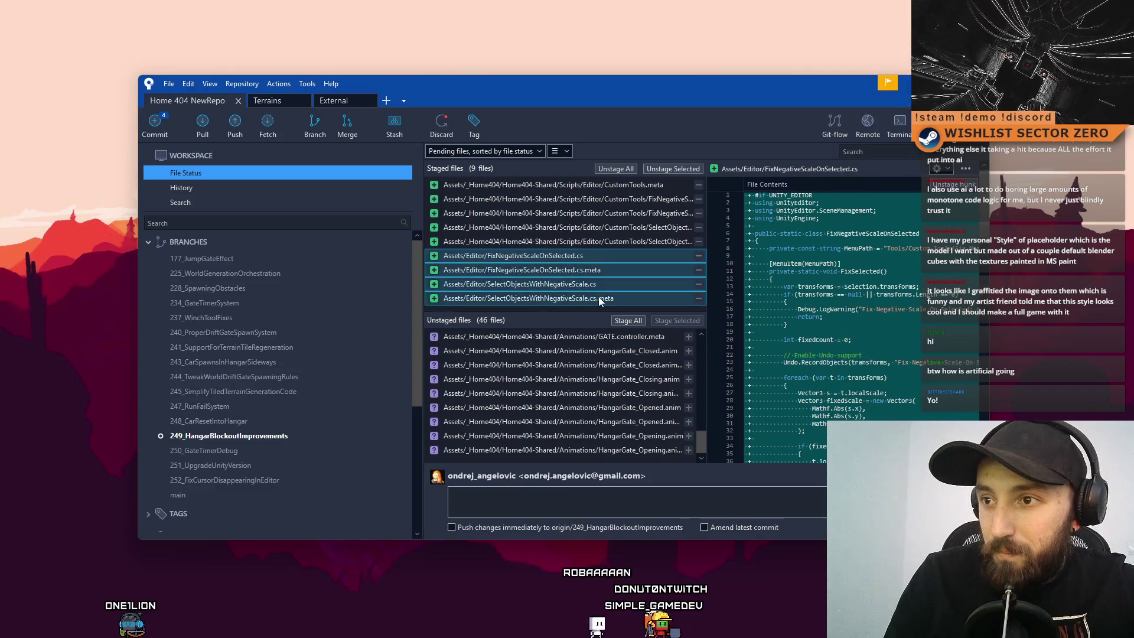
pyautogui.rightClick(598, 296)
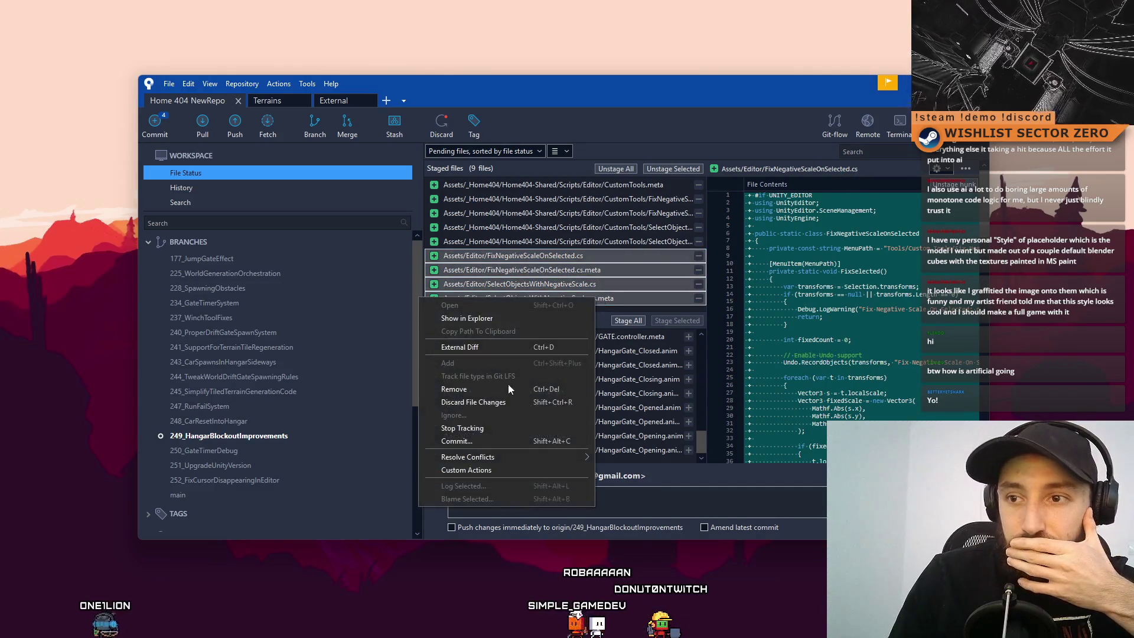
pyautogui.click(502, 406)
pyautogui.click(635, 171)
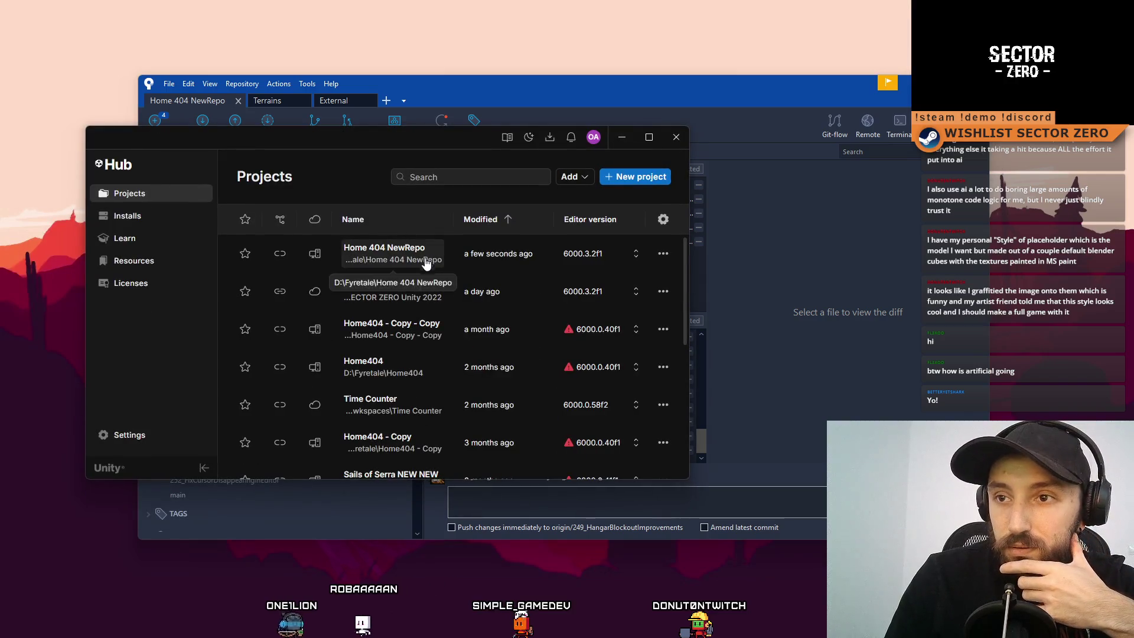
# Close the Unity Hub projects list window.
pyautogui.click(676, 137)
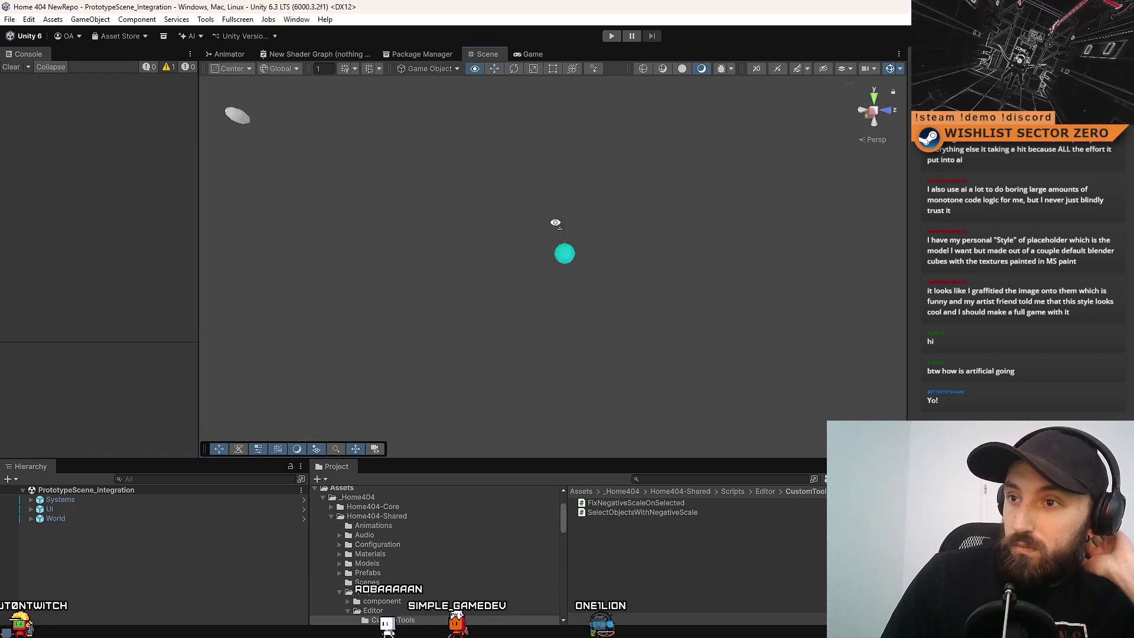
# Confirm the new negative-scale tools appear under Tools > Custom Tools.
pyautogui.click(296, 19)
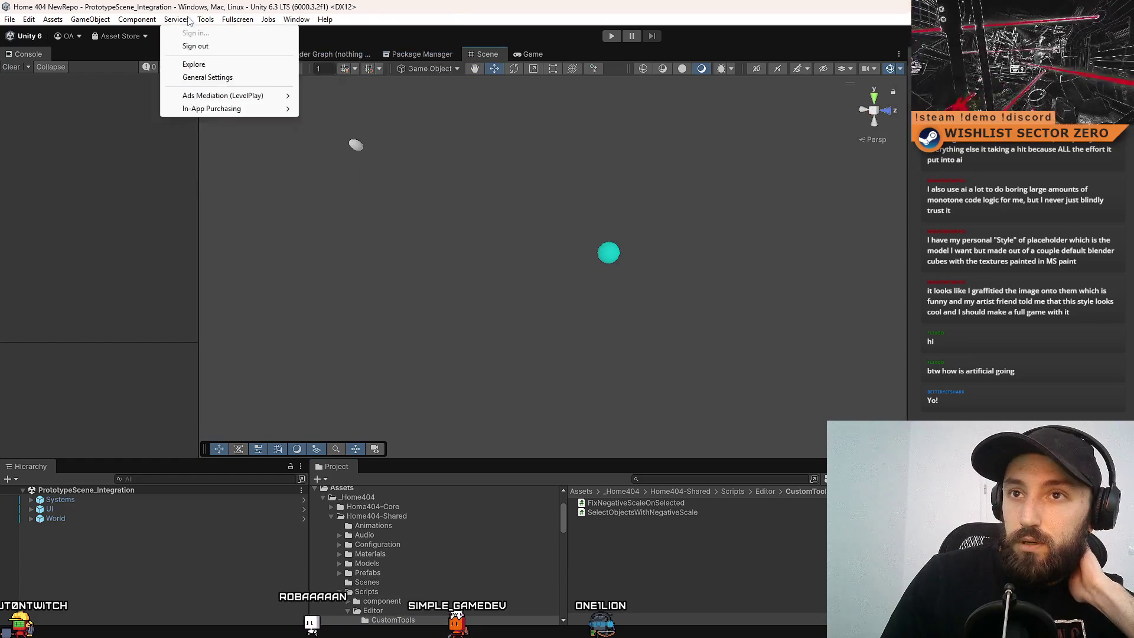
pyautogui.moveTo(236, 51)
pyautogui.click(714, 572)
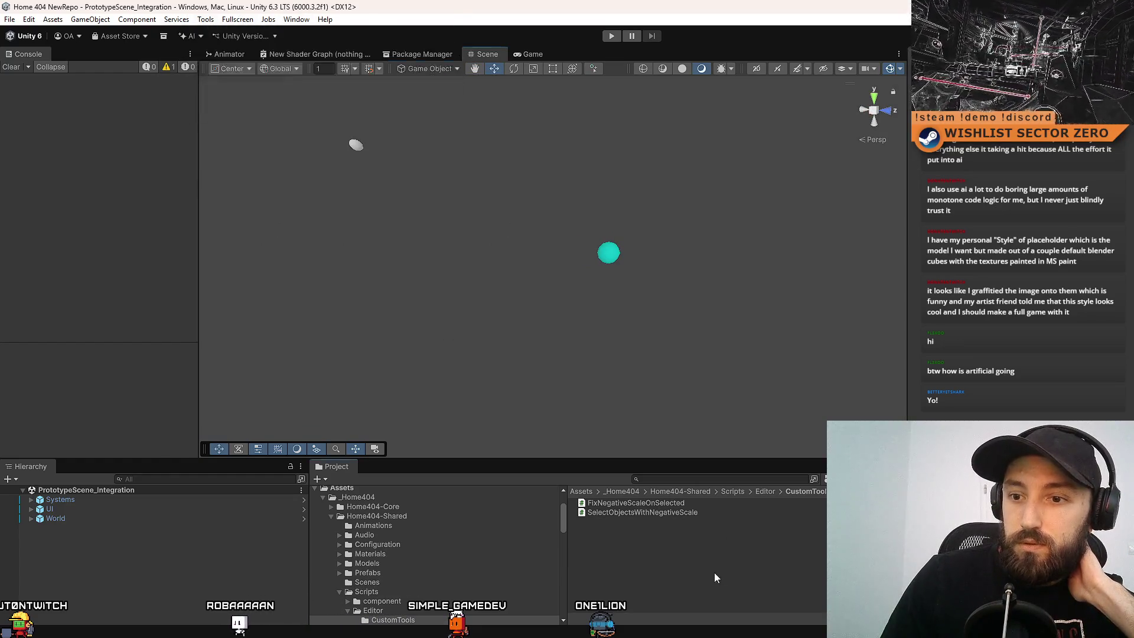
pyautogui.scroll(2, 374, 552)
# Browse the _Home404 folder and the Assets root in the Project window.
pyautogui.click(368, 534)
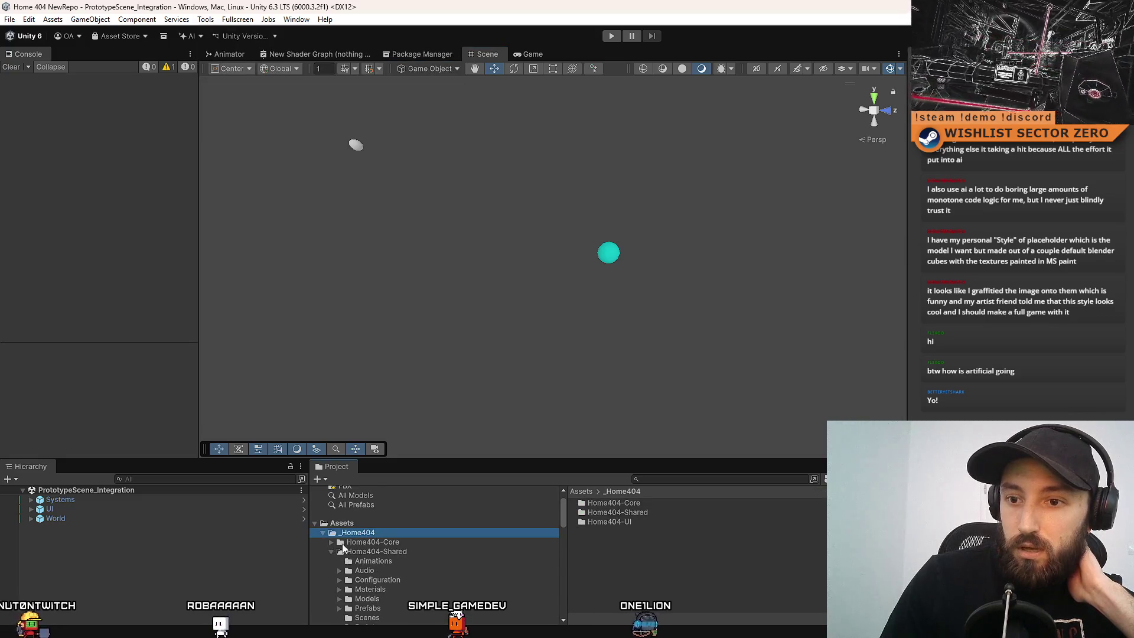
pyautogui.click(581, 491)
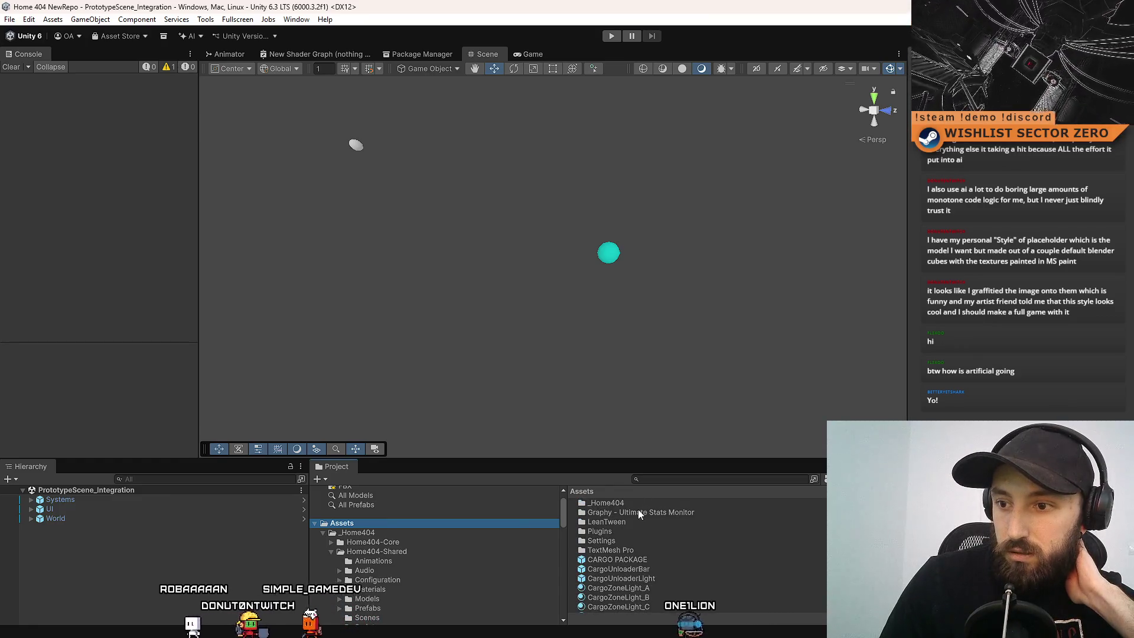
pyautogui.click(324, 532)
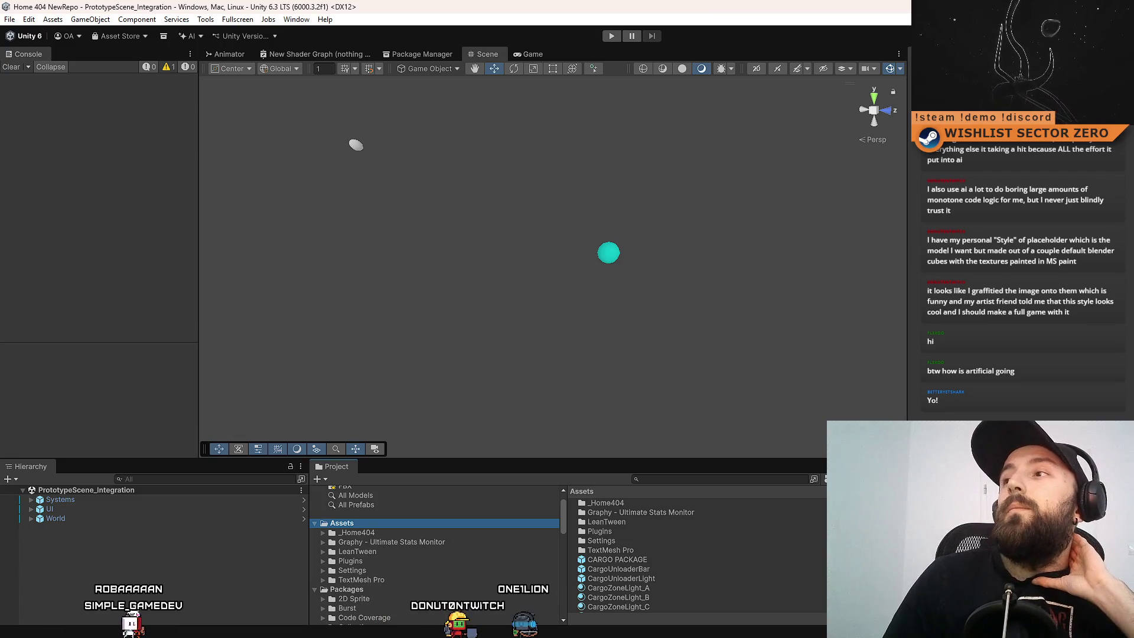
pyautogui.hotkey('alt', 'Tab')
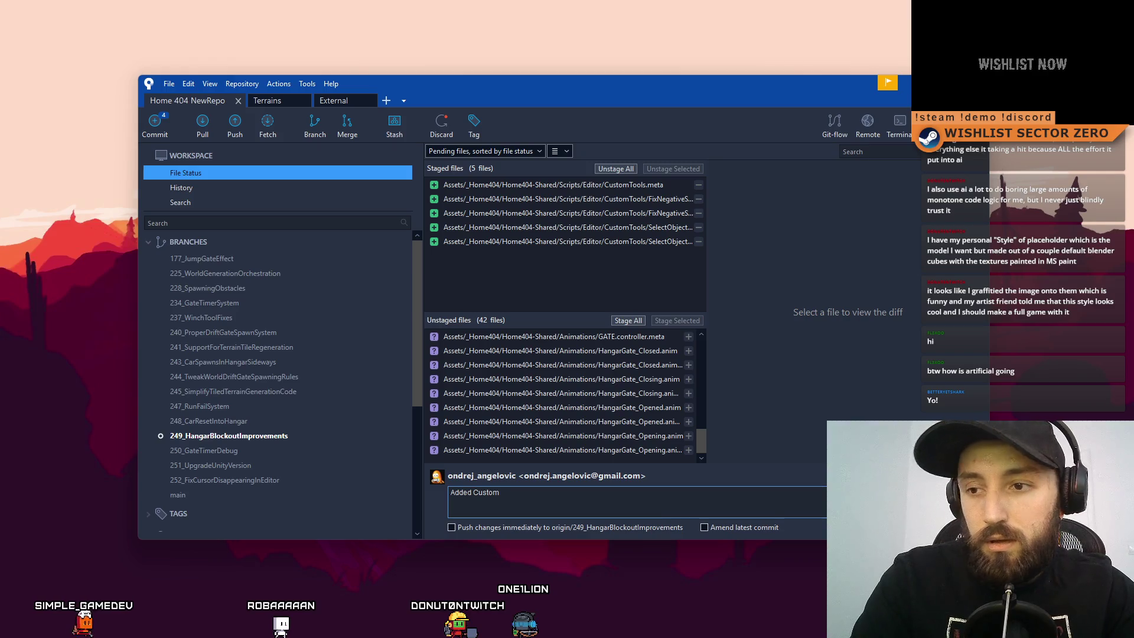
# Commit with message 'Added Custom Editor tools for finding objects with negative scale and auto fixing them', skipping submodules.
pyautogui.write('ls for fixi')
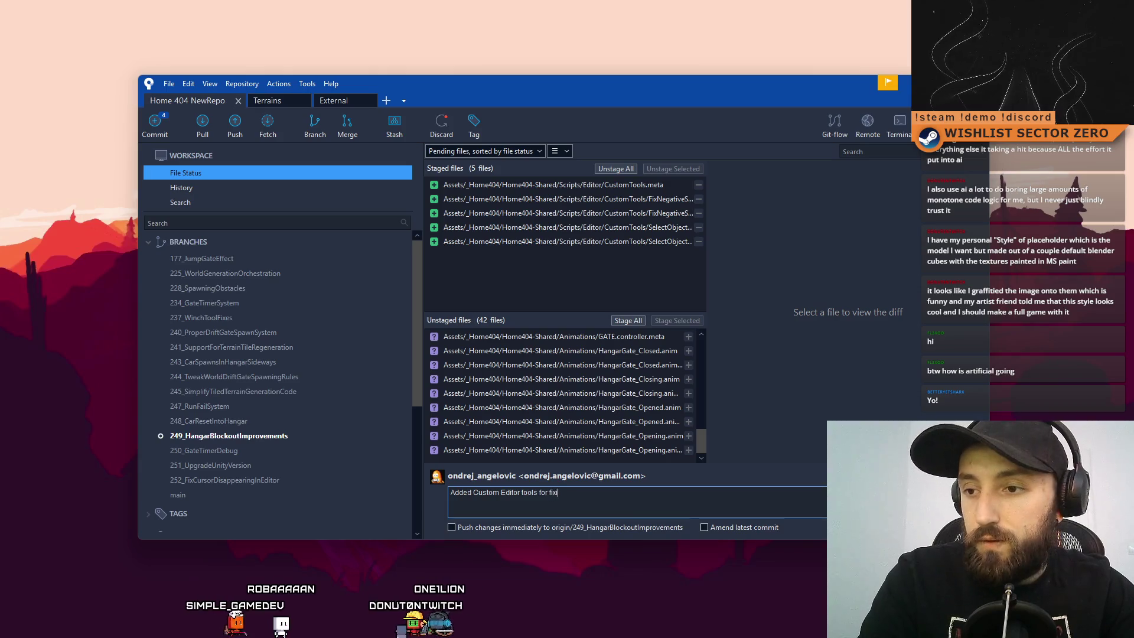
pyautogui.press('BackSpace')
pyautogui.press('BackSpace')
pyautogui.press('BackSpace')
pyautogui.write('finding objects with h')
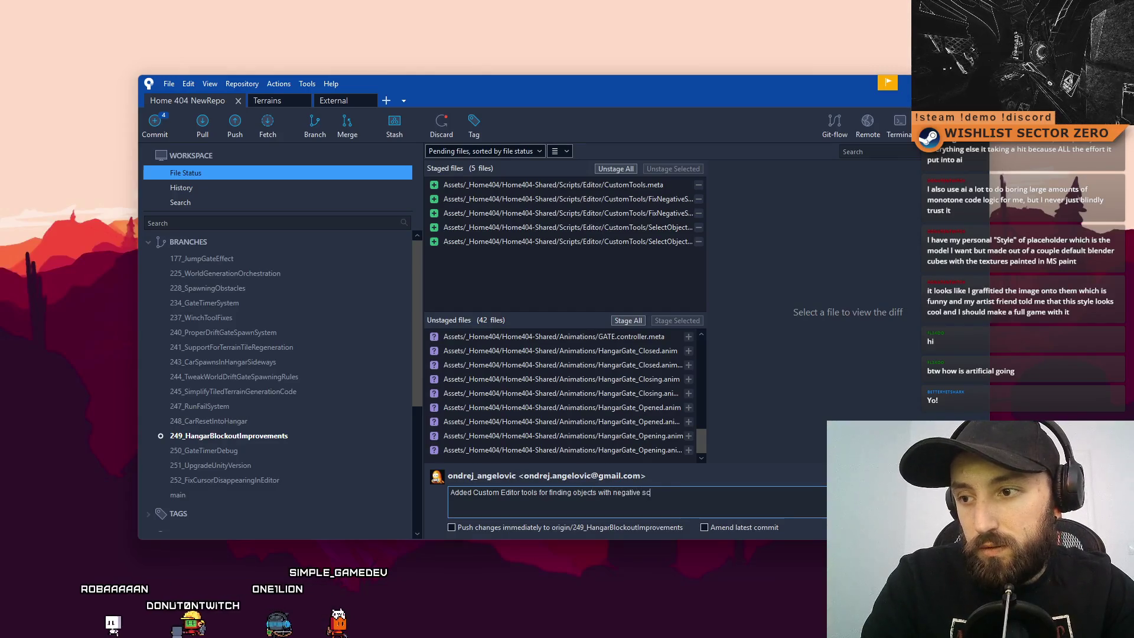
pyautogui.write('and auto fixing them')
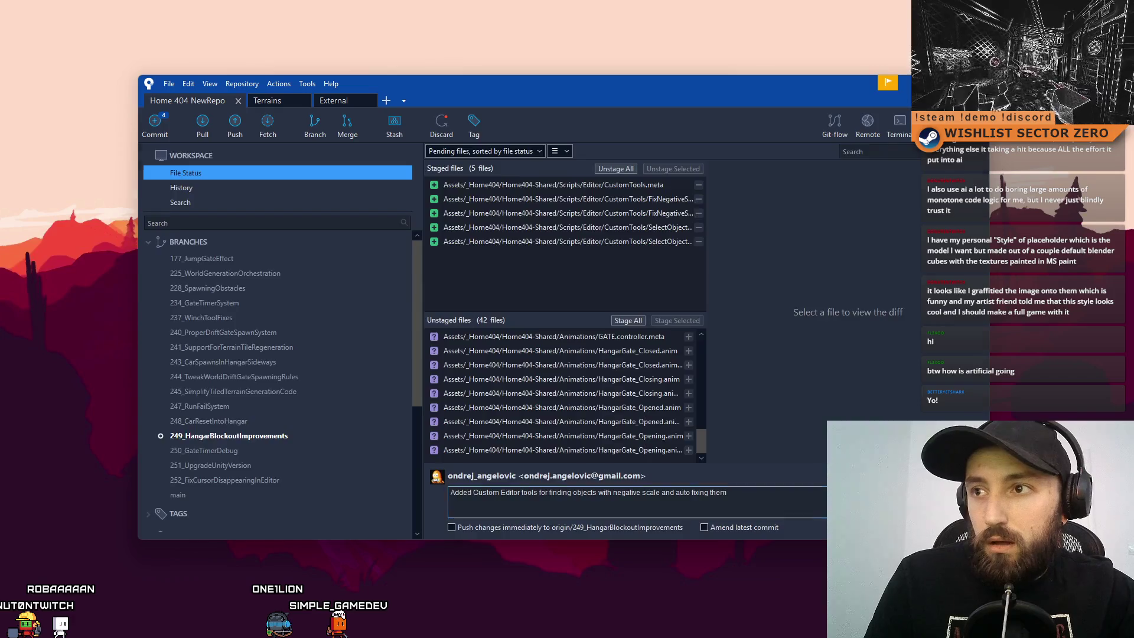
pyautogui.hotkey('ctrl', 'Return')
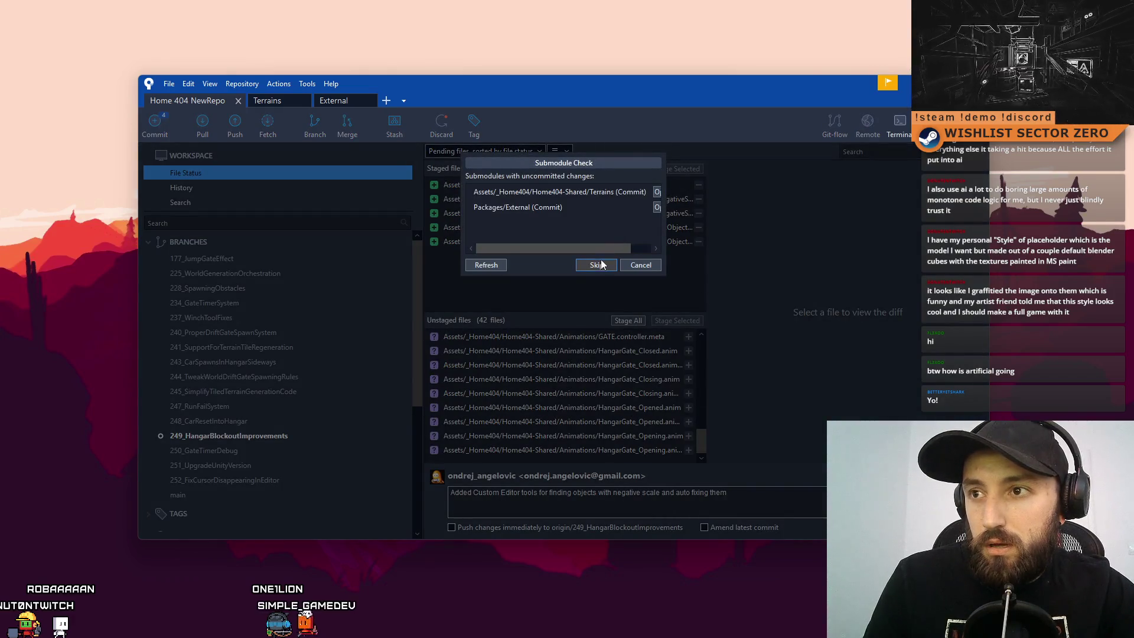
pyautogui.click(597, 265)
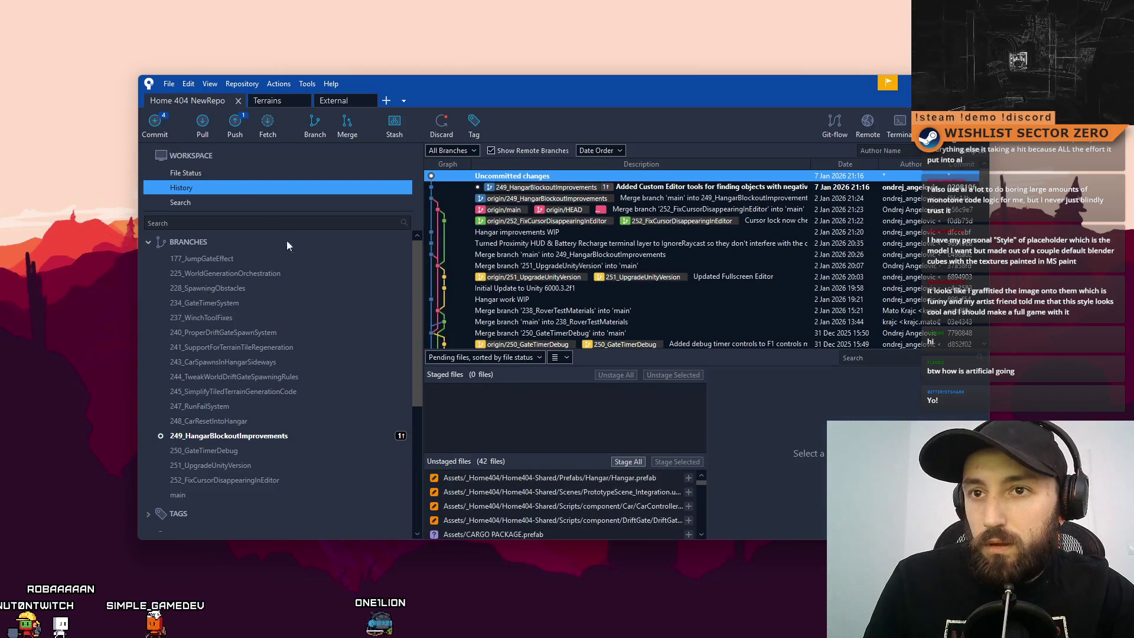
# Maximize SourceTree and view HangarGate_Closed.anim, GATE.controller and GATE.controller.meta contents.
pyautogui.click(201, 173)
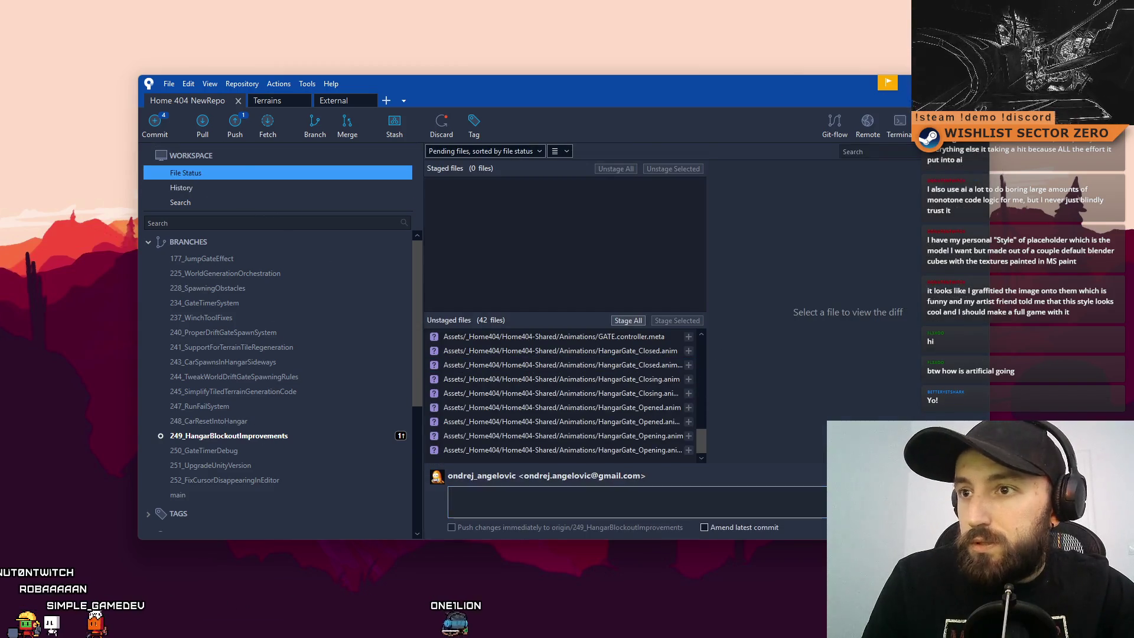
pyautogui.press('super+Up')
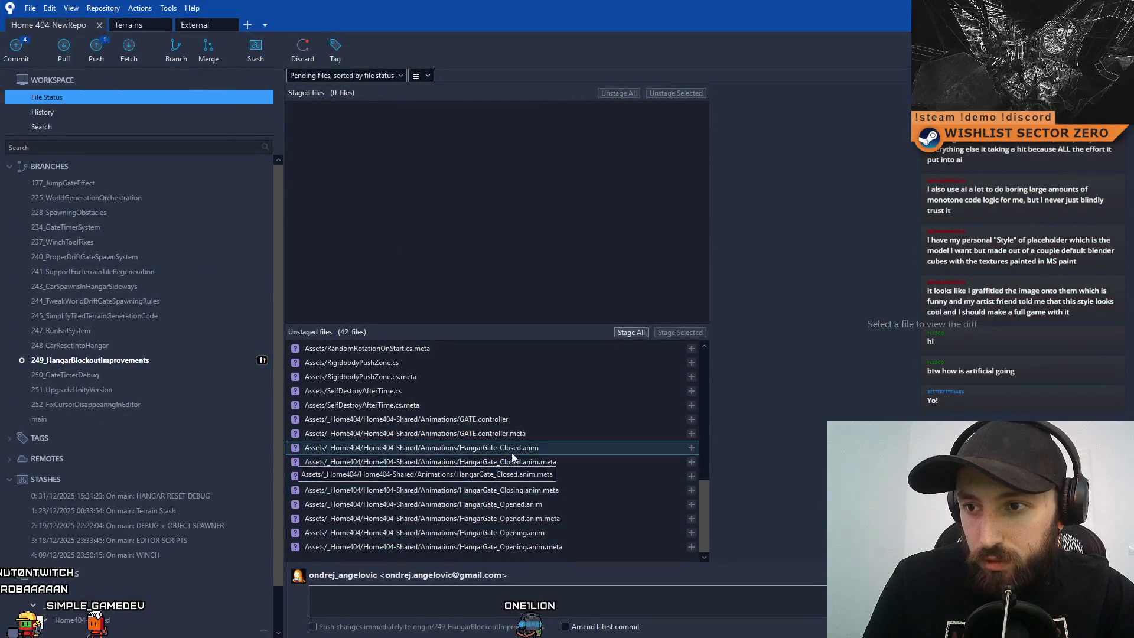
pyautogui.click(509, 447)
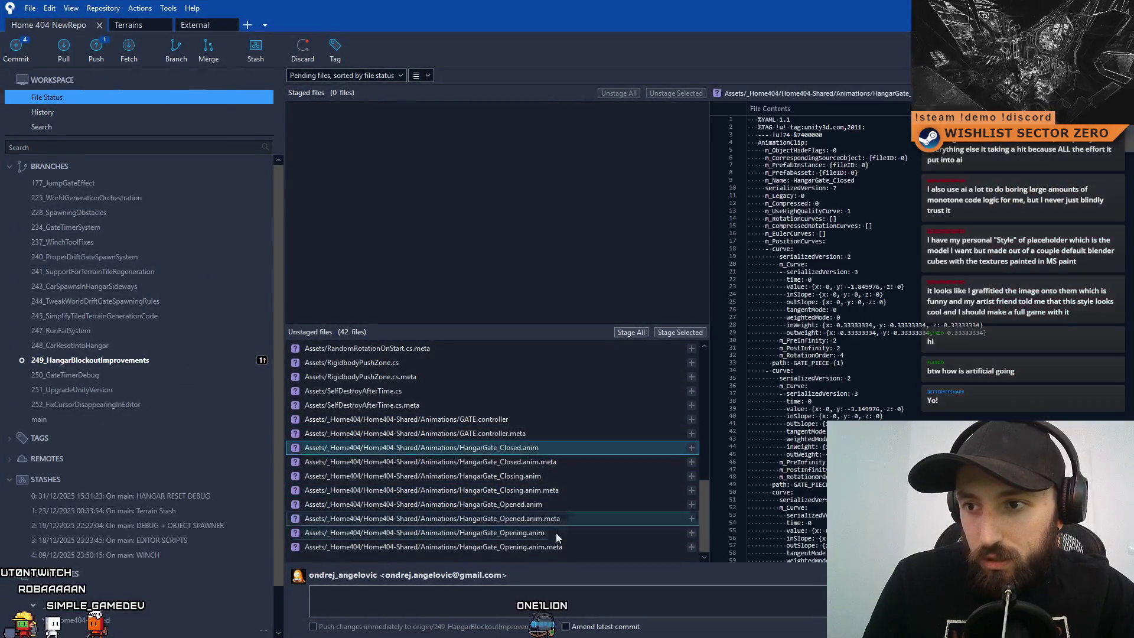
pyautogui.click(486, 420)
pyautogui.click(478, 434)
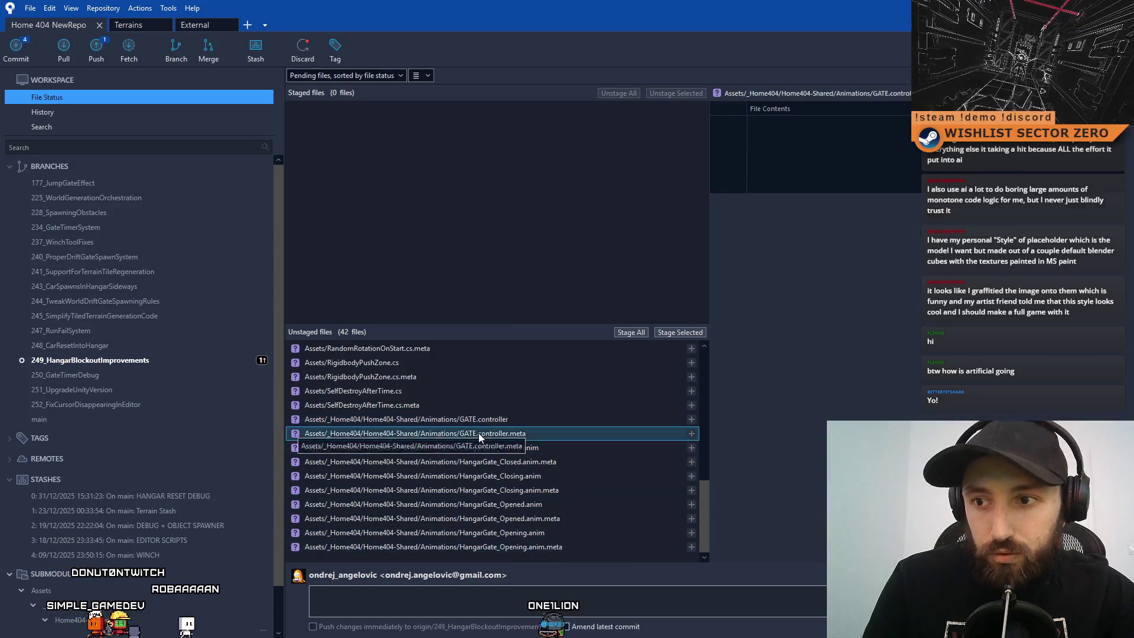
pyautogui.click(568, 452)
pyautogui.click(523, 432)
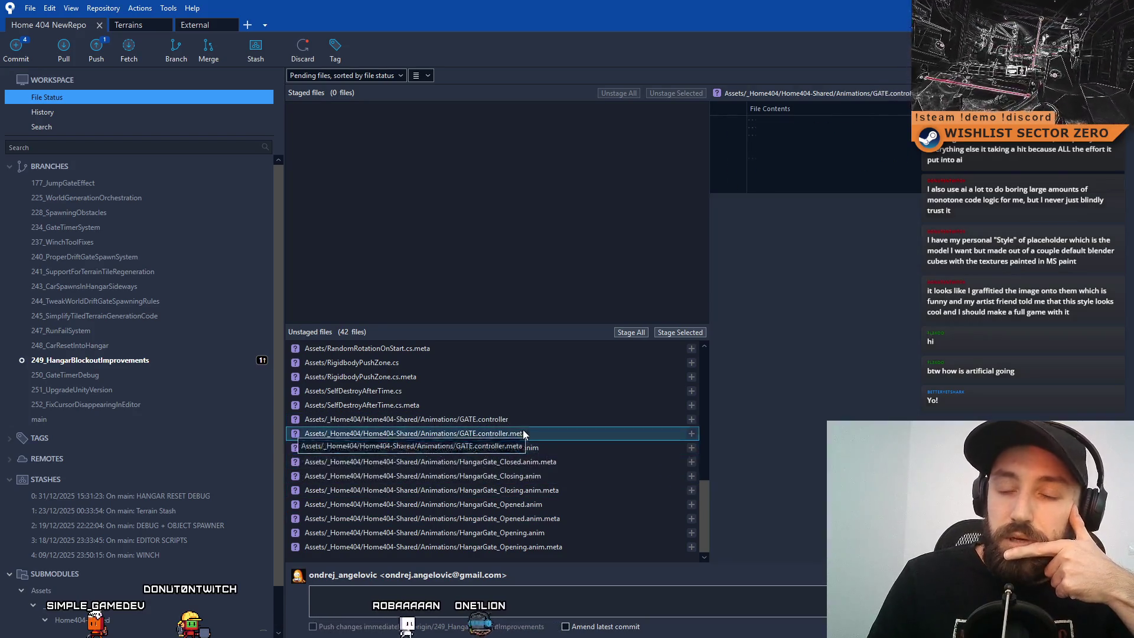
pyautogui.moveTo(704, 499); pyautogui.dragTo(713, 358)
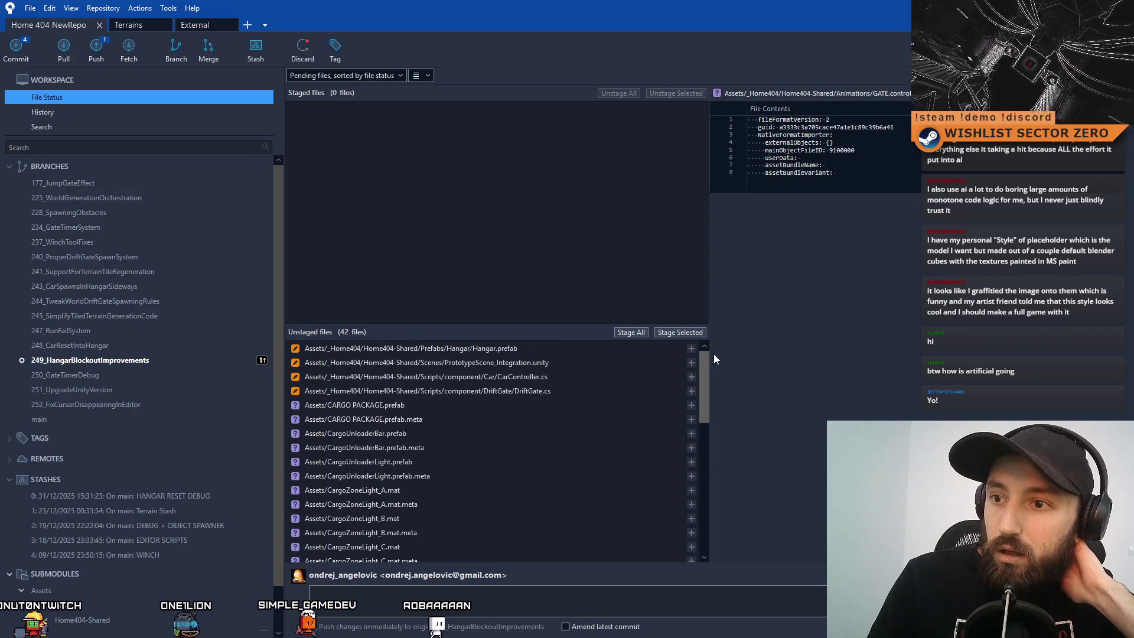
pyautogui.moveTo(714, 353)
pyautogui.mouseDown()
pyautogui.moveTo(745, 524)
pyautogui.moveTo(704, 400)
pyautogui.moveTo(699, 328)
pyautogui.moveTo(704, 532)
pyautogui.mouseUp()
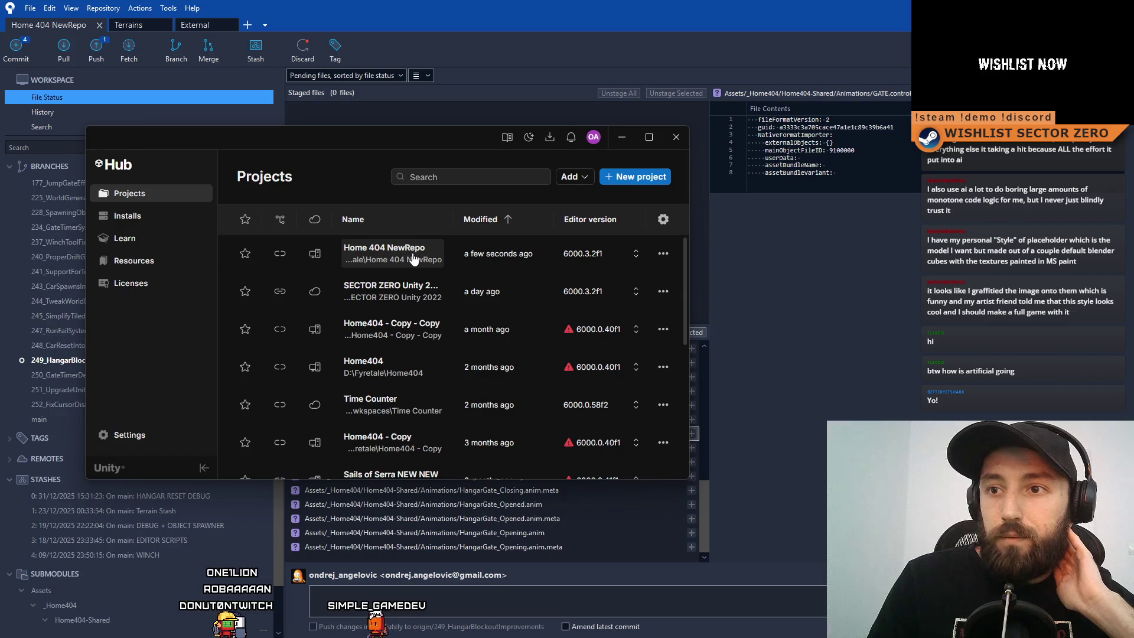
# Launch Home 404 NewRepo from Unity Hub and move the loading window aside.
pyautogui.click(623, 139)
pyautogui.moveTo(329, 285); pyautogui.dragTo(588, 283)
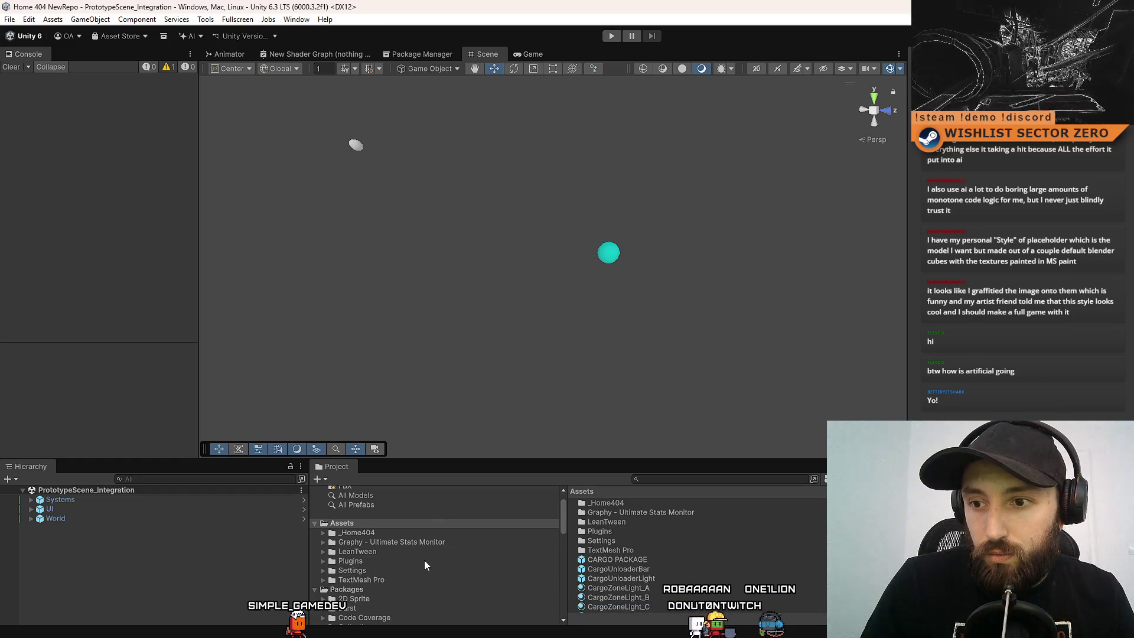
# In _Home404/Home404-Shared/Animations, rename the GATE animator controller to HangarGate.
pyautogui.scroll(-3, 483, 558)
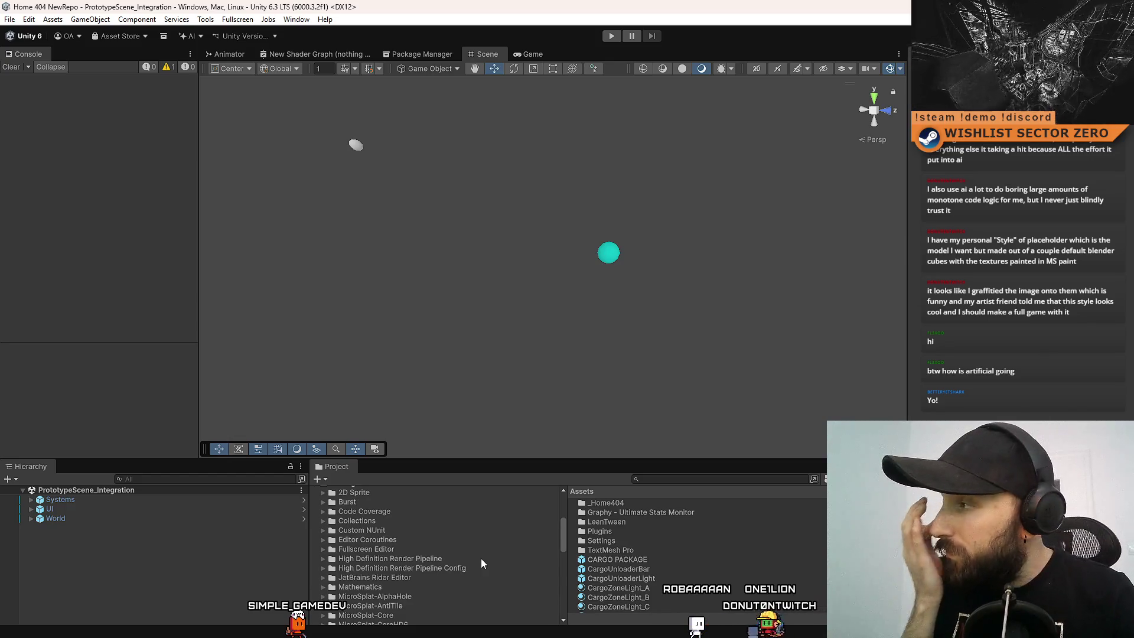
pyautogui.scroll(3, 484, 553)
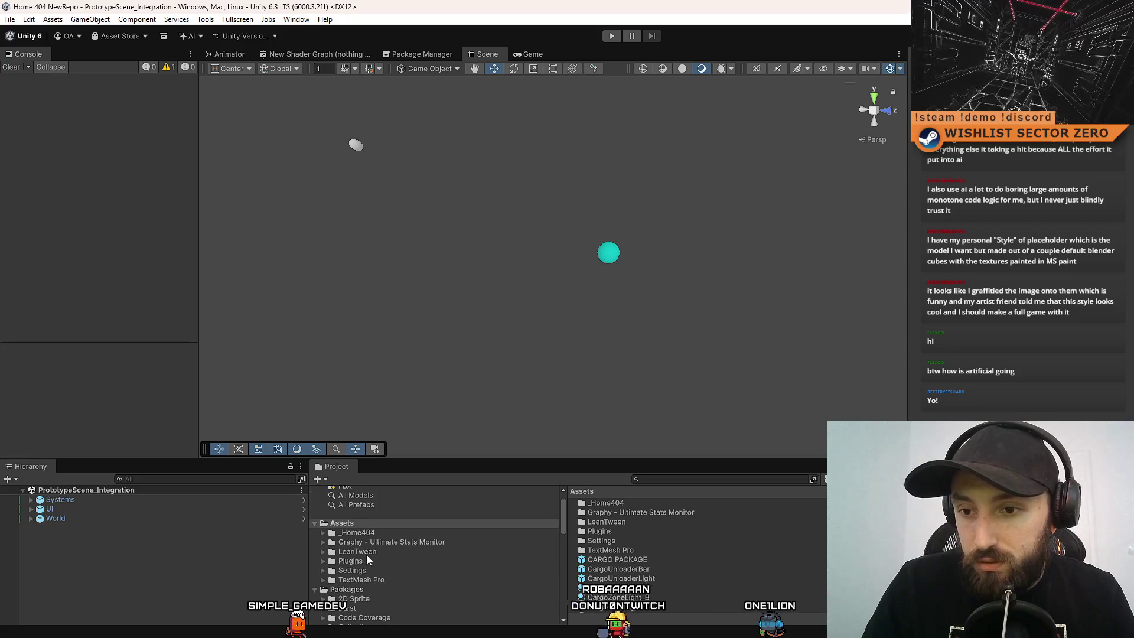
pyautogui.scroll(-1, 378, 552)
pyautogui.click(355, 498)
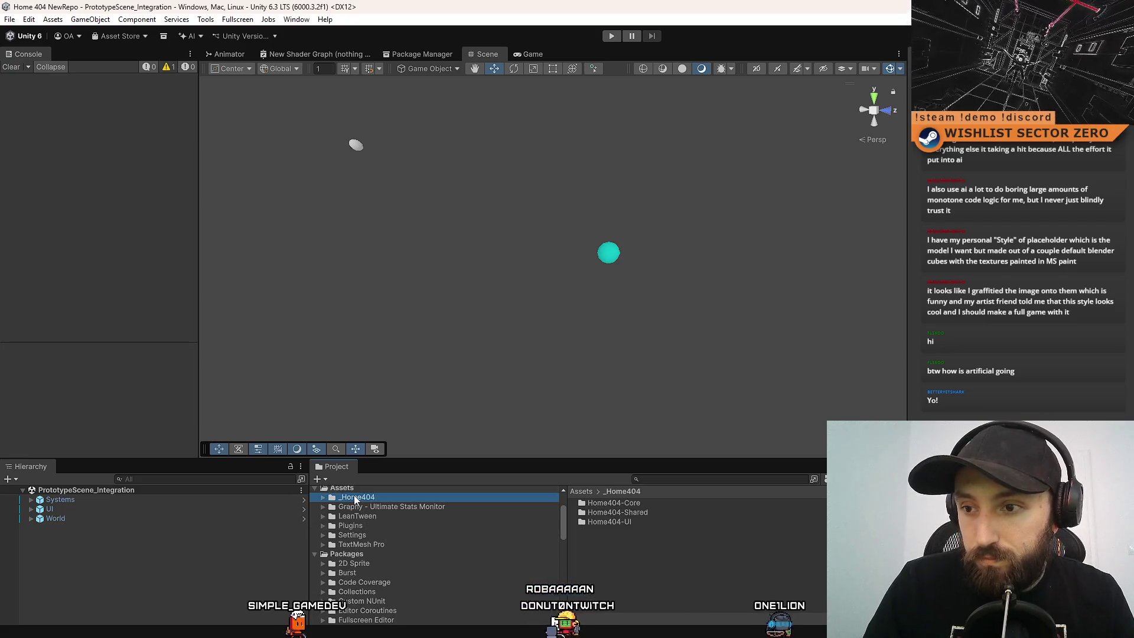
pyautogui.doubleClick(647, 510)
pyautogui.doubleClick(634, 504)
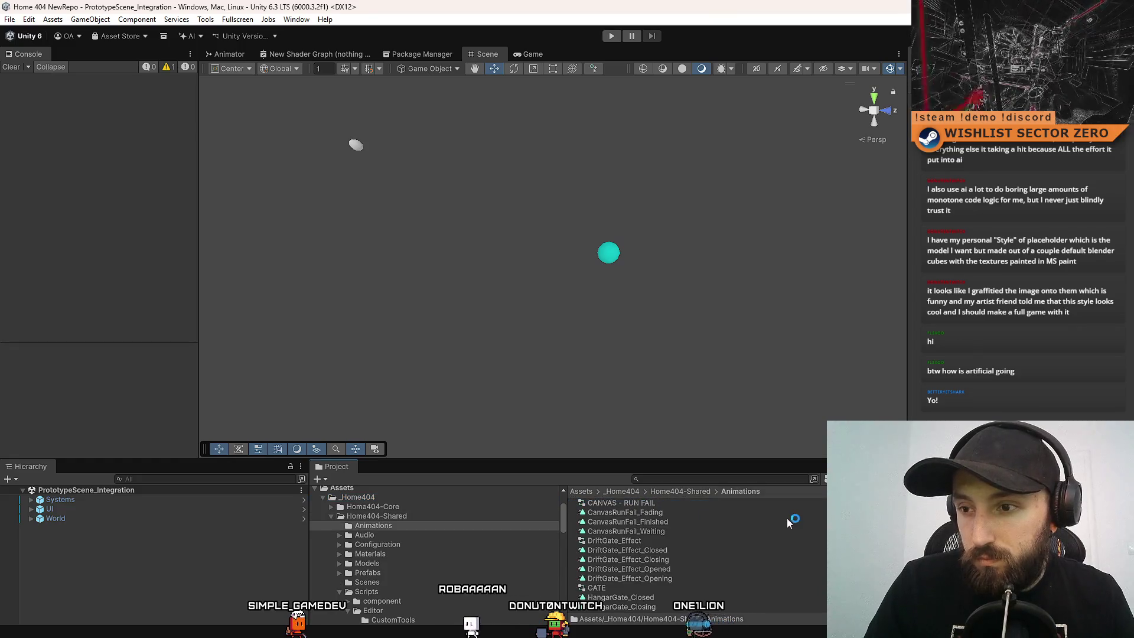
pyautogui.scroll(-1, 665, 561)
pyautogui.click(669, 566)
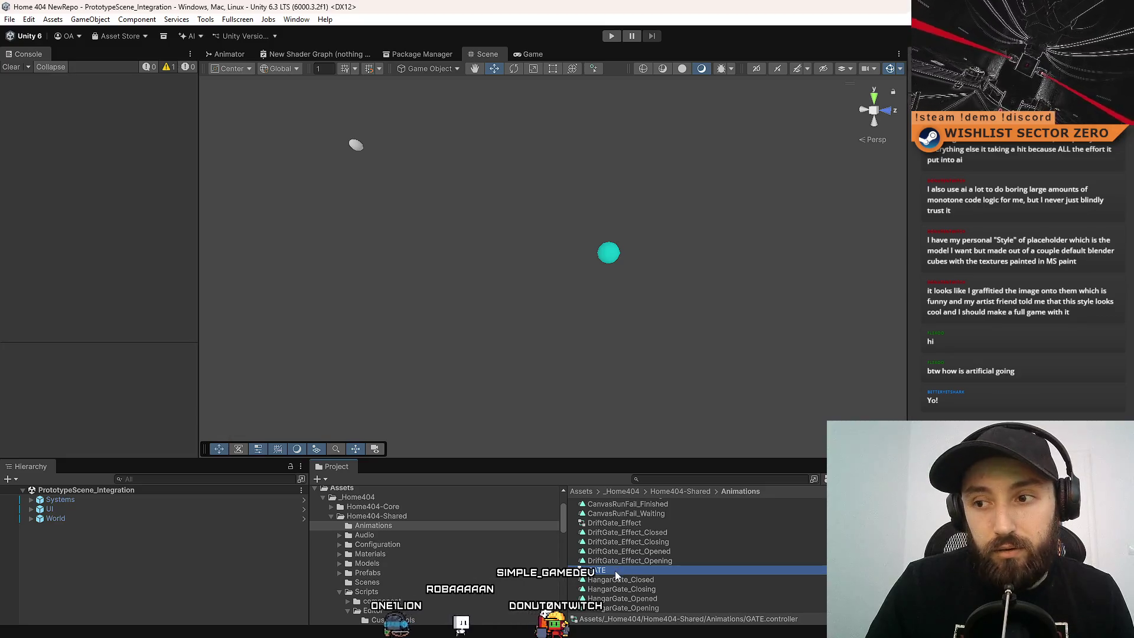
pyautogui.scroll(1, 632, 564)
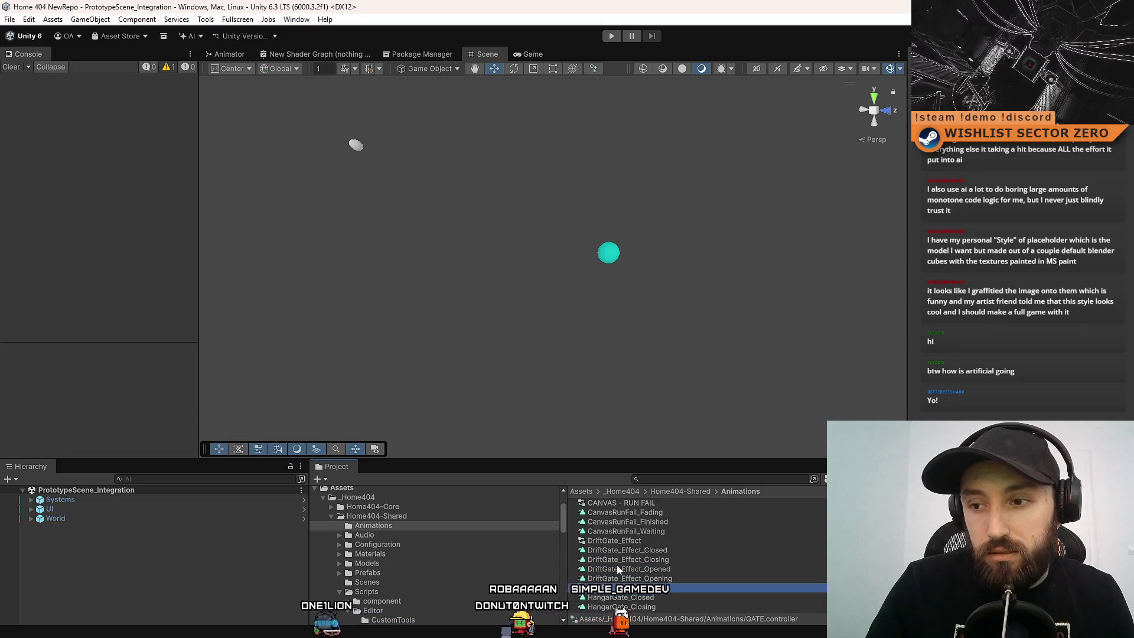
pyautogui.scroll(-1, 622, 568)
pyautogui.click(622, 570)
pyautogui.write('HangarGate')
pyautogui.press('Return')
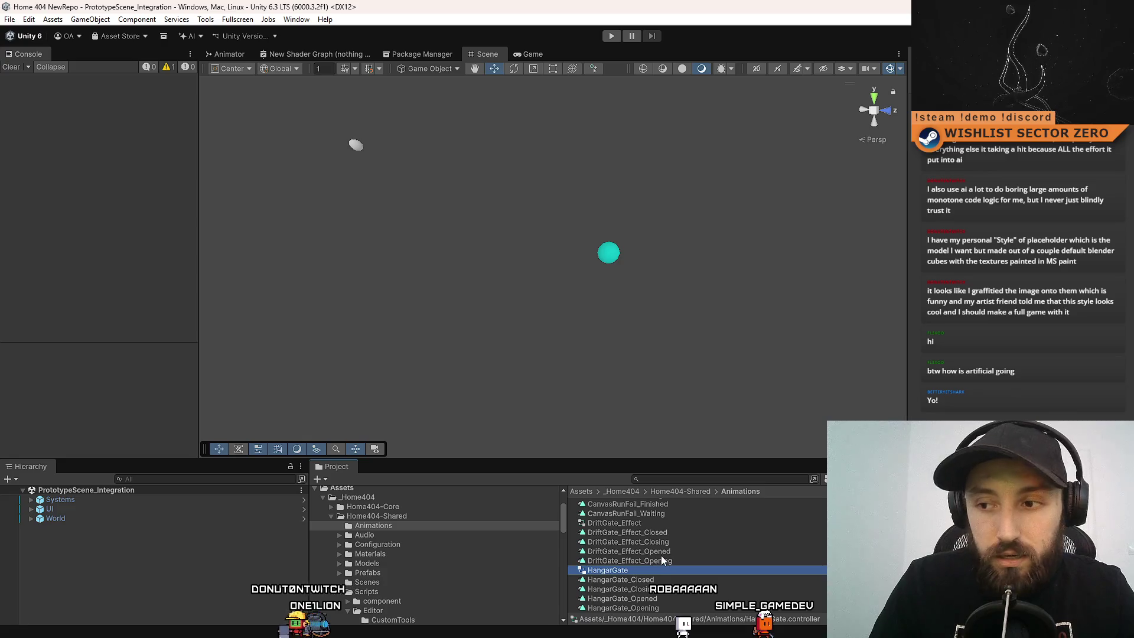
# Find the Hangar prefab among the hangar search results and open it for editing.
pyautogui.scroll(1, 739, 549)
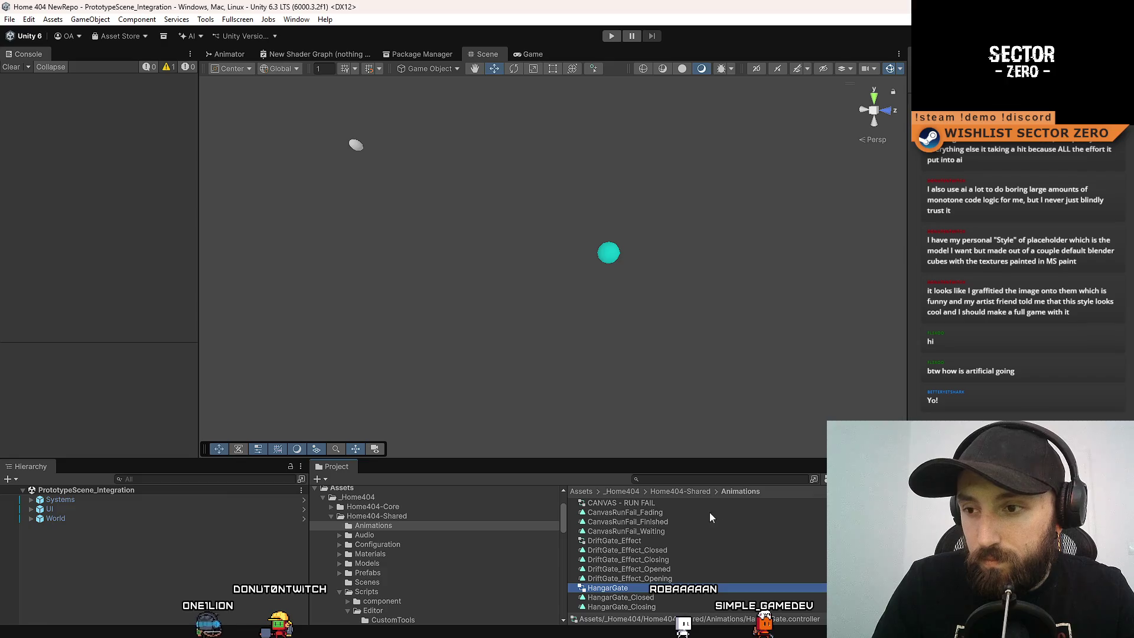
pyautogui.scroll(-1, 698, 520)
pyautogui.click(665, 580)
pyautogui.click(676, 570)
pyautogui.scroll(1, 676, 566)
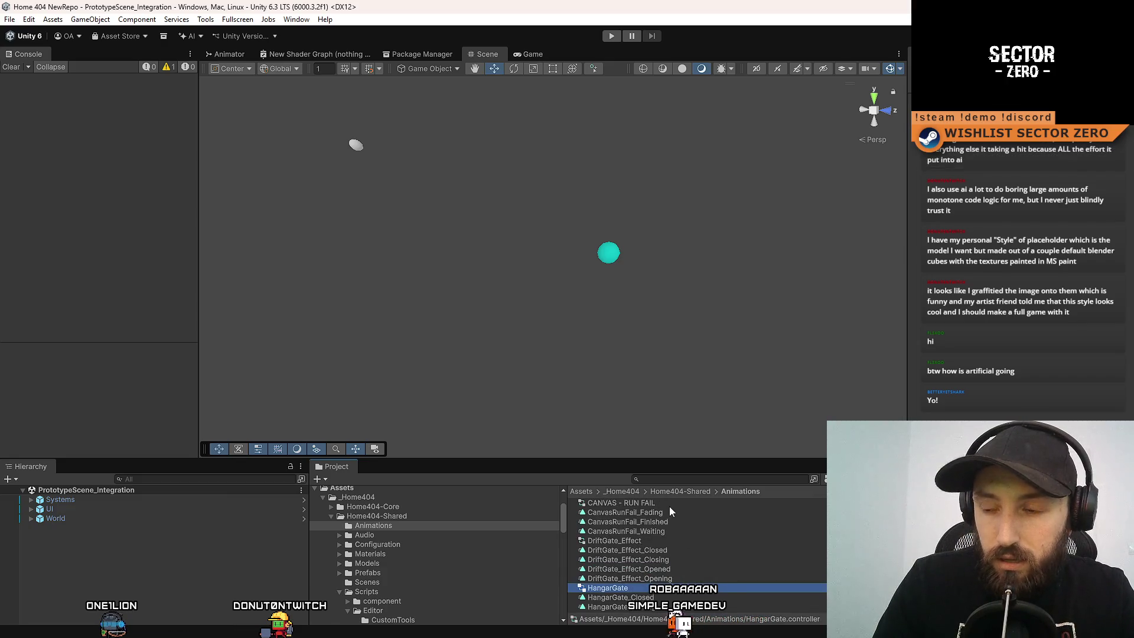
pyautogui.scroll(-1, 691, 585)
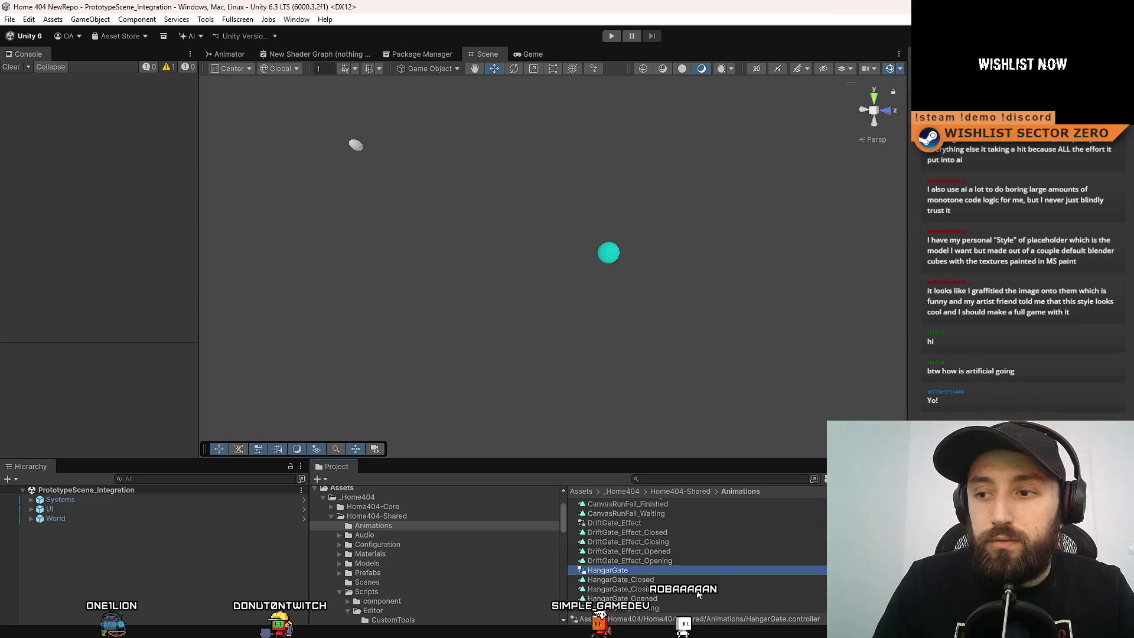
pyautogui.scroll(1, 686, 582)
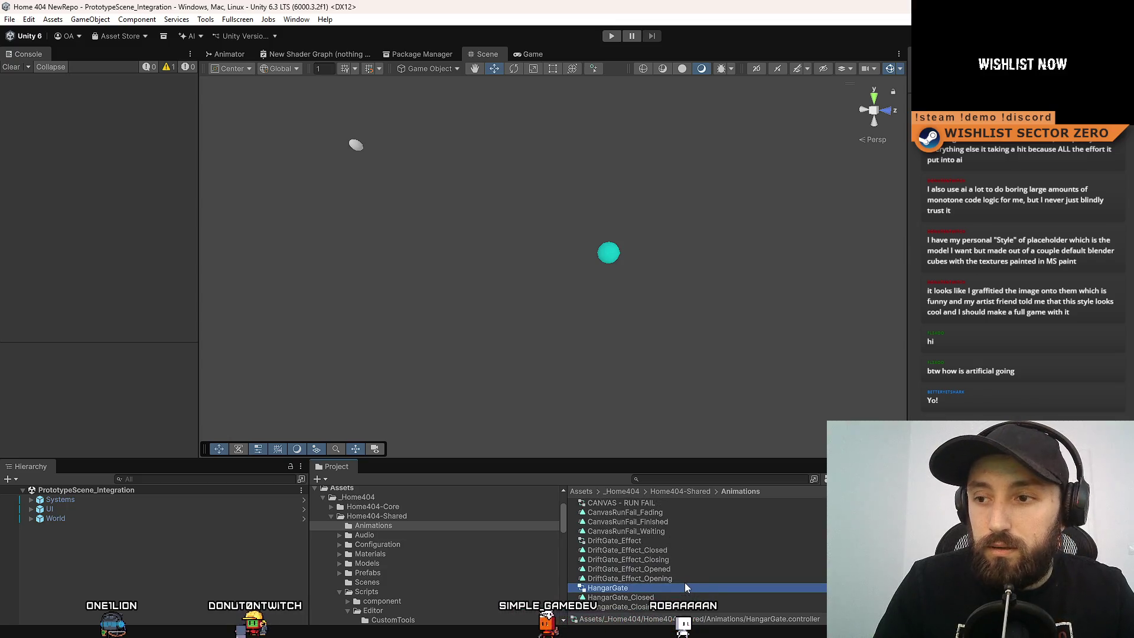
pyautogui.click(670, 504)
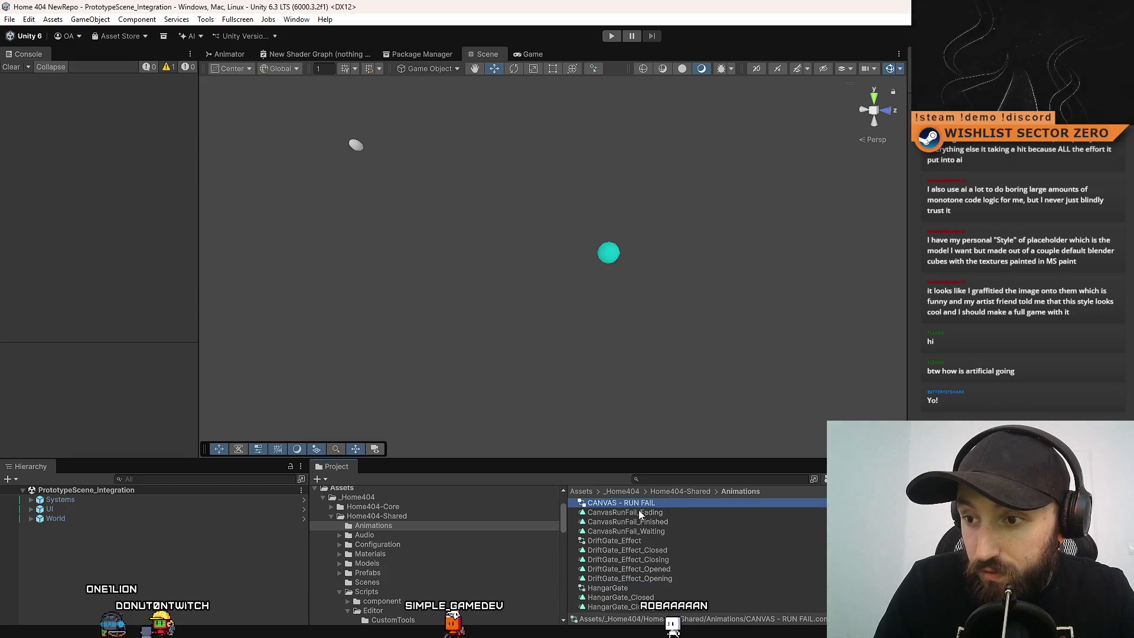
pyautogui.click(651, 583)
pyautogui.click(701, 476)
pyautogui.write('hangar')
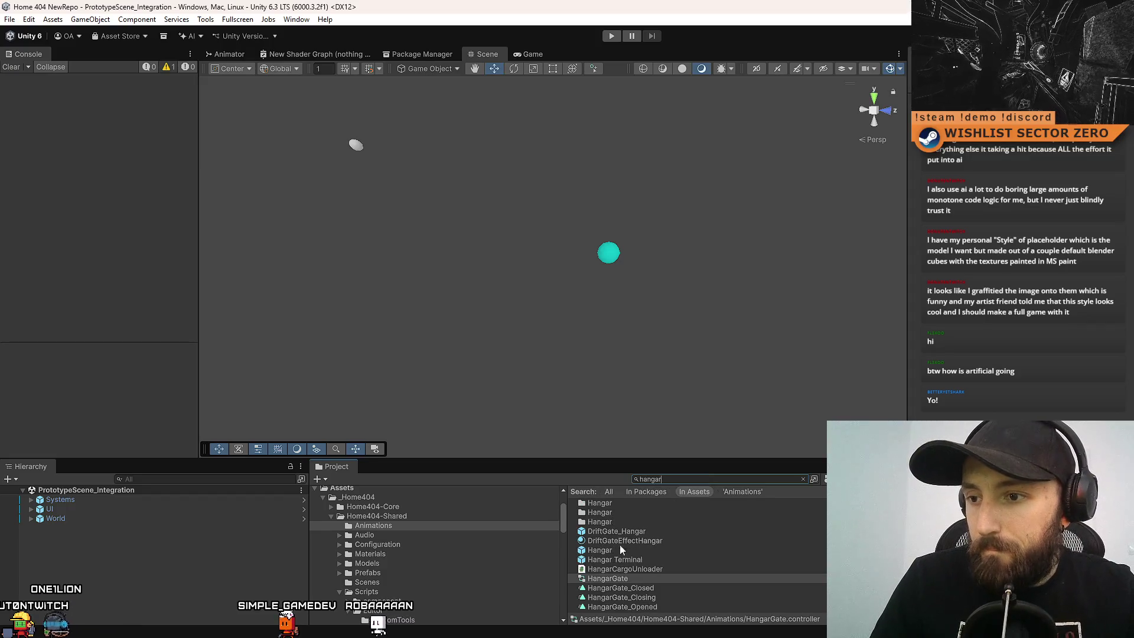
pyautogui.click(615, 551)
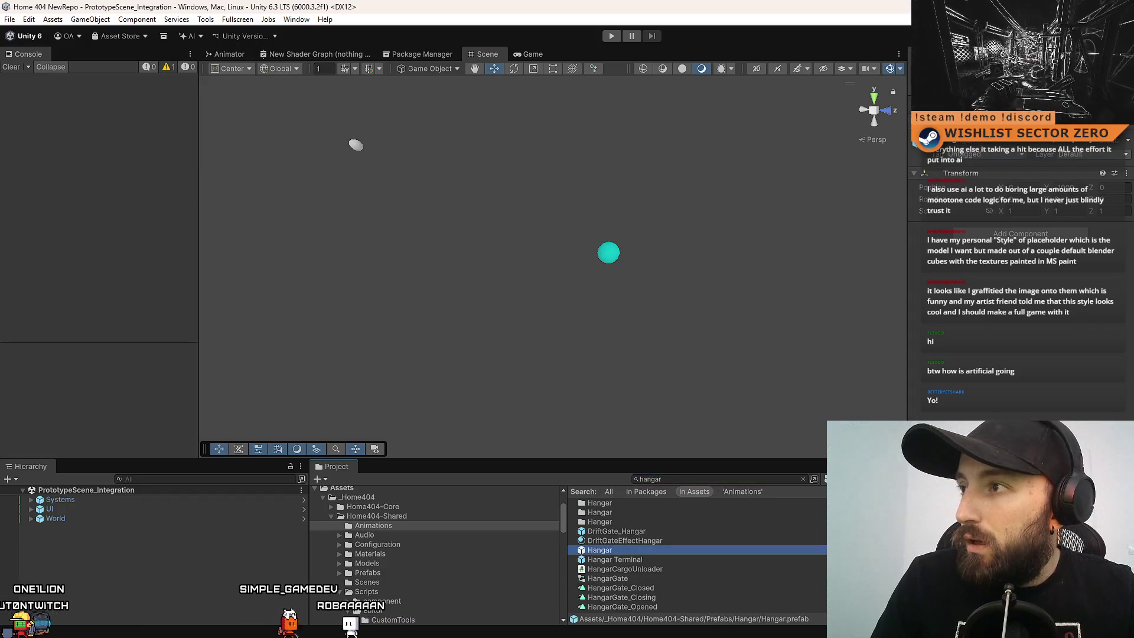
pyautogui.doubleClick(599, 550)
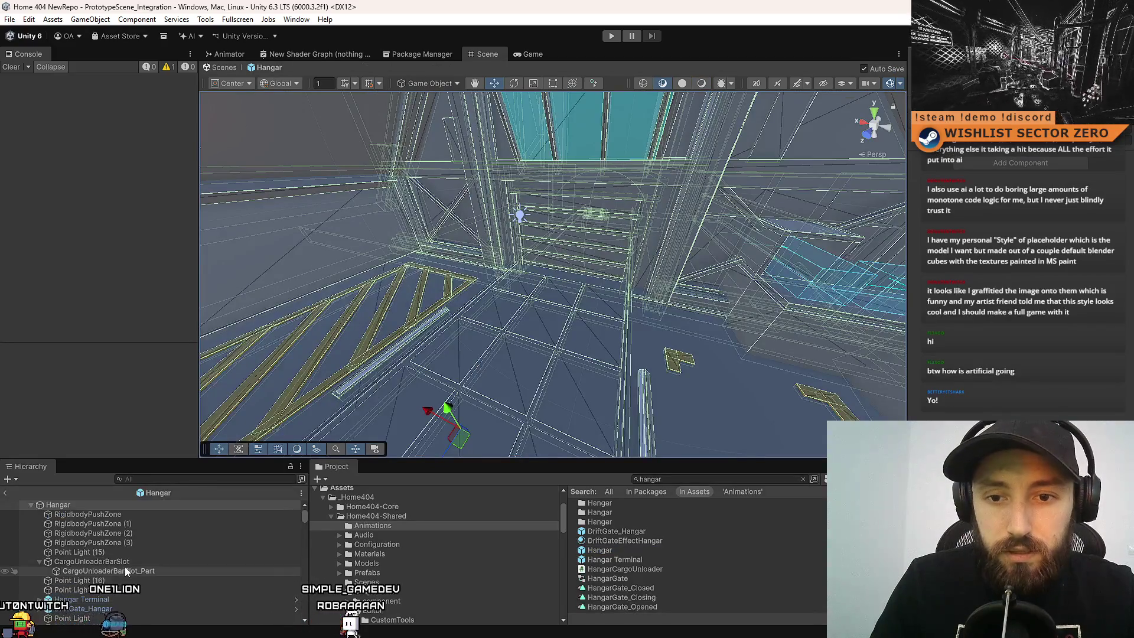
# Rename the hangar's GATE object to Hangar_Gate.
pyautogui.click(568, 263)
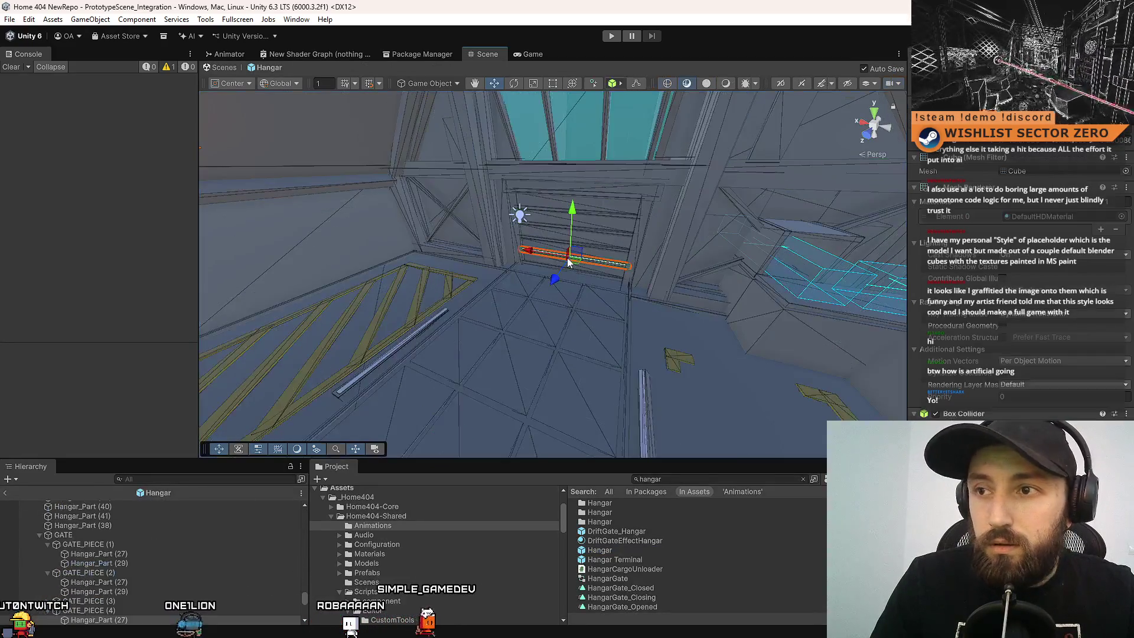
pyautogui.click(132, 534)
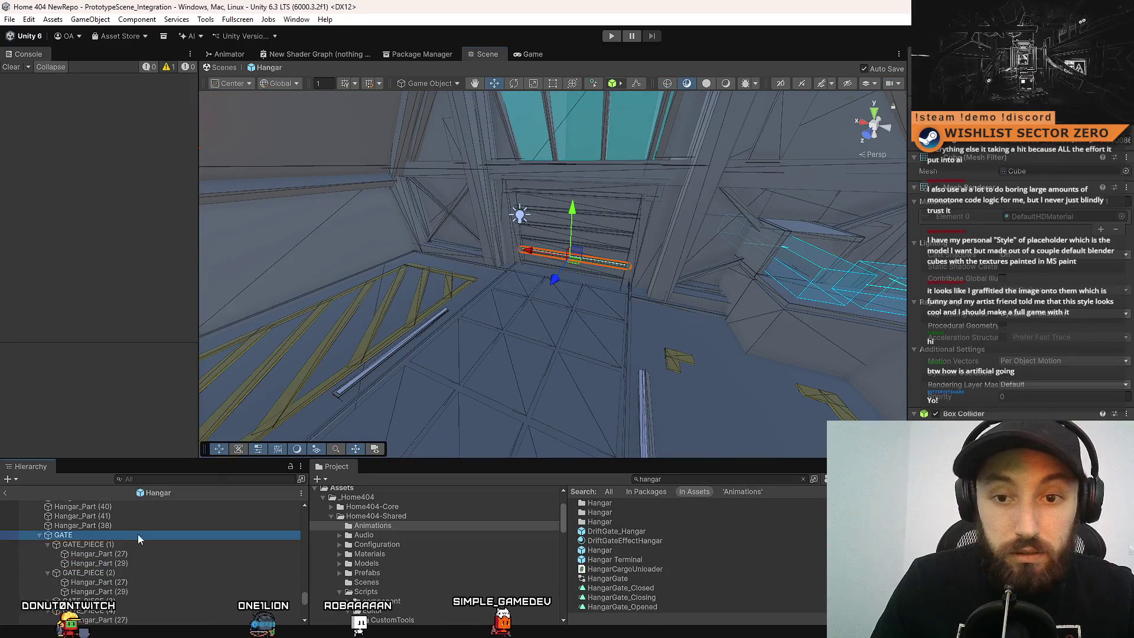
pyautogui.click(143, 534)
pyautogui.write('Ha')
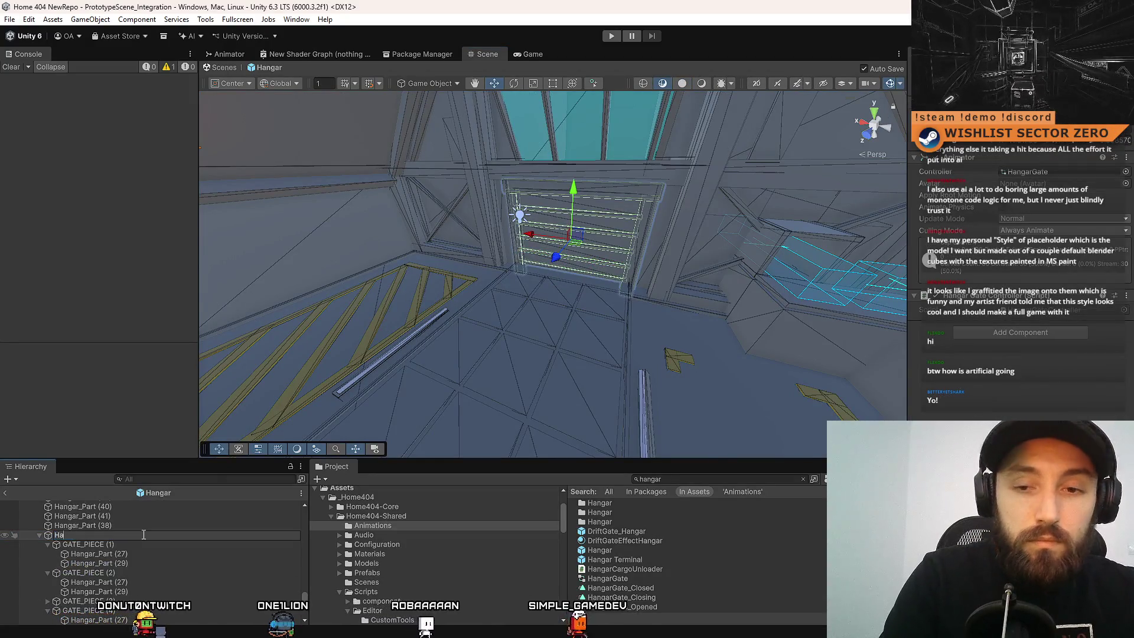
pyautogui.write('ngar_Gate')
pyautogui.press('Return')
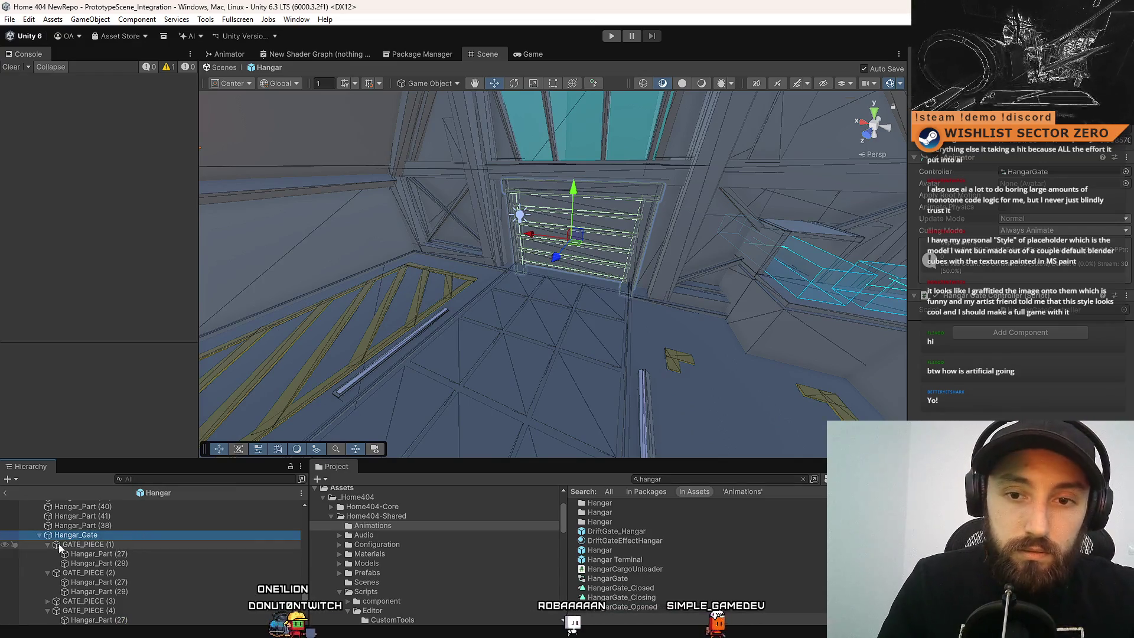
# Collapse GATE_PIECE (1) through (4) in the hierarchy.
pyautogui.click(47, 544)
pyautogui.click(49, 554)
pyautogui.click(49, 564)
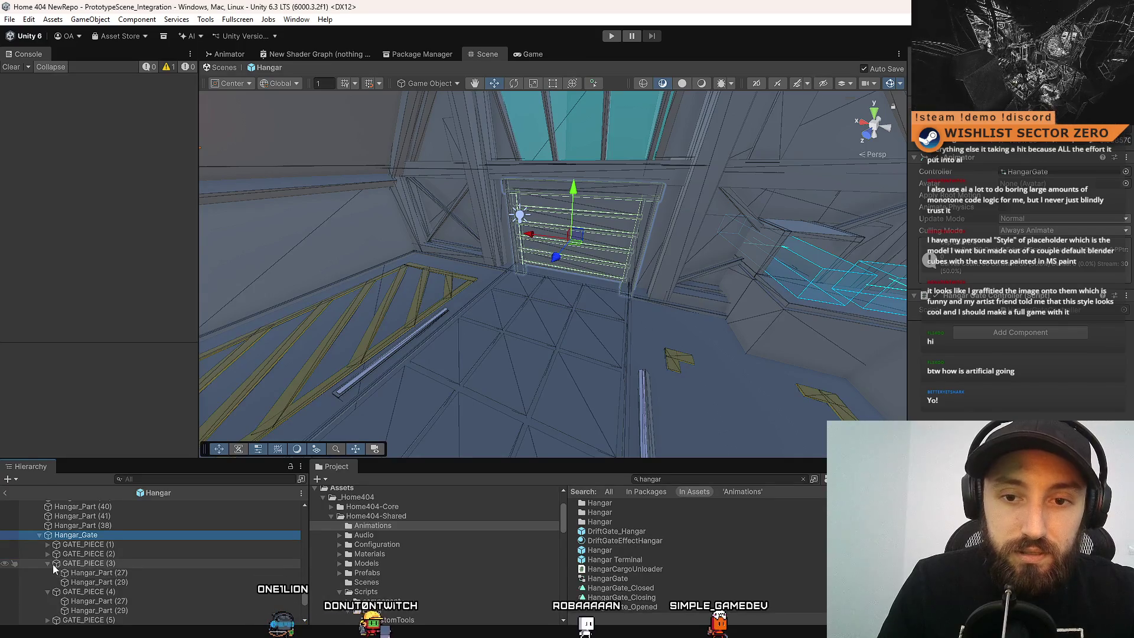
pyautogui.click(47, 563)
pyautogui.click(48, 573)
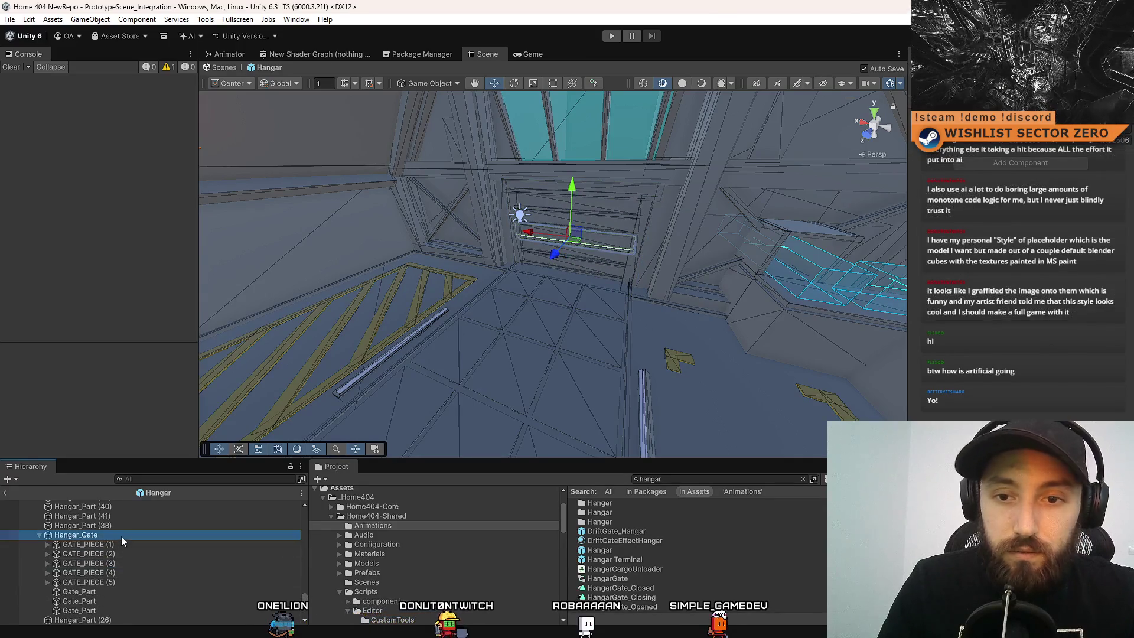
# Enter Play mode to test the hangar scene with the rover.
pyautogui.scroll(3, 730, 315)
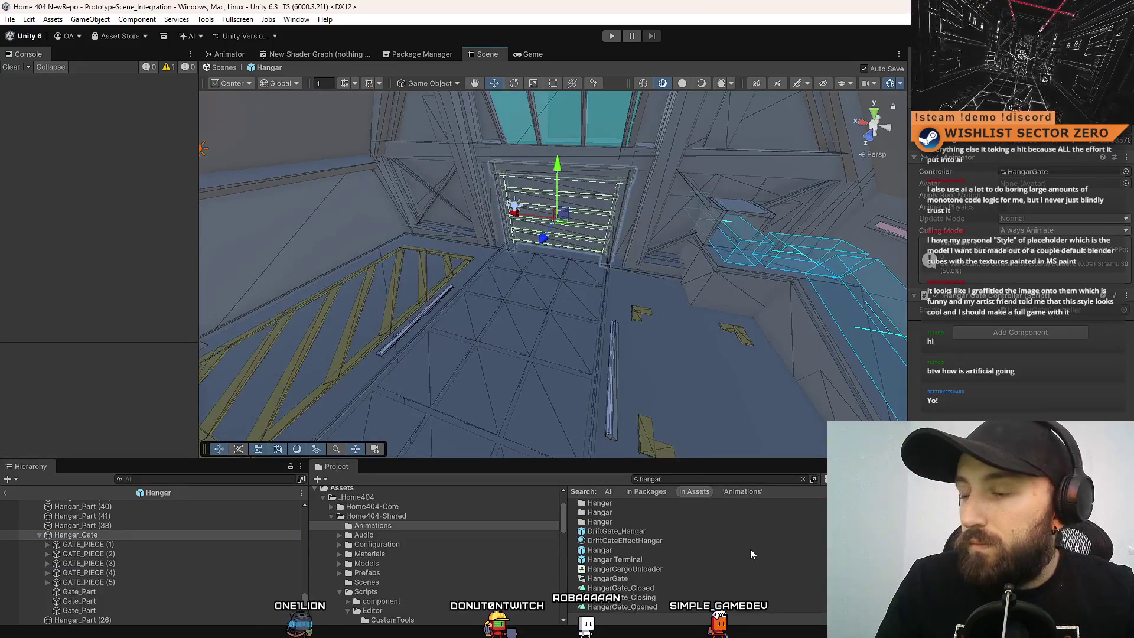
pyautogui.scroll(2, 735, 555)
pyautogui.click(781, 576)
pyautogui.scroll(-3, 650, 295)
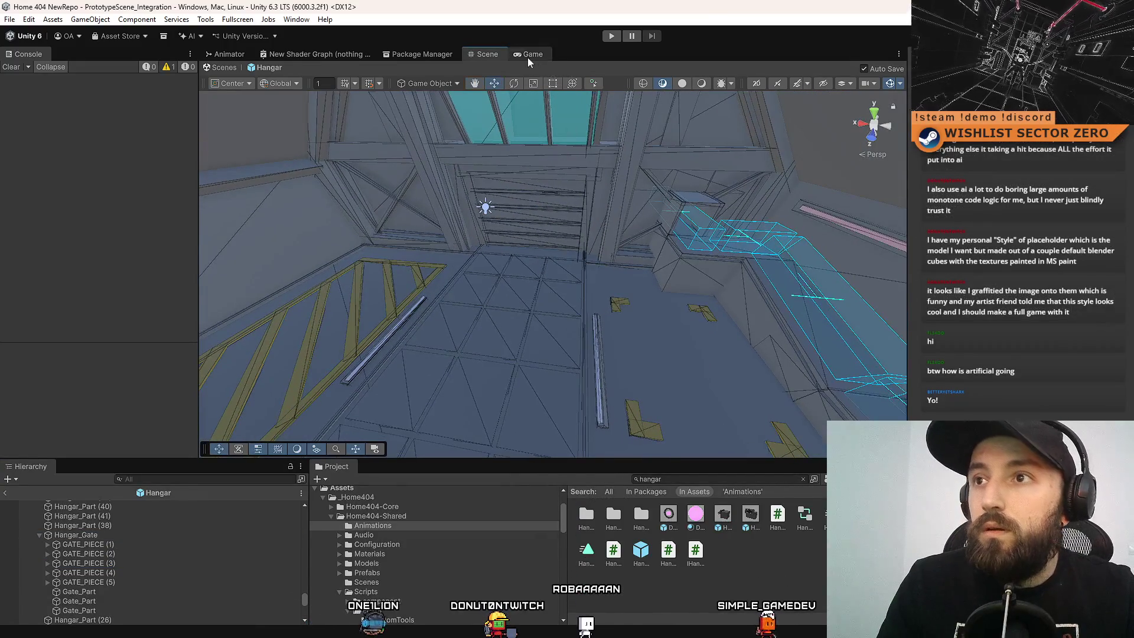
pyautogui.click(530, 58)
pyautogui.click(611, 36)
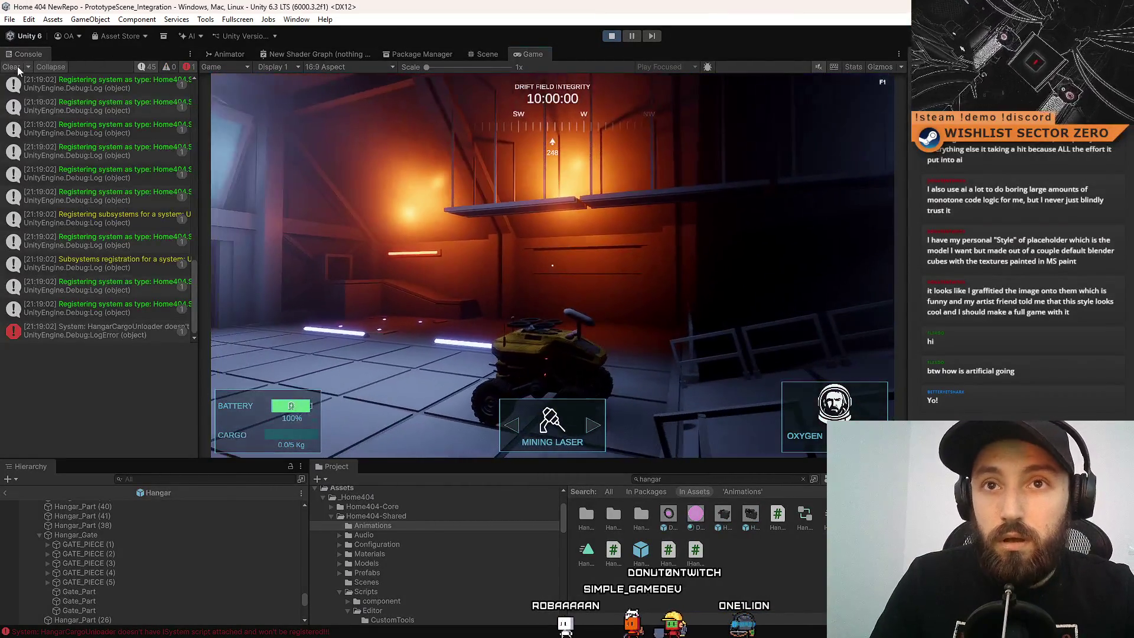
# Clear the Console, drive the rover through the tunnel and back into the hangar, then exit Play mode.
pyautogui.click(12, 67)
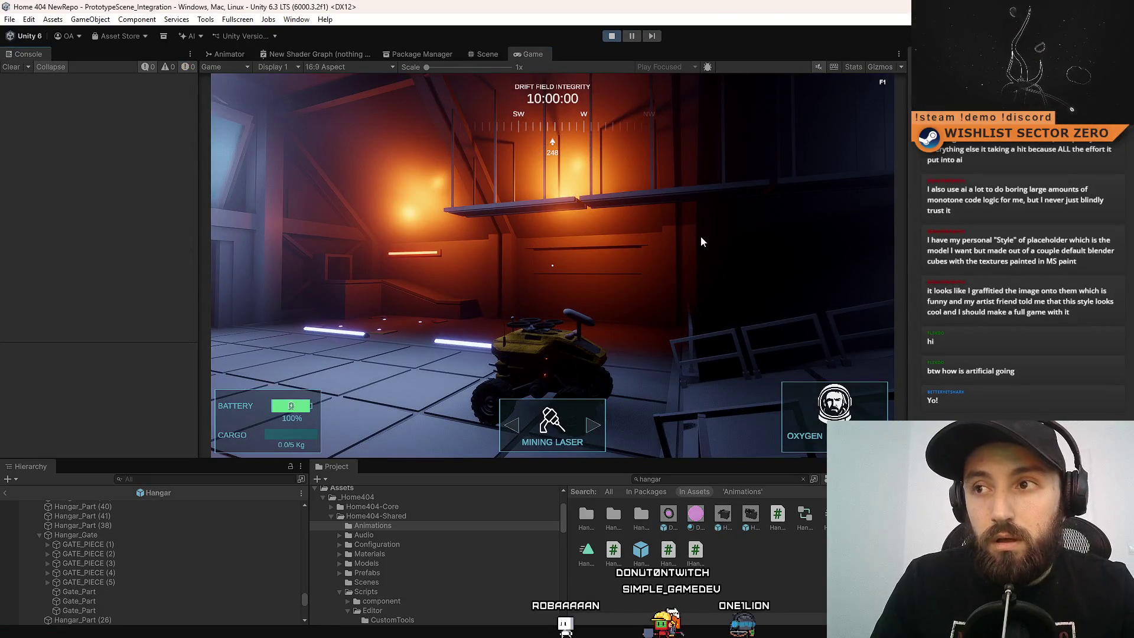
pyautogui.click(612, 237)
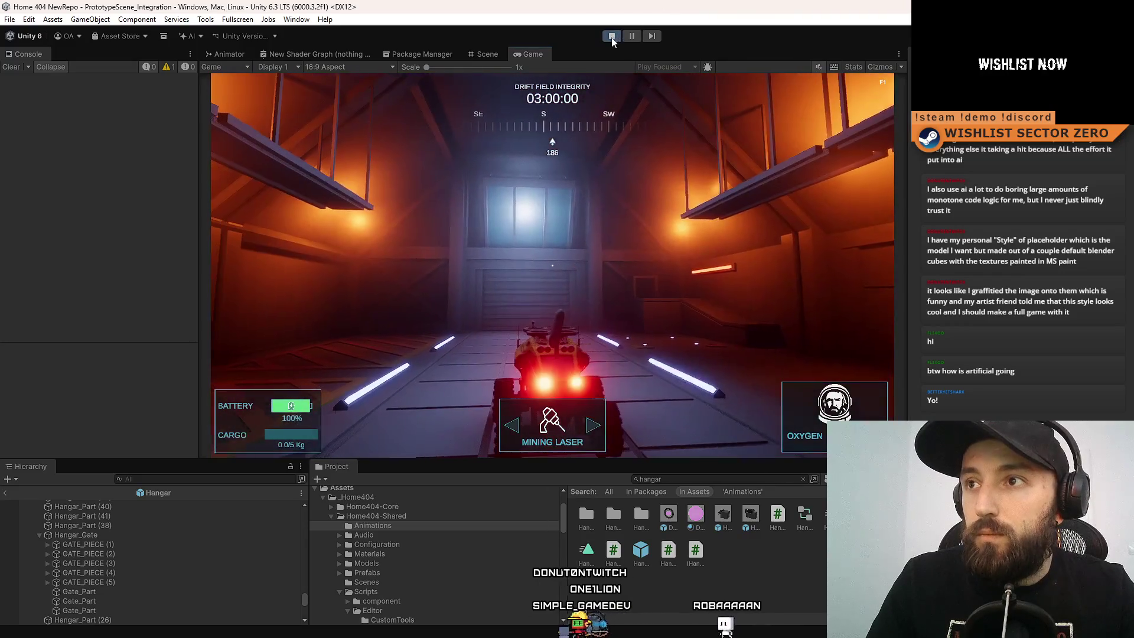
pyautogui.hotkey('ctrl', 'p')
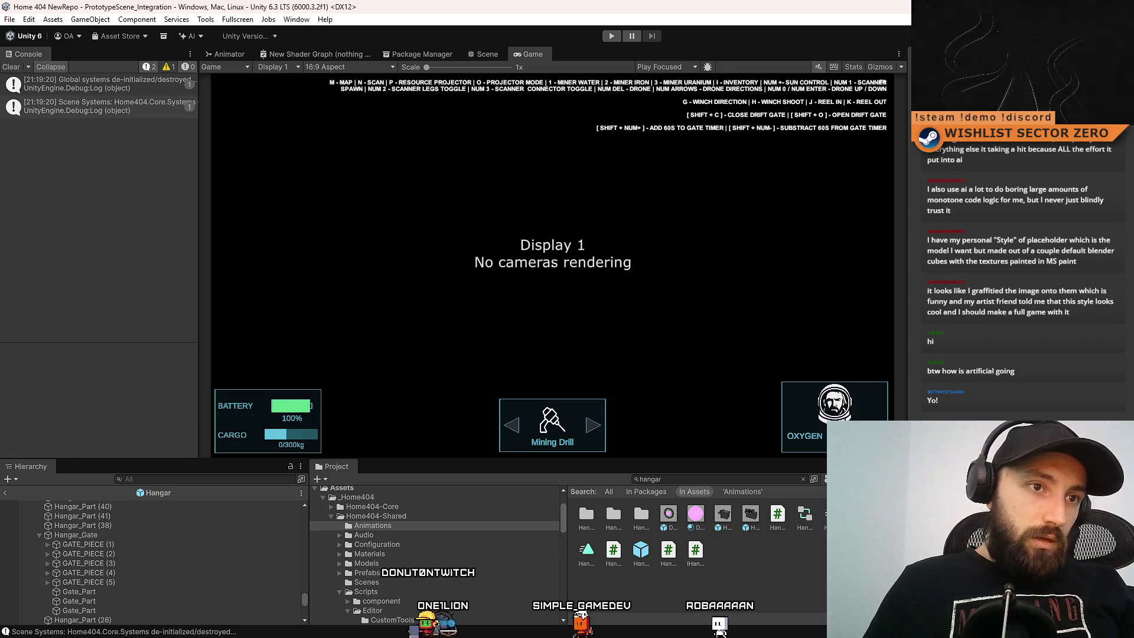
# Stage the ten HangarGate animator controller and animation files in SourceTree.
pyautogui.hotkey('alt', 'Tab')
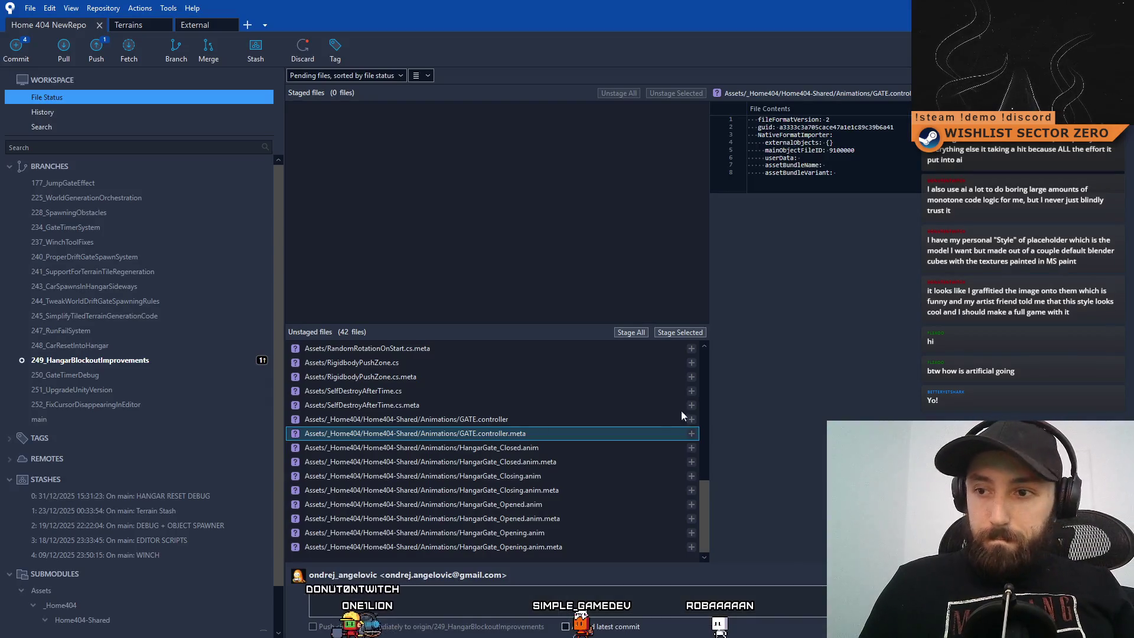
pyautogui.click(525, 421)
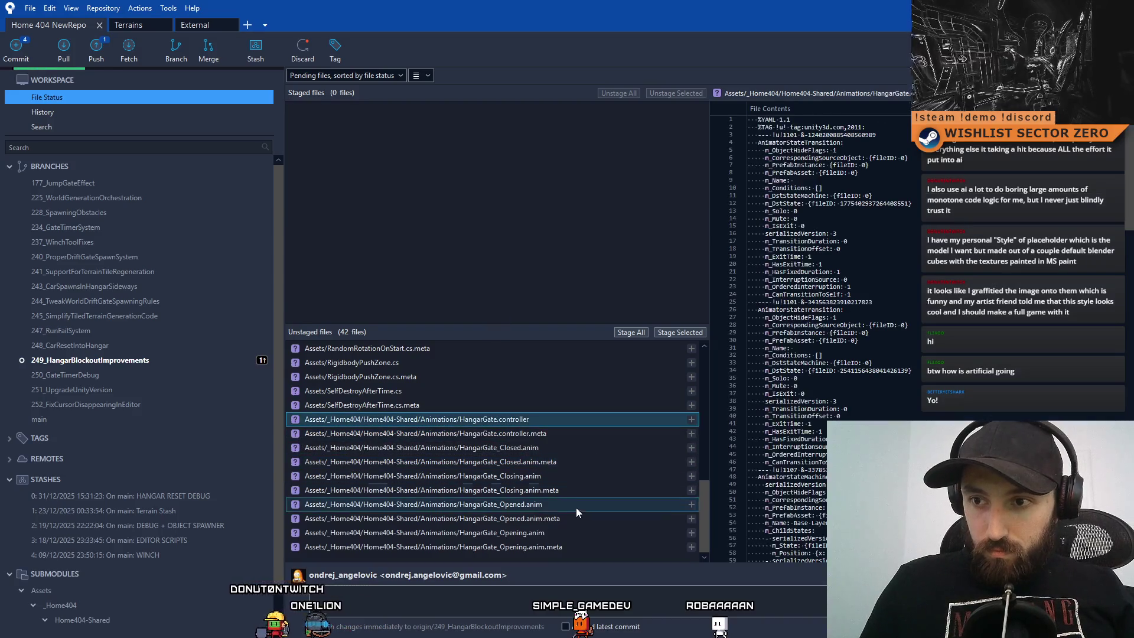
pyautogui.keyDown('shift'); pyautogui.click(539, 549); pyautogui.keyUp('shift')
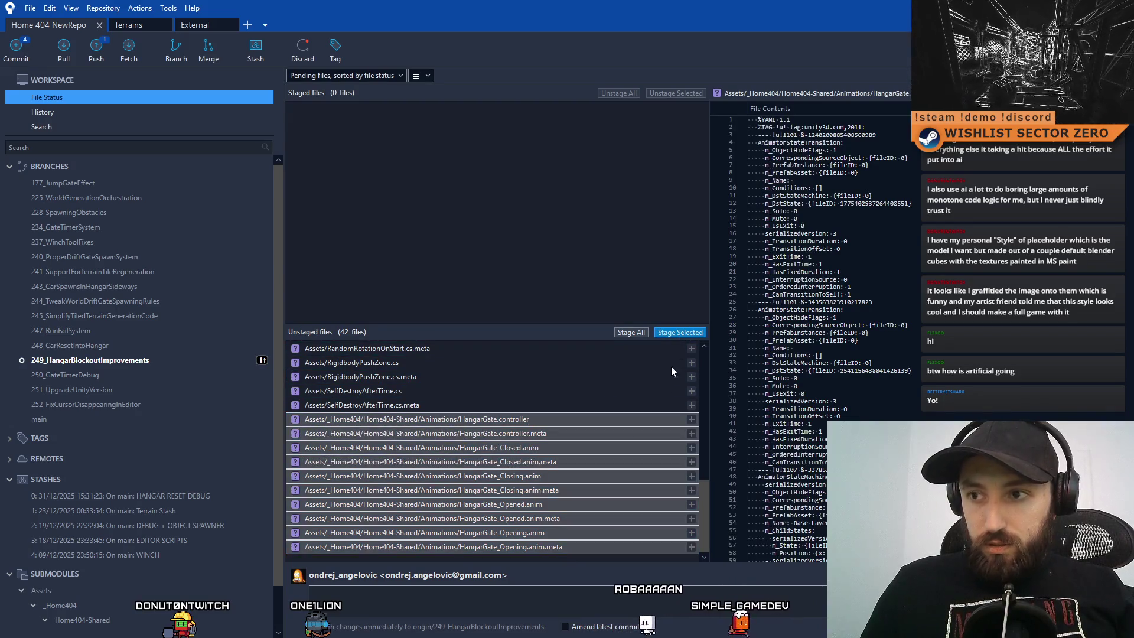
pyautogui.click(680, 333)
# Commit them as 'Animator Controller and animations for Hangar Gate', skipping the submodule check.
pyautogui.click(505, 602)
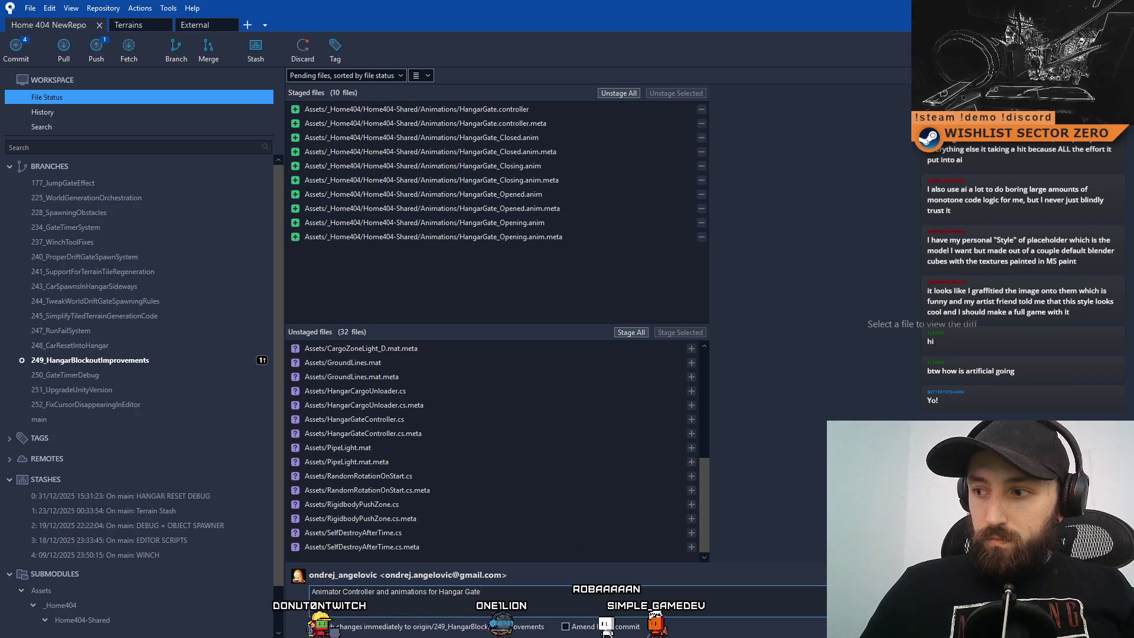
pyautogui.click(1099, 627)
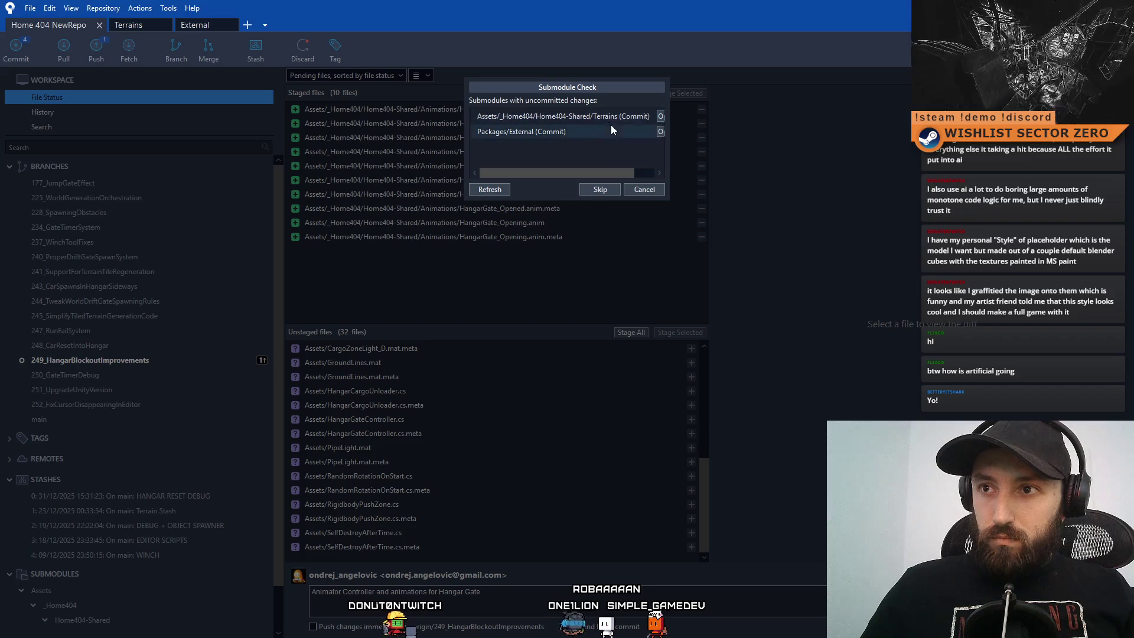
pyautogui.click(603, 191)
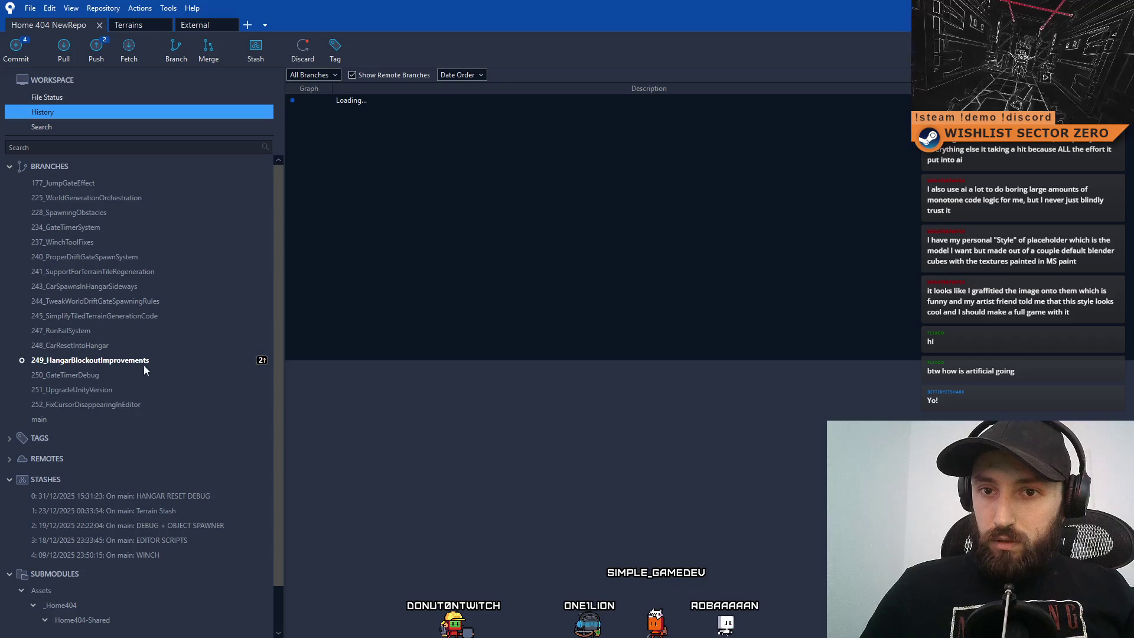
pyautogui.click(119, 98)
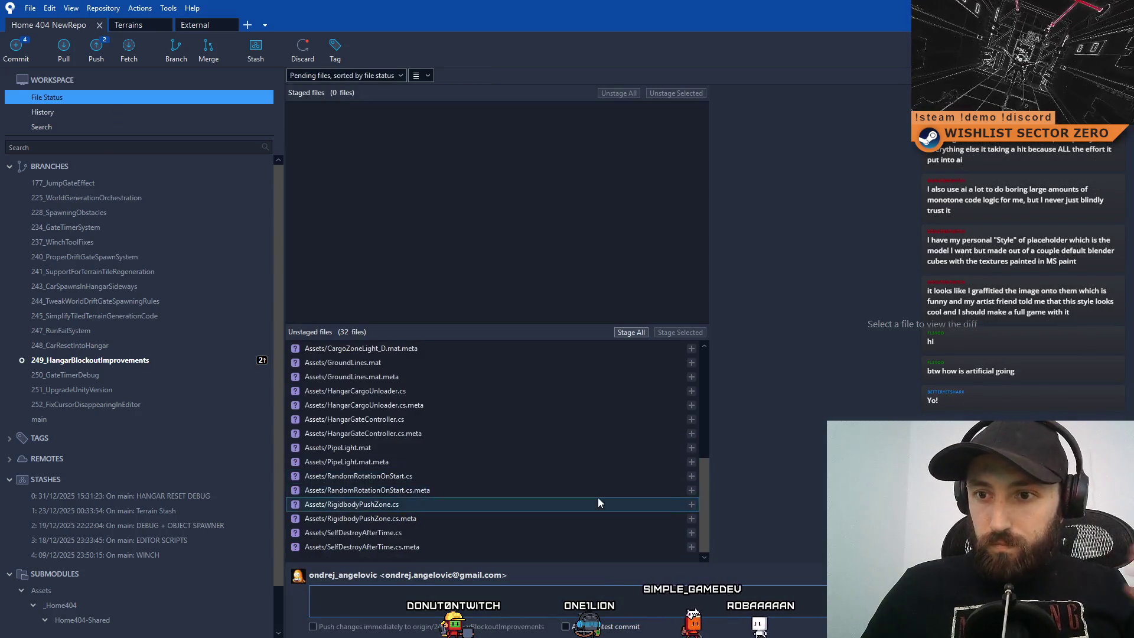
pyautogui.scroll(4, 535, 532)
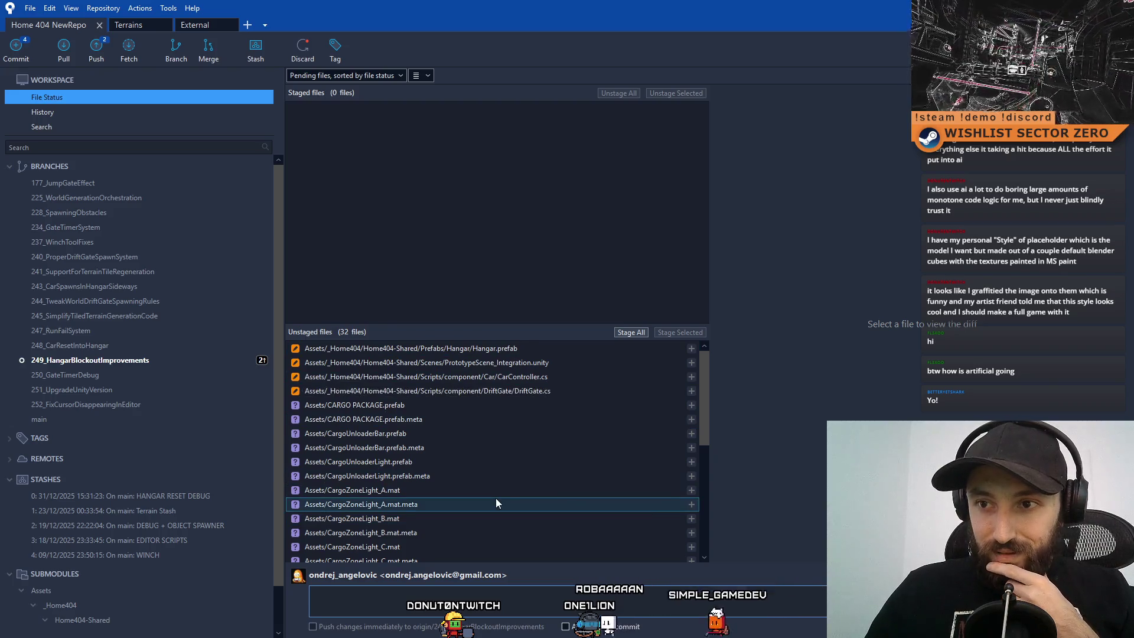
pyautogui.scroll(-2, 512, 420)
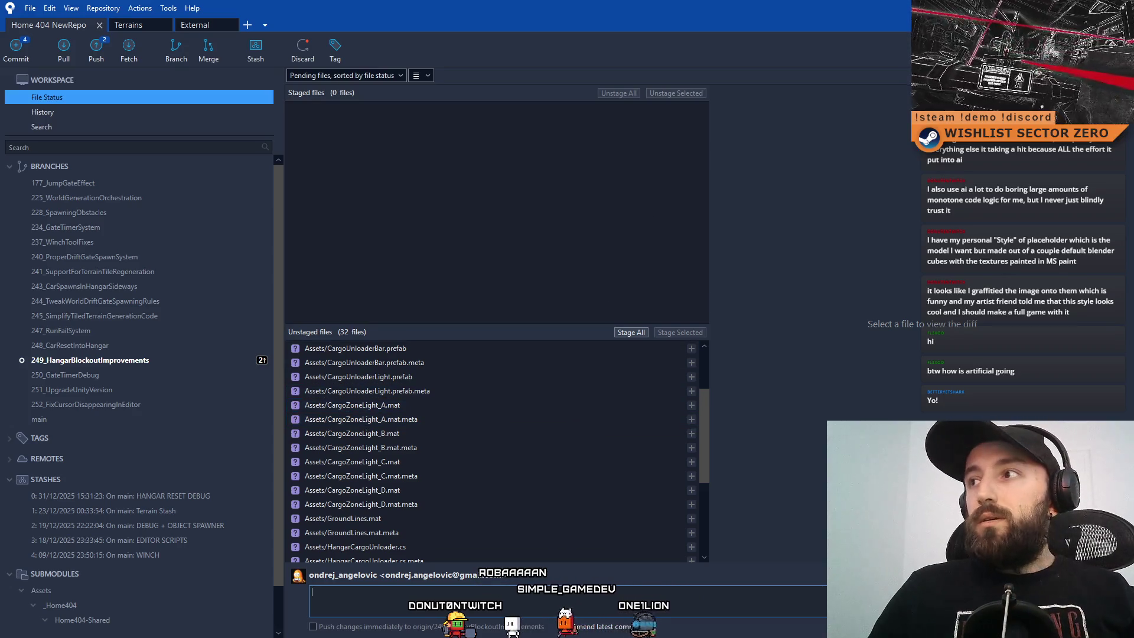
pyautogui.hotkey('alt', 'Tab')
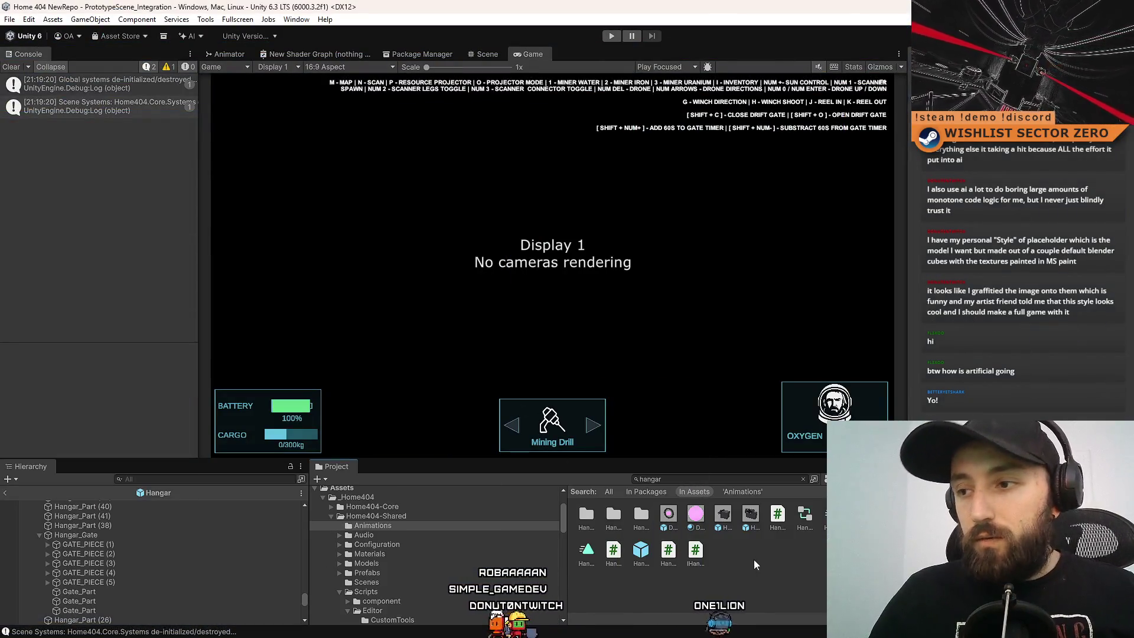
# Show the Assets root and select the loose CargoZoneLight, GroundLines and PipeLight materials.
pyautogui.keyDown('ctrl'); pyautogui.scroll(-3, 754, 558); pyautogui.keyUp('ctrl')
pyautogui.click(370, 490)
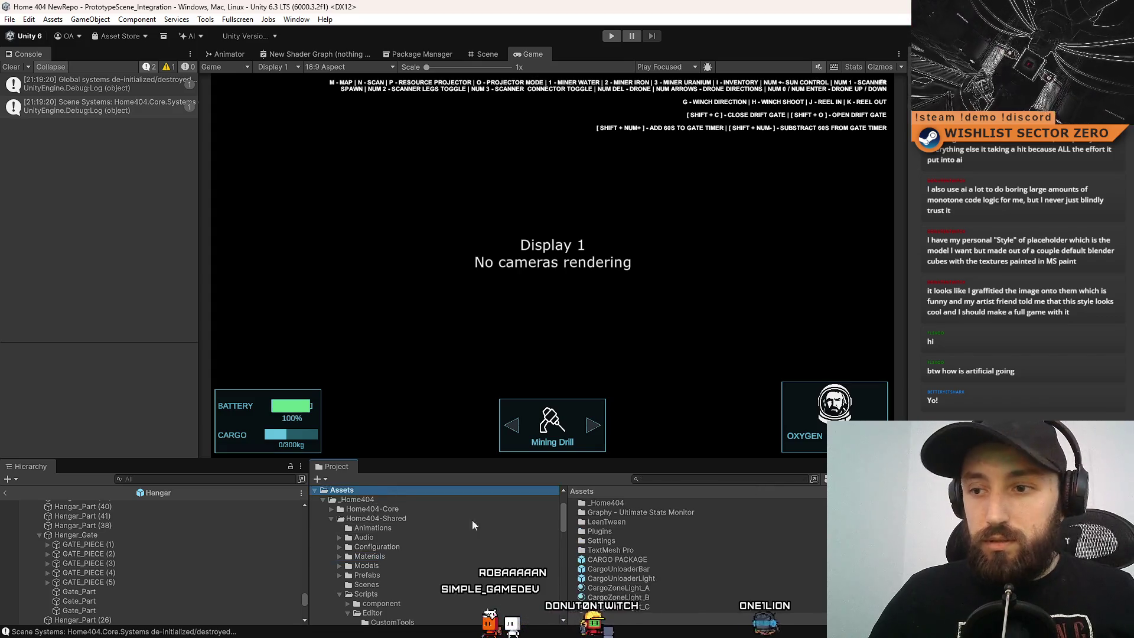
pyautogui.click(664, 514)
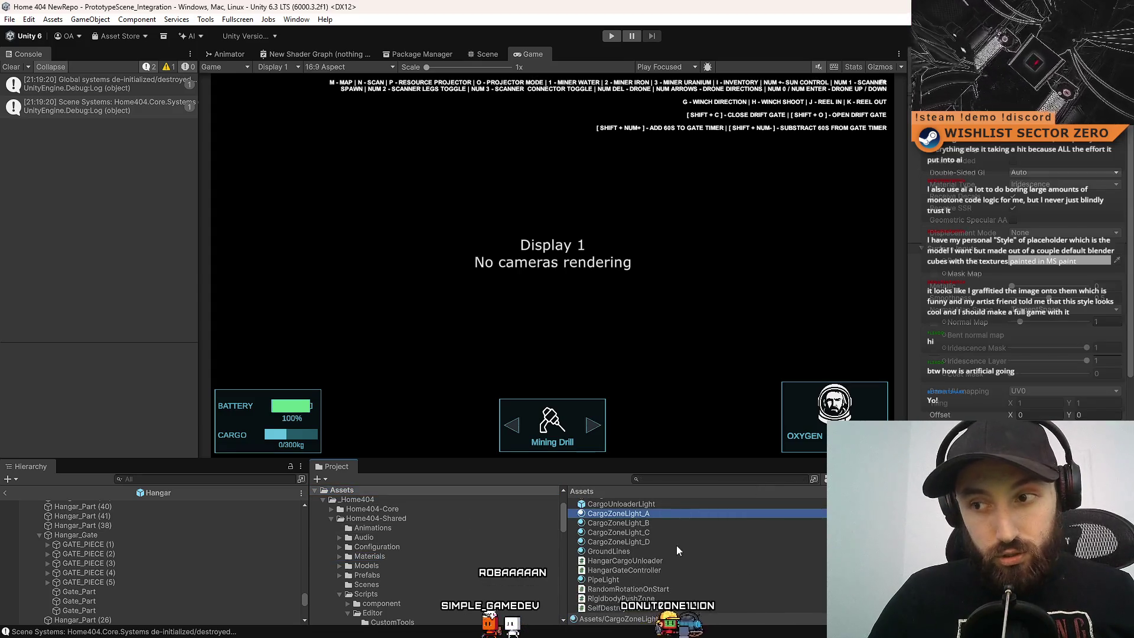
pyautogui.keyDown('shift'); pyautogui.click(676, 541); pyautogui.keyUp('shift')
pyautogui.click(656, 550)
pyautogui.click(645, 579)
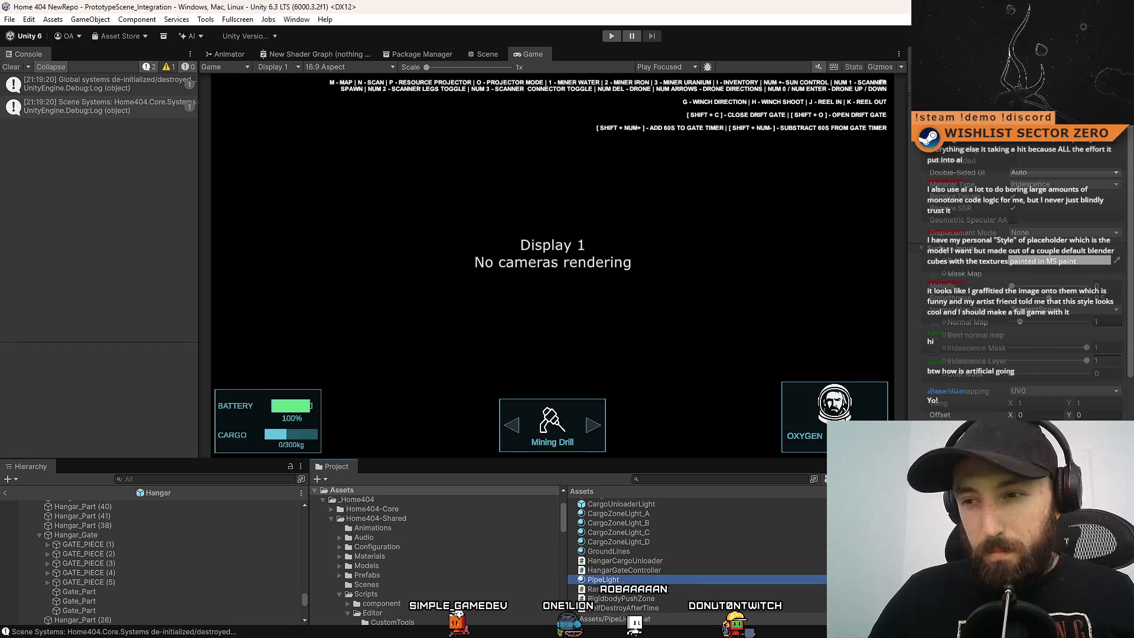
pyautogui.moveTo(640, 550); pyautogui.dragTo(672, 519)
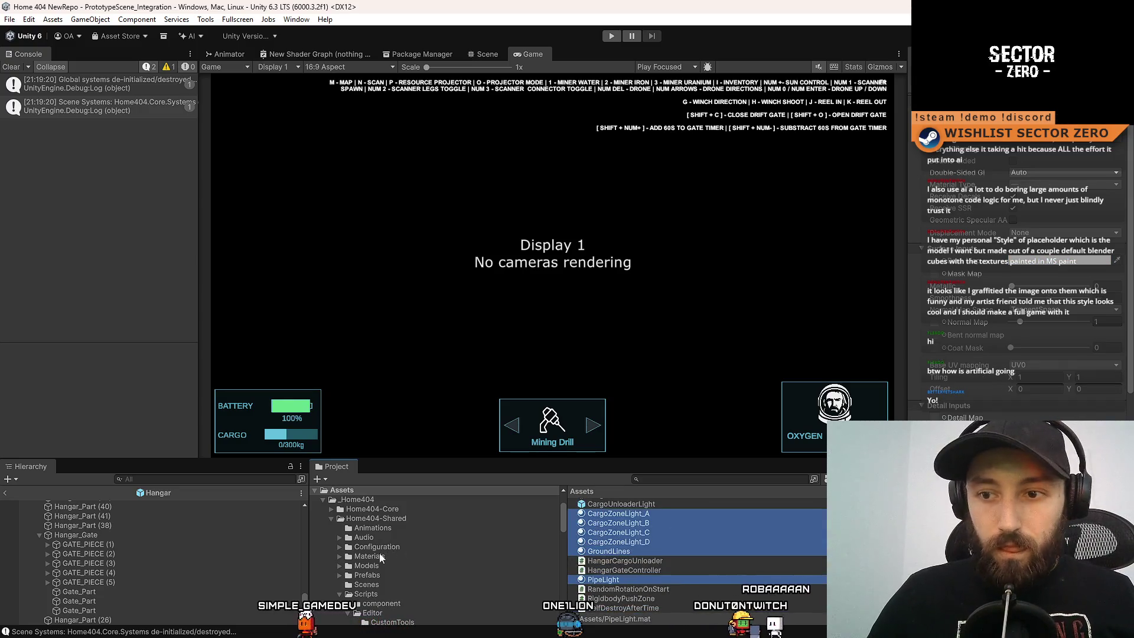
# Browse the Materials subfolders, Buildings and Hangar, to locate the Hangar materials folder.
pyautogui.click(340, 556)
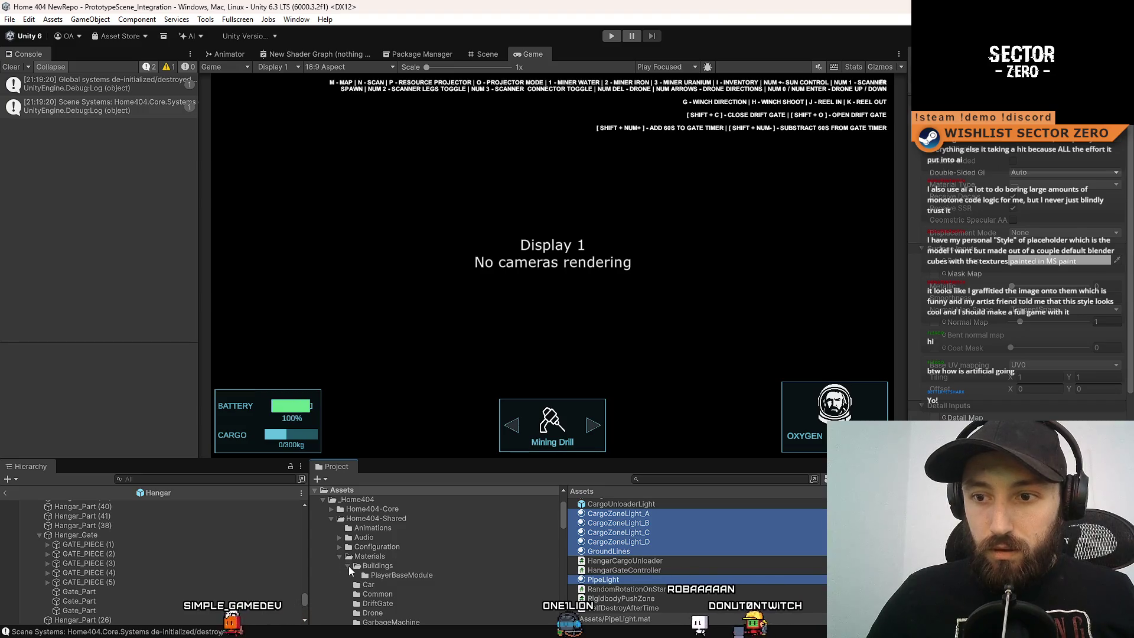
pyautogui.scroll(-3, 410, 578)
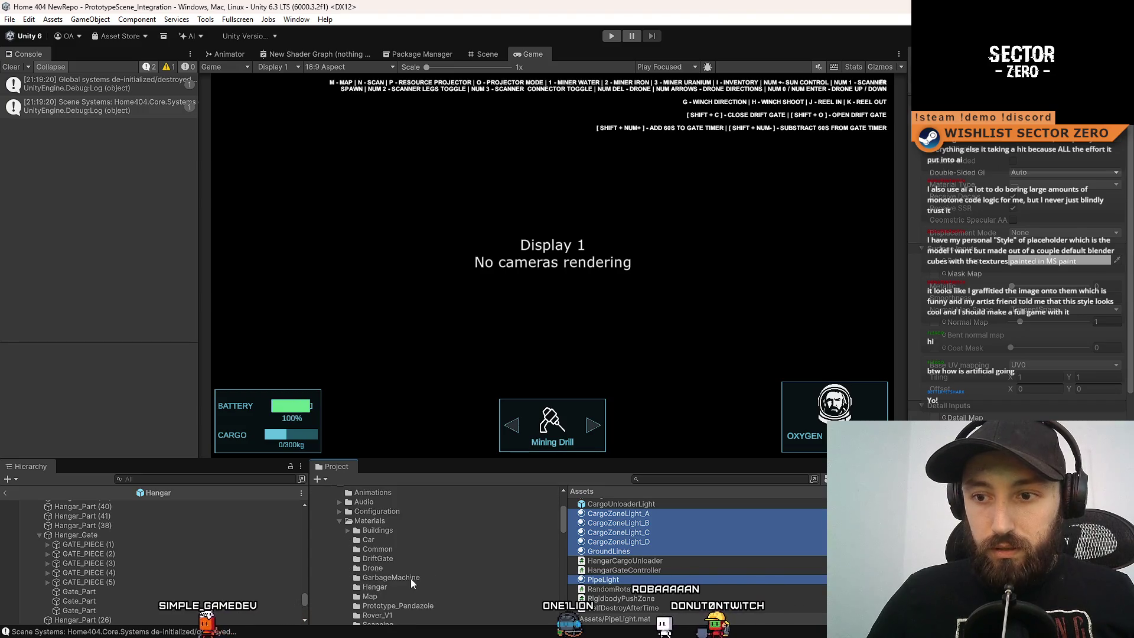
pyautogui.click(405, 530)
pyautogui.click(420, 522)
pyautogui.scroll(-3, 744, 576)
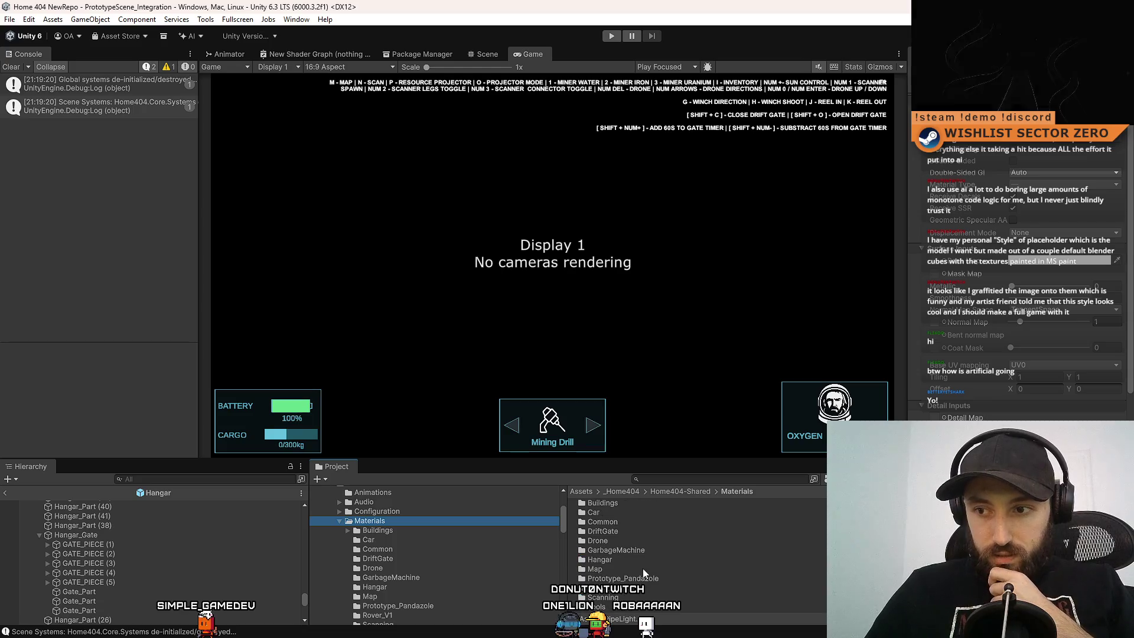
pyautogui.scroll(3, 411, 536)
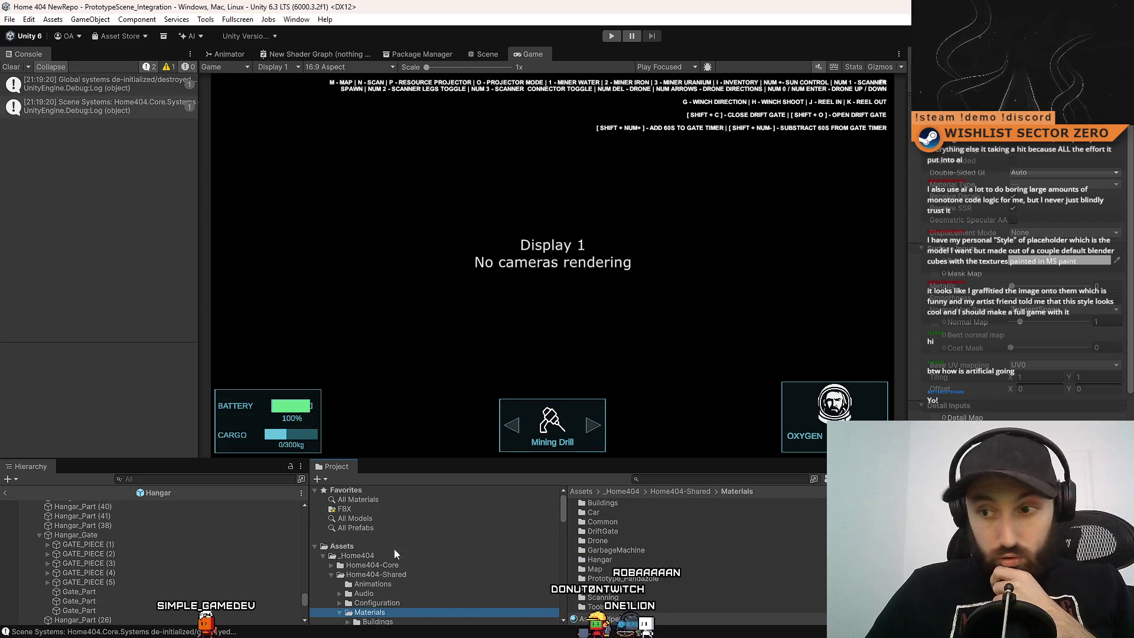
pyautogui.doubleClick(658, 504)
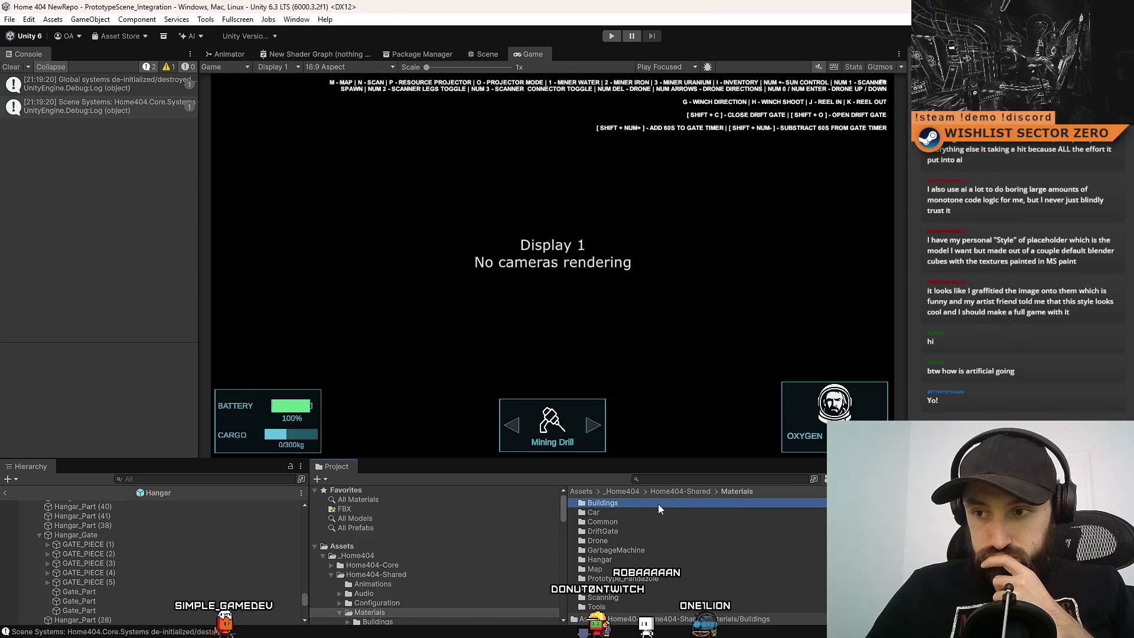
pyautogui.click(739, 491)
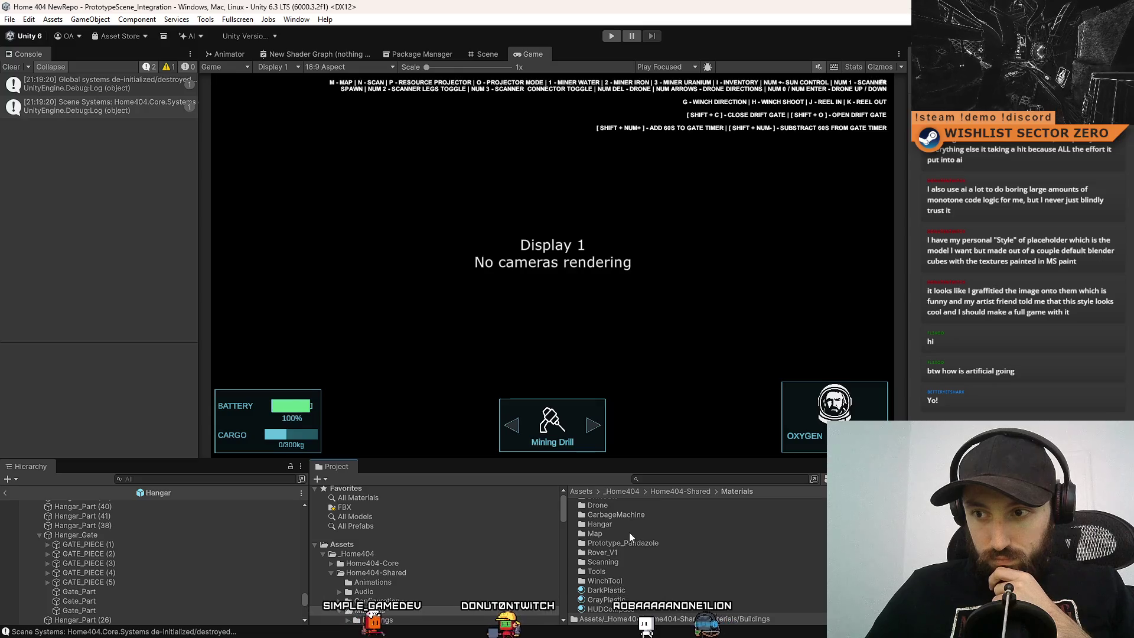
pyautogui.doubleClick(666, 559)
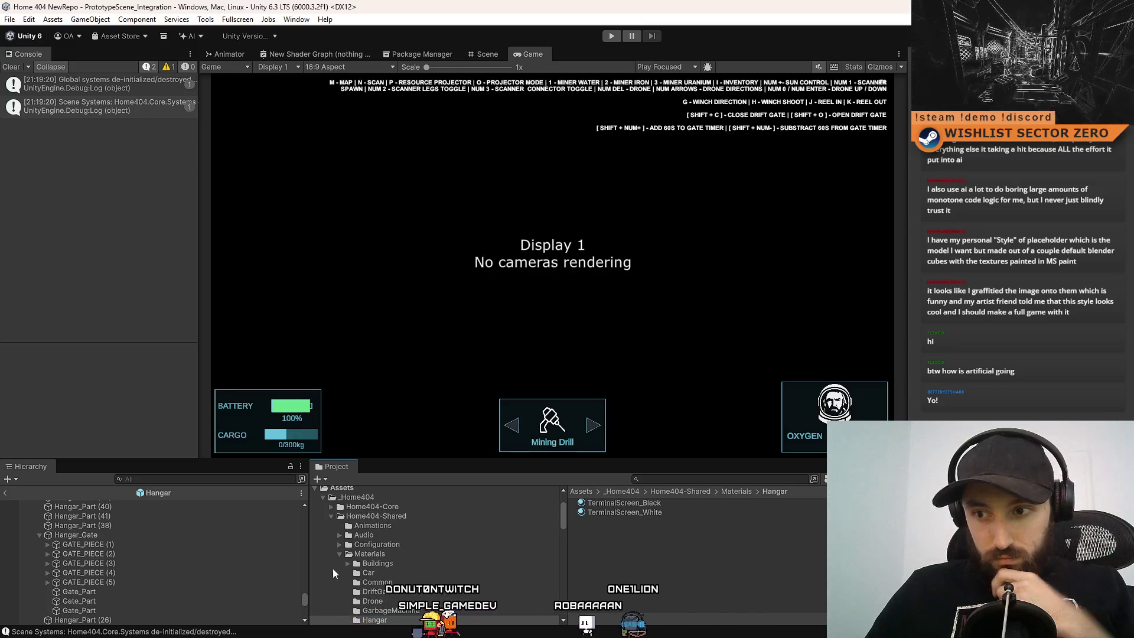
pyautogui.click(361, 490)
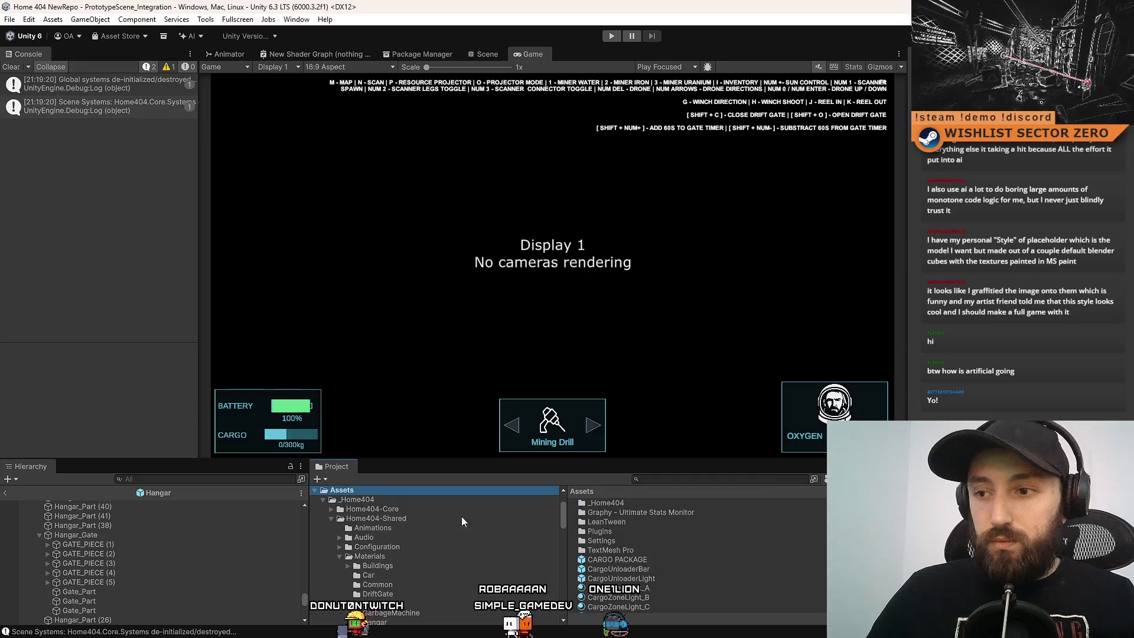
# Move CargoZoneLight_A–D, GroundLines and PipeLight materials into Home404-Shared/Materials/Hangar.
pyautogui.scroll(-3, 625, 555)
pyautogui.click(650, 518)
pyautogui.keyDown('shift'); pyautogui.click(657, 545); pyautogui.keyUp('shift')
pyautogui.keyDown('shift'); pyautogui.click(627, 554); pyautogui.keyUp('shift')
pyautogui.keyDown('ctrl'); pyautogui.click(609, 583); pyautogui.keyUp('ctrl')
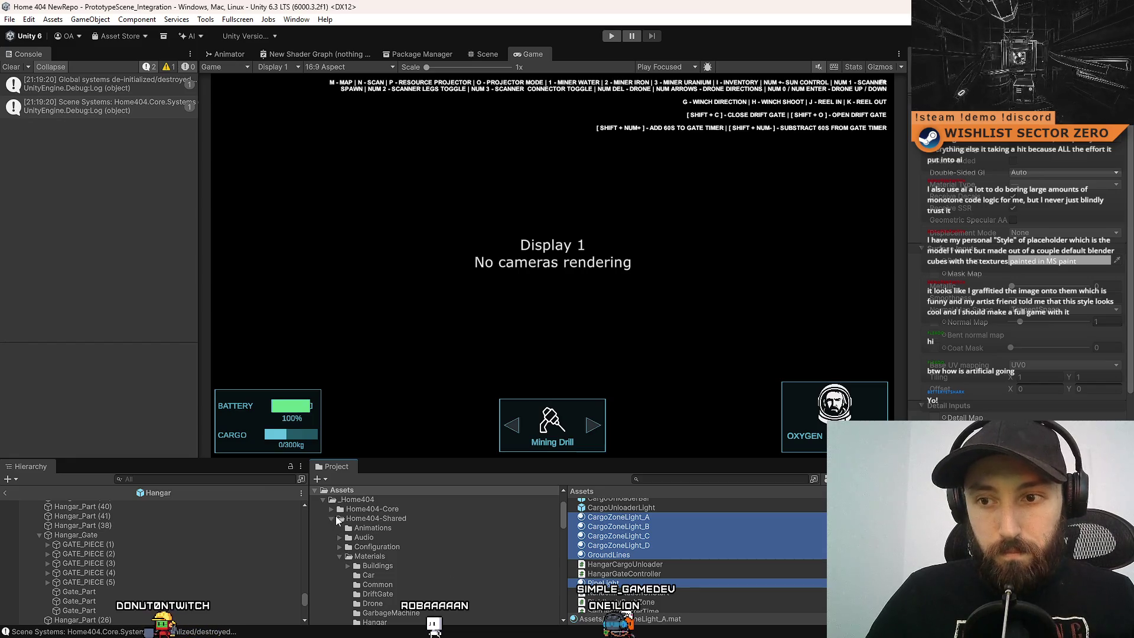
pyautogui.scroll(-3, 420, 555)
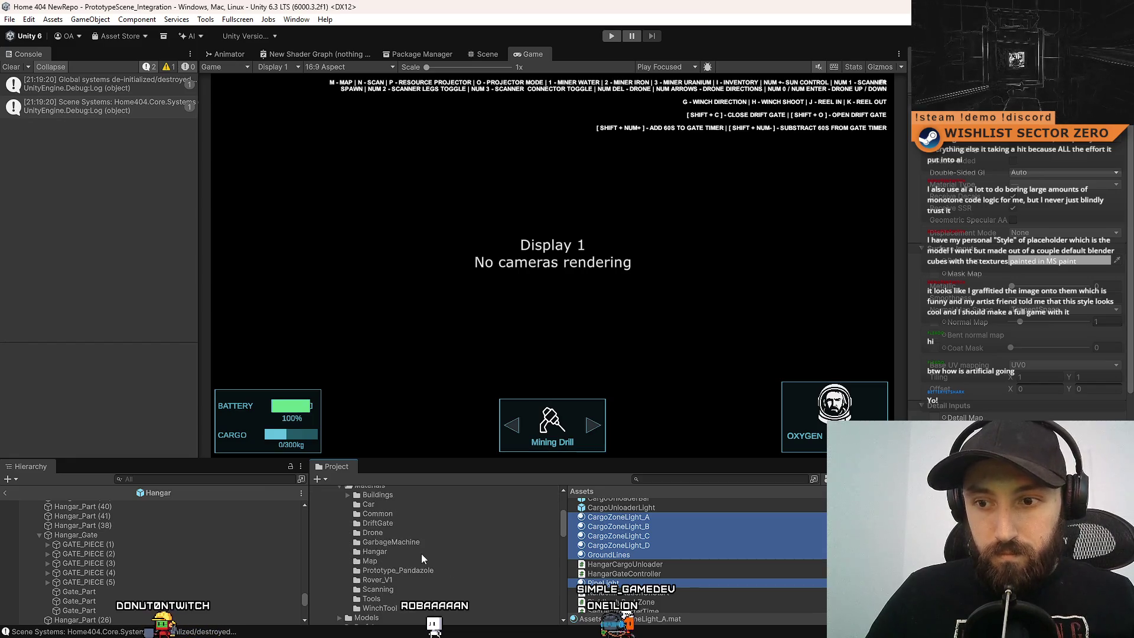
pyautogui.moveTo(381, 564); pyautogui.dragTo(380, 553)
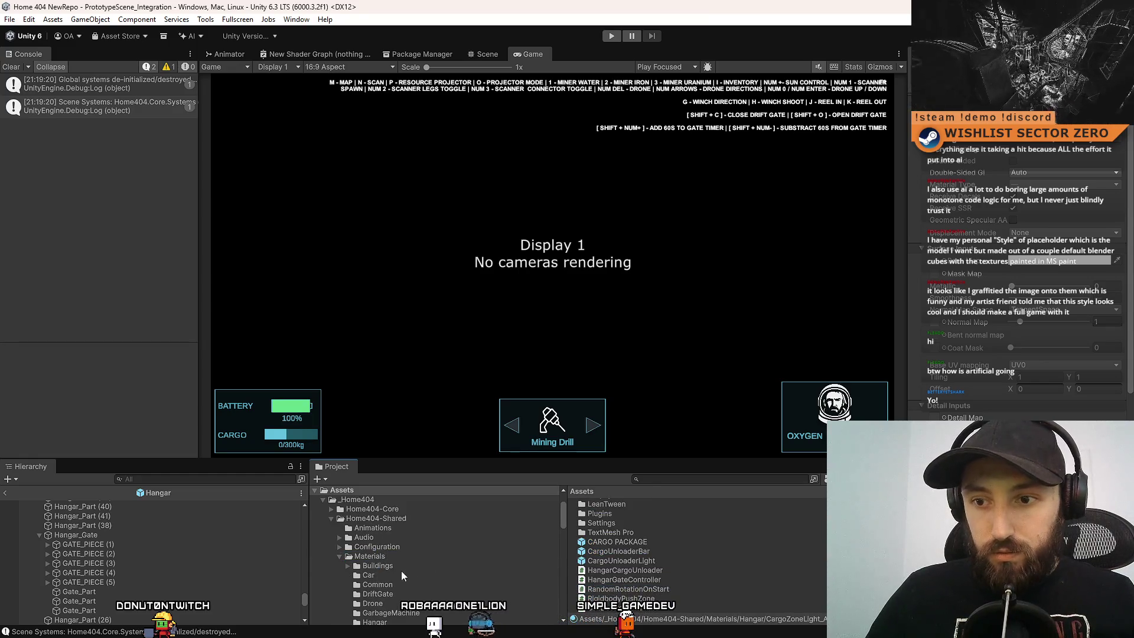
pyautogui.scroll(-2, 398, 591)
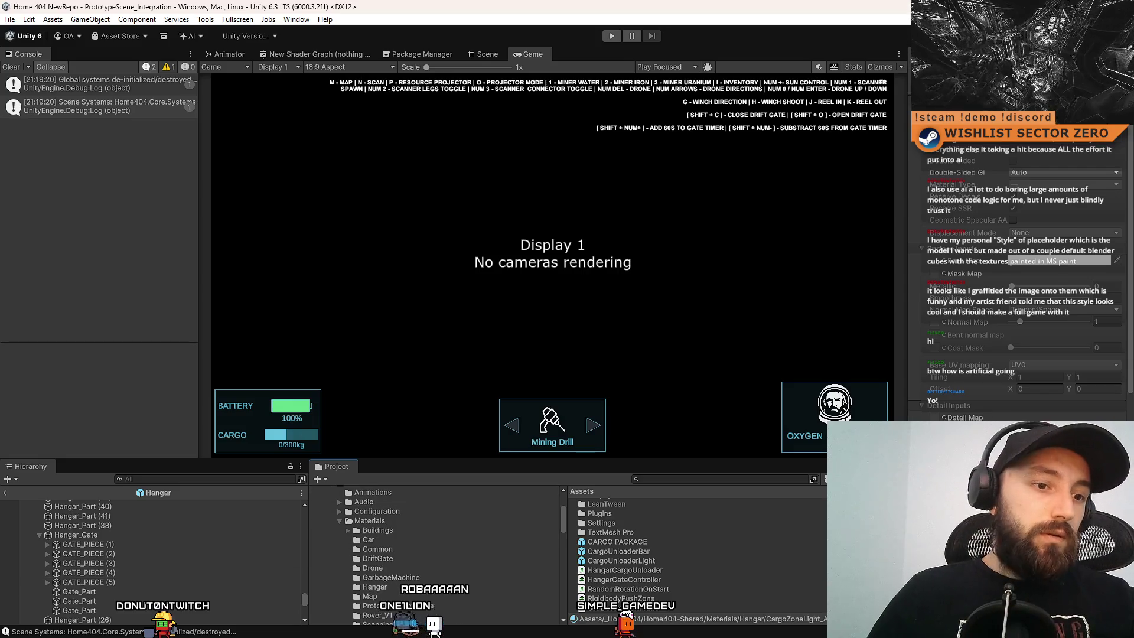
pyautogui.hotkey('alt', 'Tab')
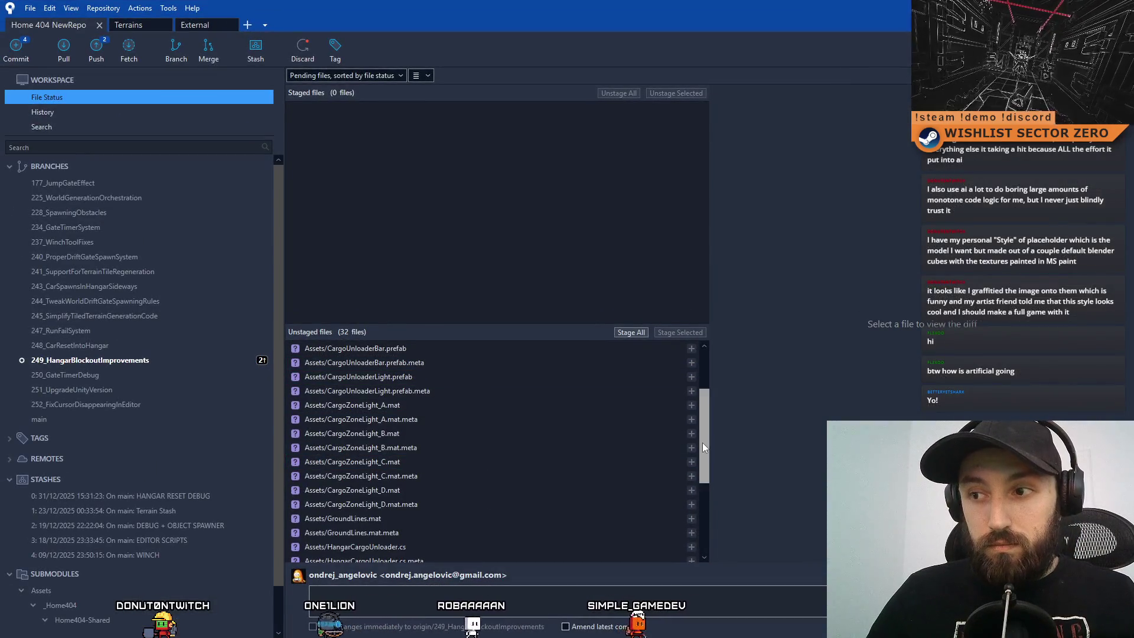
# Stage the unstaged files from CargoZoneLight_A.mat through PipeLight.mat.meta, twelve in total.
pyautogui.scroll(-4, 564, 434)
pyautogui.click(546, 391)
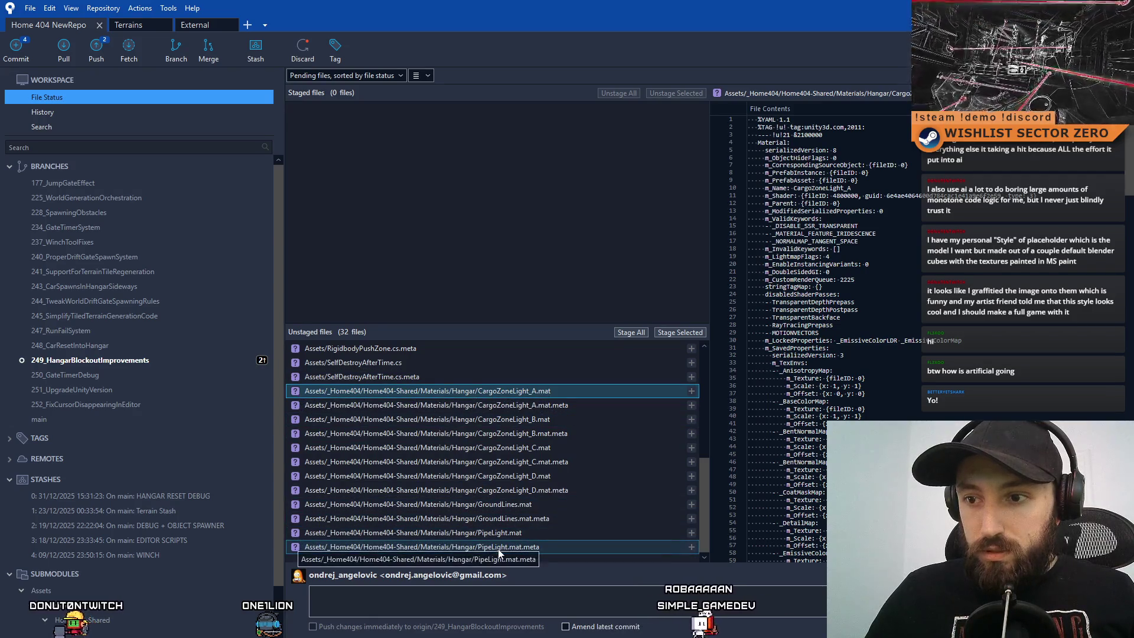
pyautogui.keyDown('shift'); pyautogui.click(498, 548); pyautogui.keyUp('shift')
pyautogui.scroll(3, 552, 437)
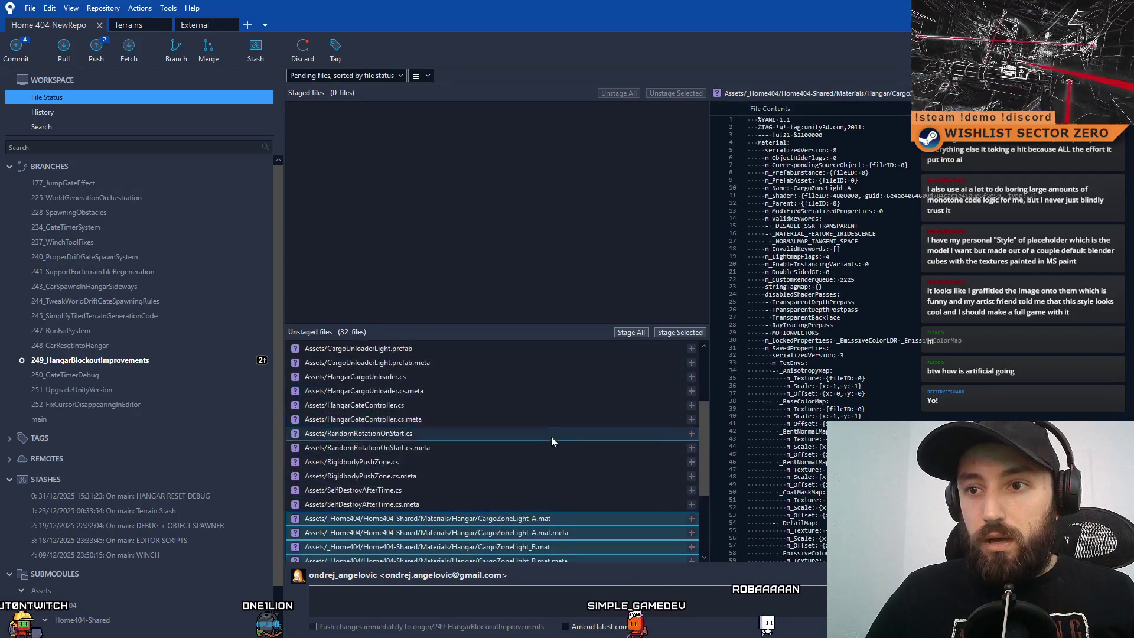
pyautogui.scroll(3, 551, 437)
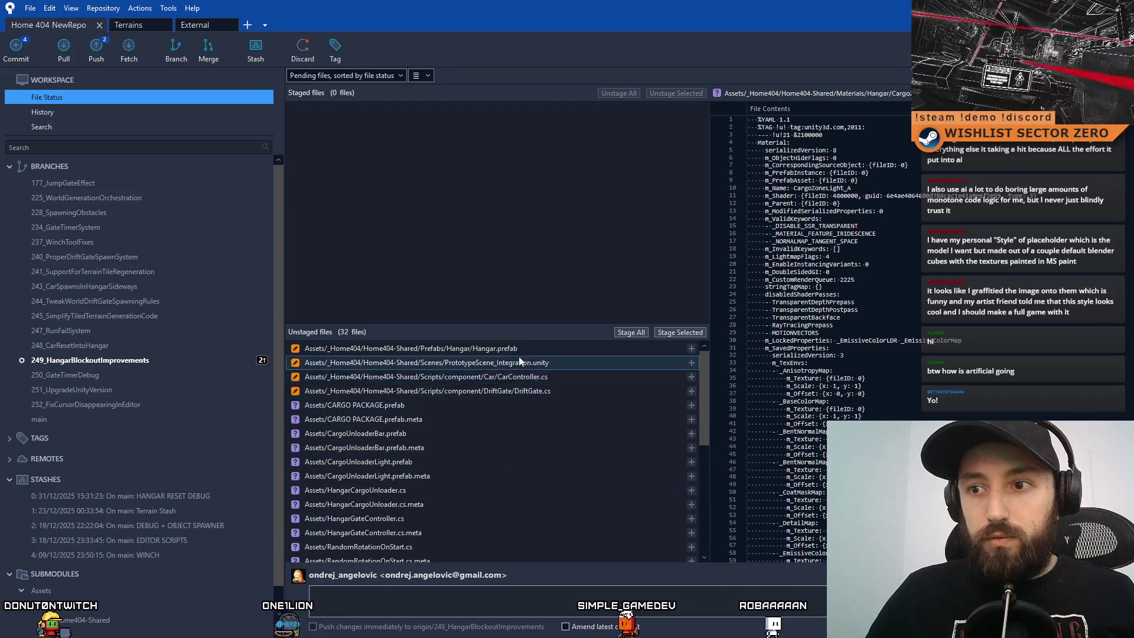
pyautogui.click(690, 334)
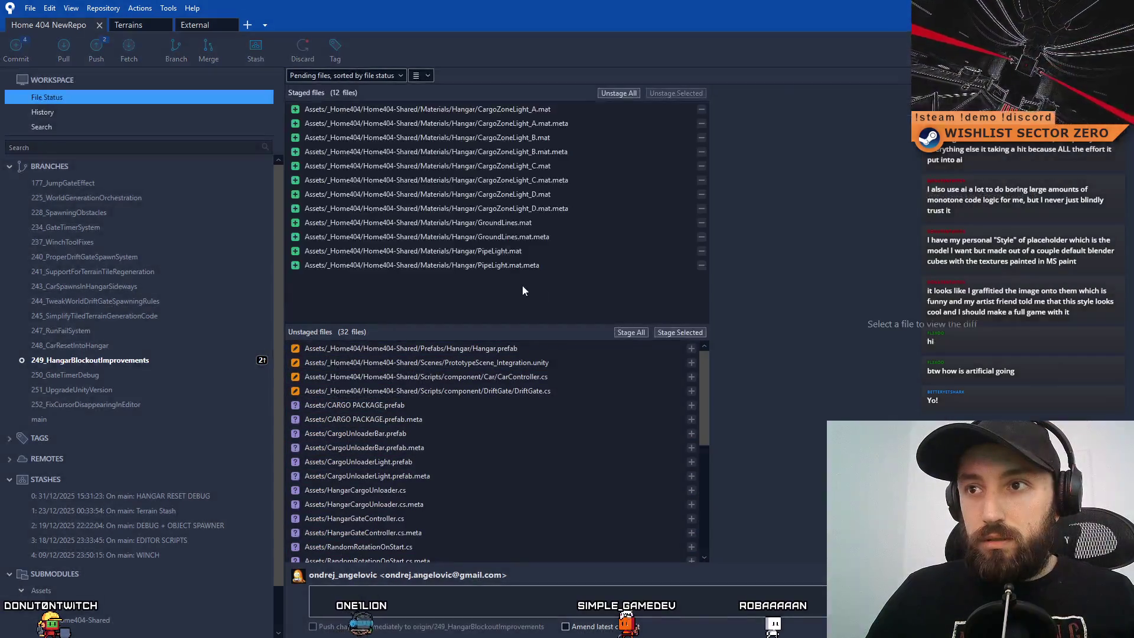
# Commit the staged materials with message 'New hangar materials for lights, ground lines, cargo unloader states'.
pyautogui.click(467, 588)
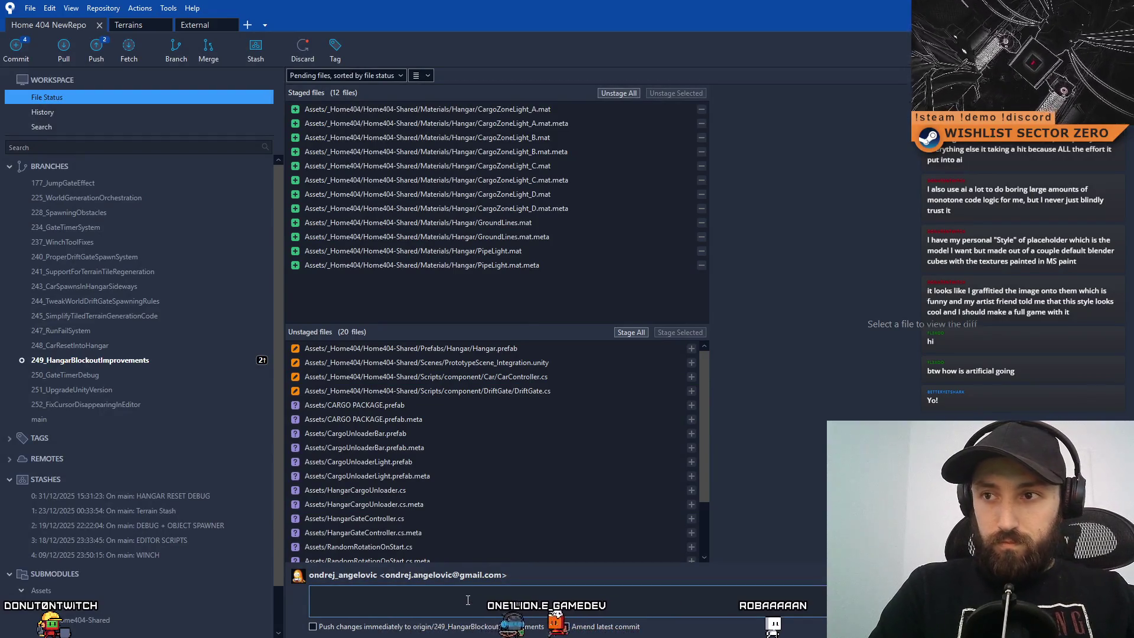
pyautogui.write('New hangar materials')
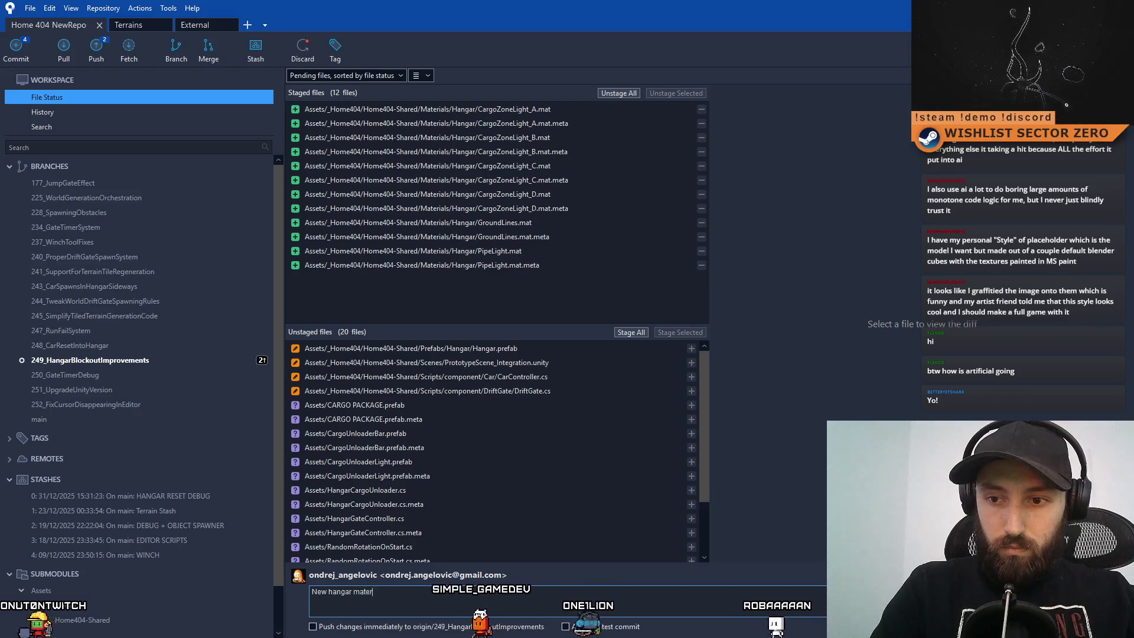
pyautogui.write(' for lig')
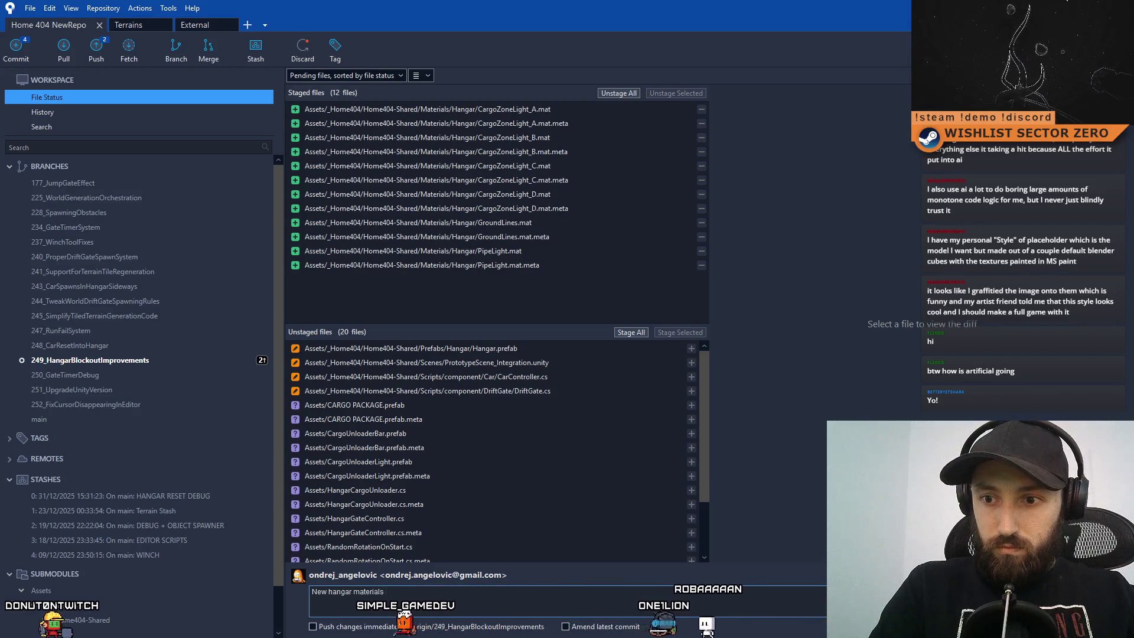
pyautogui.write('hts,')
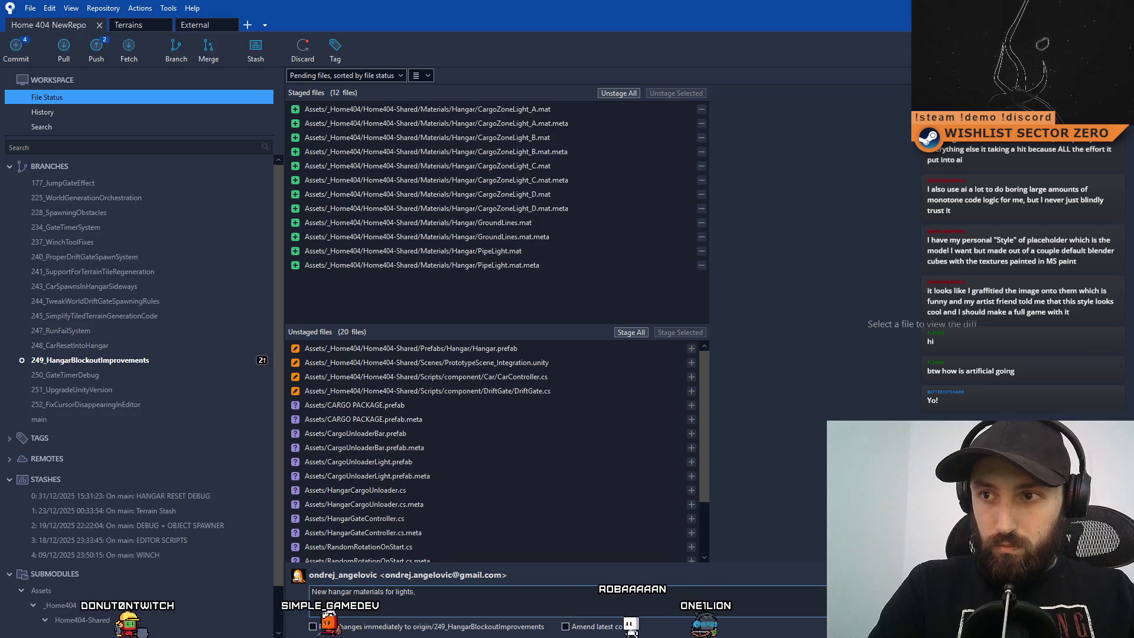
pyautogui.write(' ground lines, cargo unloader states')
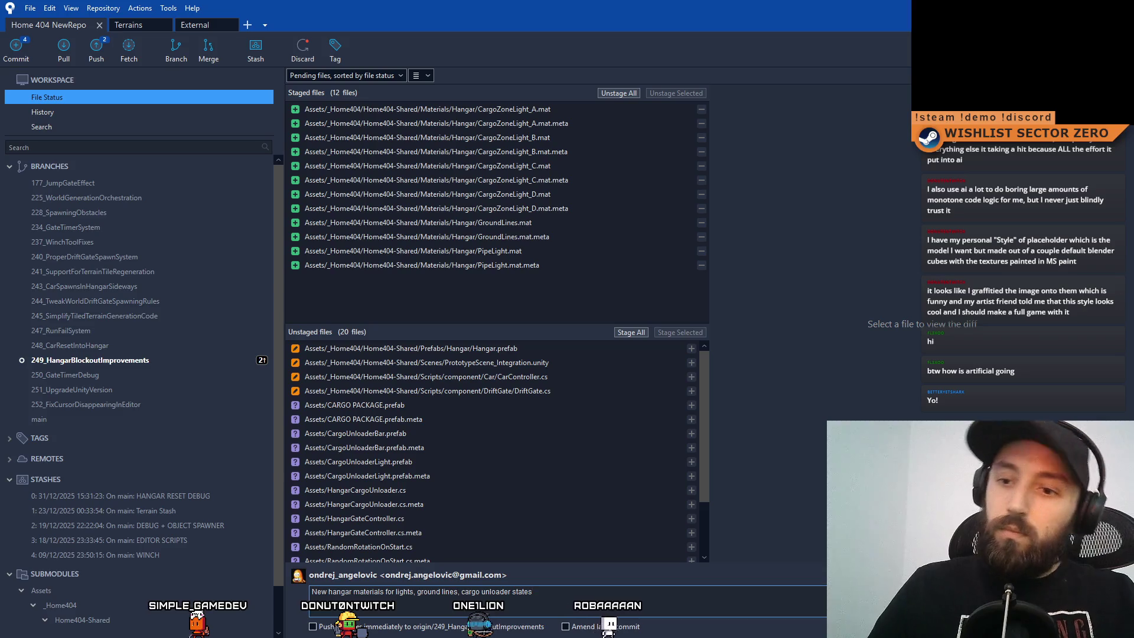
pyautogui.hotkey('ctrl', 'Return')
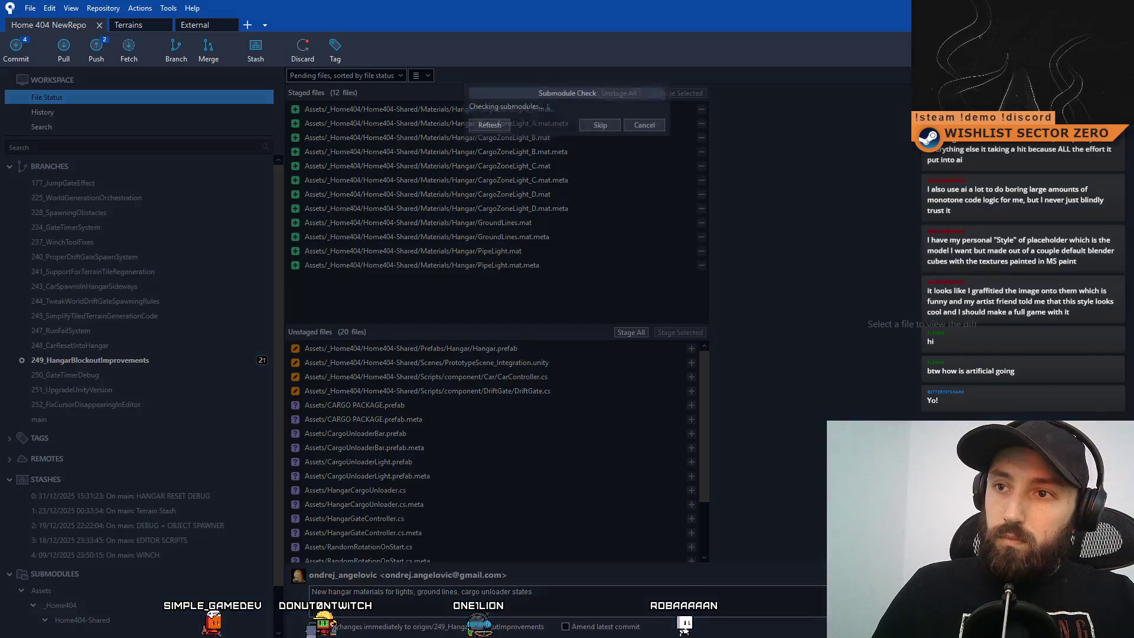
pyautogui.click(597, 188)
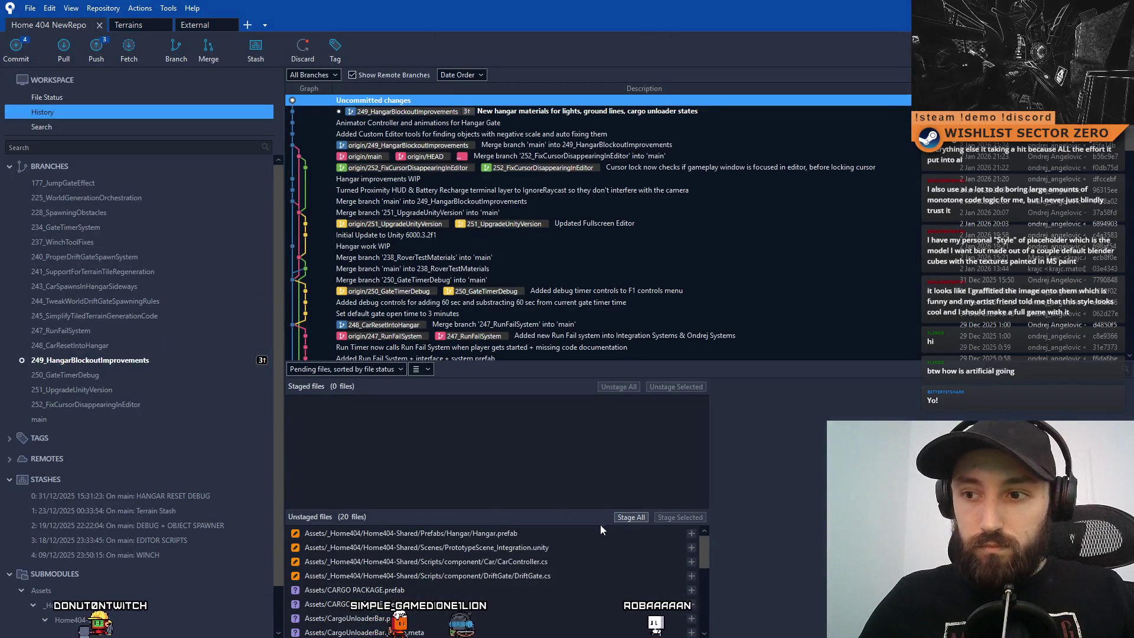
# Preview RandomRotationOnStart.cs and SelfDestroyAfterTime.cs in the Unstaged list, then return to Unity.
pyautogui.click(93, 98)
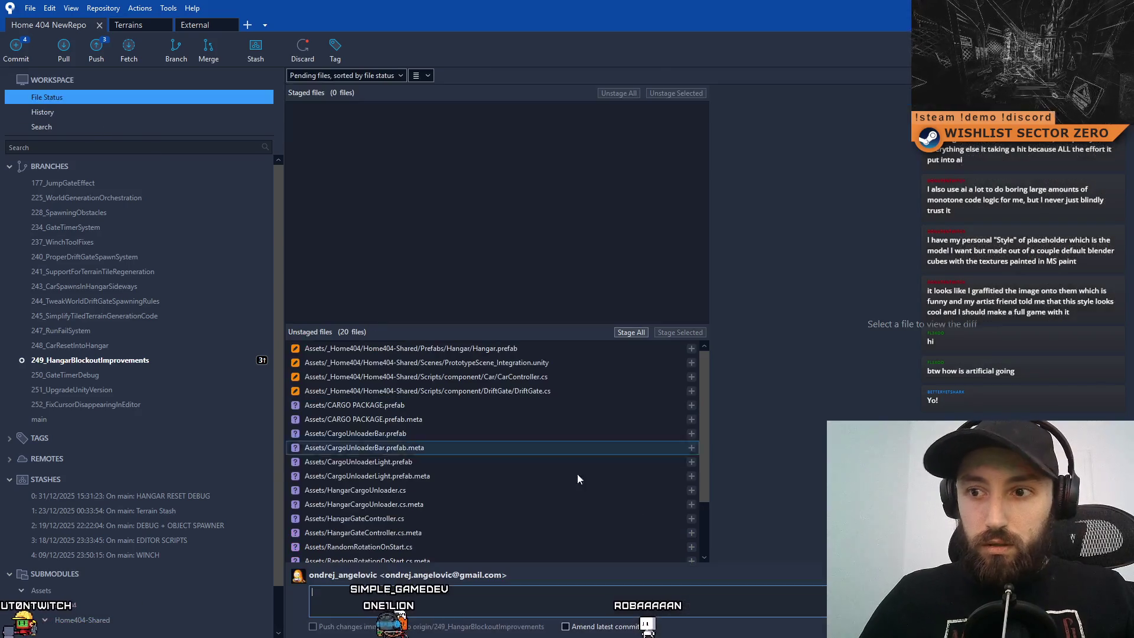
pyautogui.moveTo(705, 382)
pyautogui.mouseDown()
pyautogui.moveTo(707, 502)
pyautogui.moveTo(700, 428)
pyautogui.moveTo(718, 509)
pyautogui.moveTo(706, 388)
pyautogui.mouseUp()
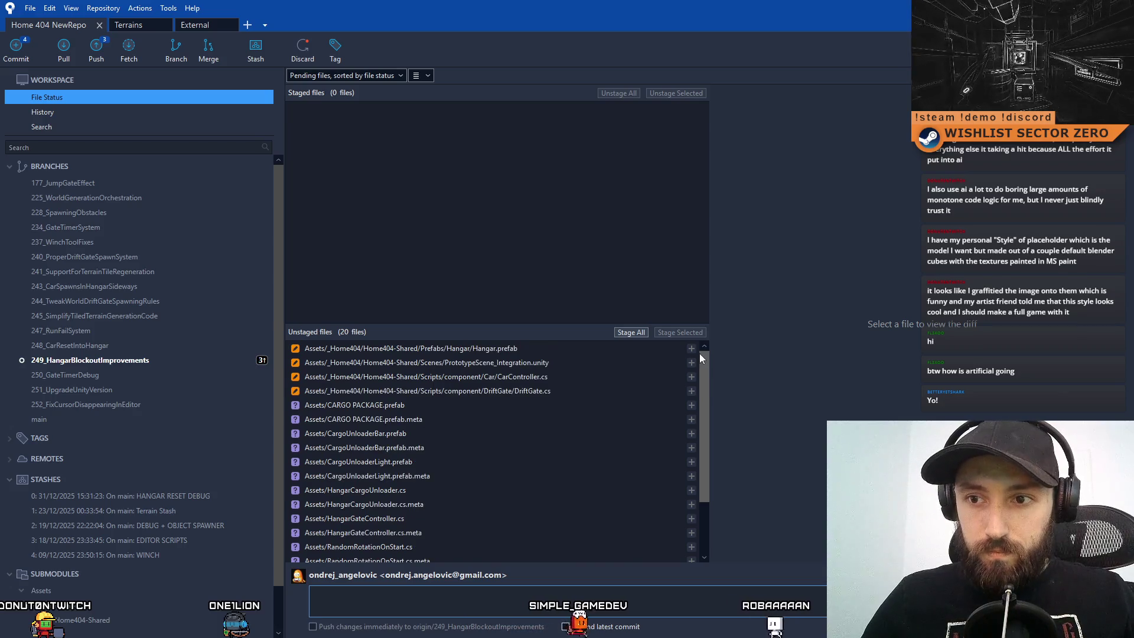
pyautogui.moveTo(699, 353); pyautogui.dragTo(690, 451)
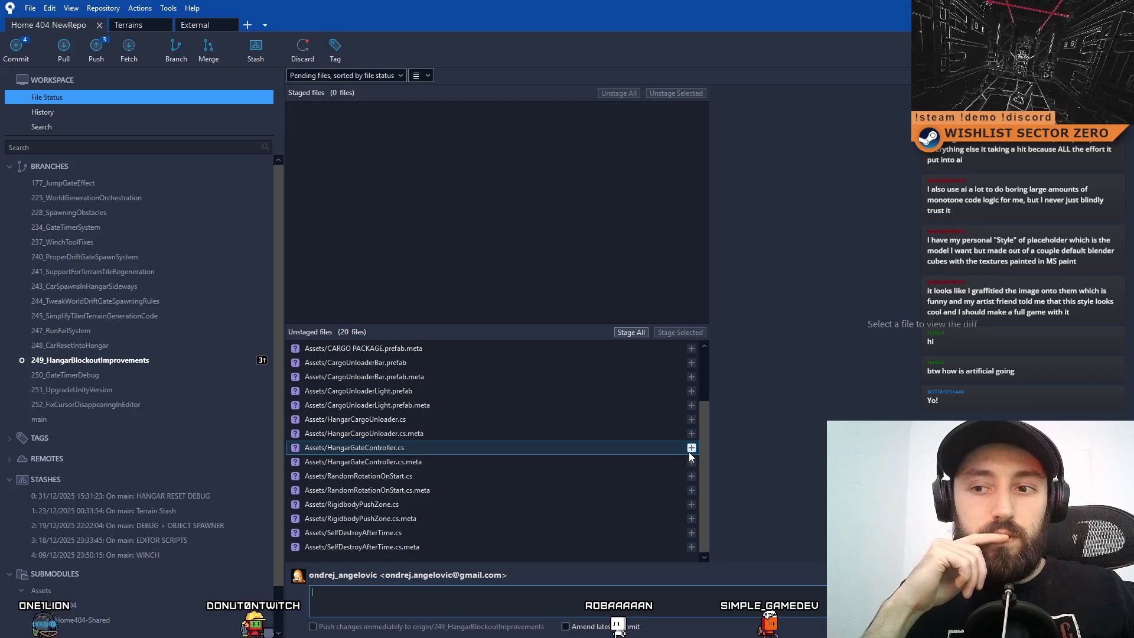
pyautogui.click(407, 476)
pyautogui.click(420, 533)
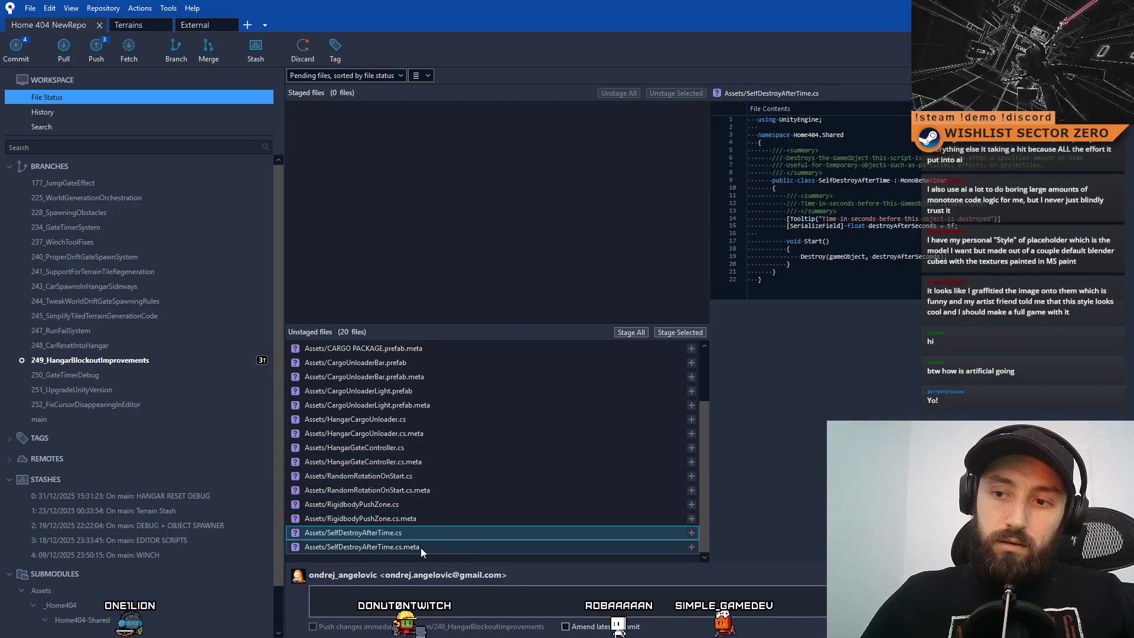
pyautogui.hotkey('alt', 'Tab')
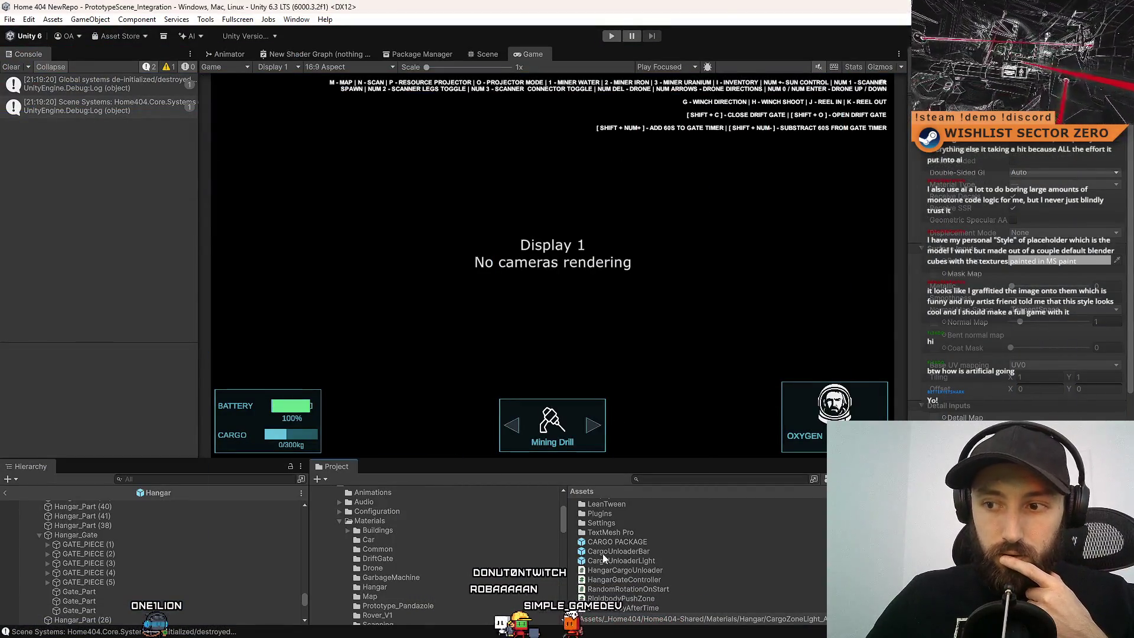
# Open RandomRotationOnStart in Visual Studio and review the if/else branch in Start().
pyautogui.click(651, 589)
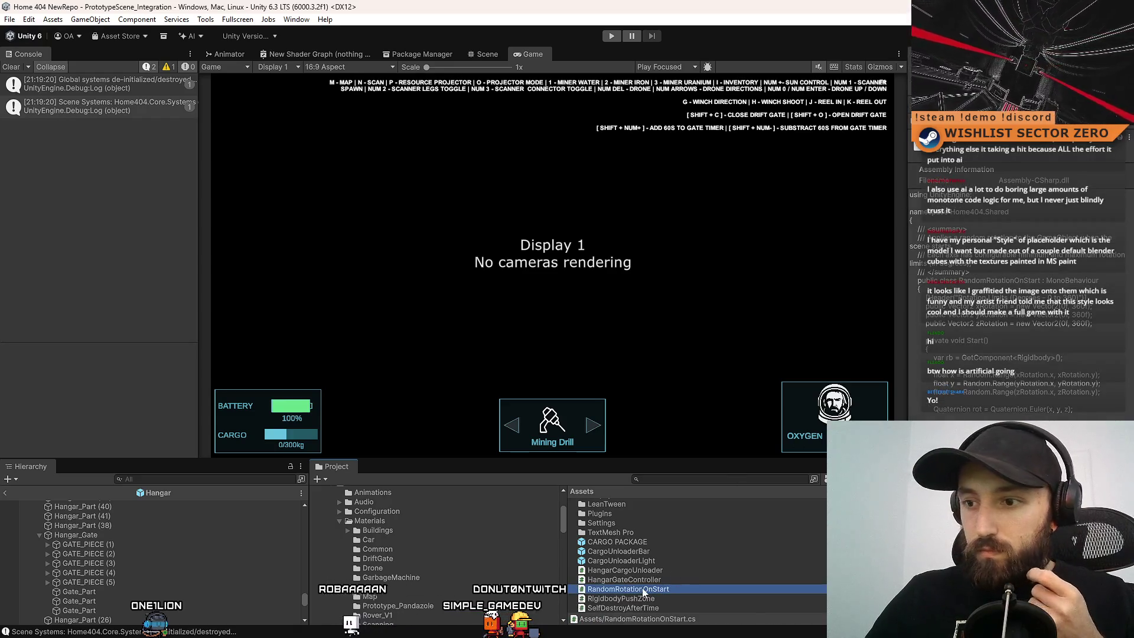
pyautogui.doubleClick(643, 591)
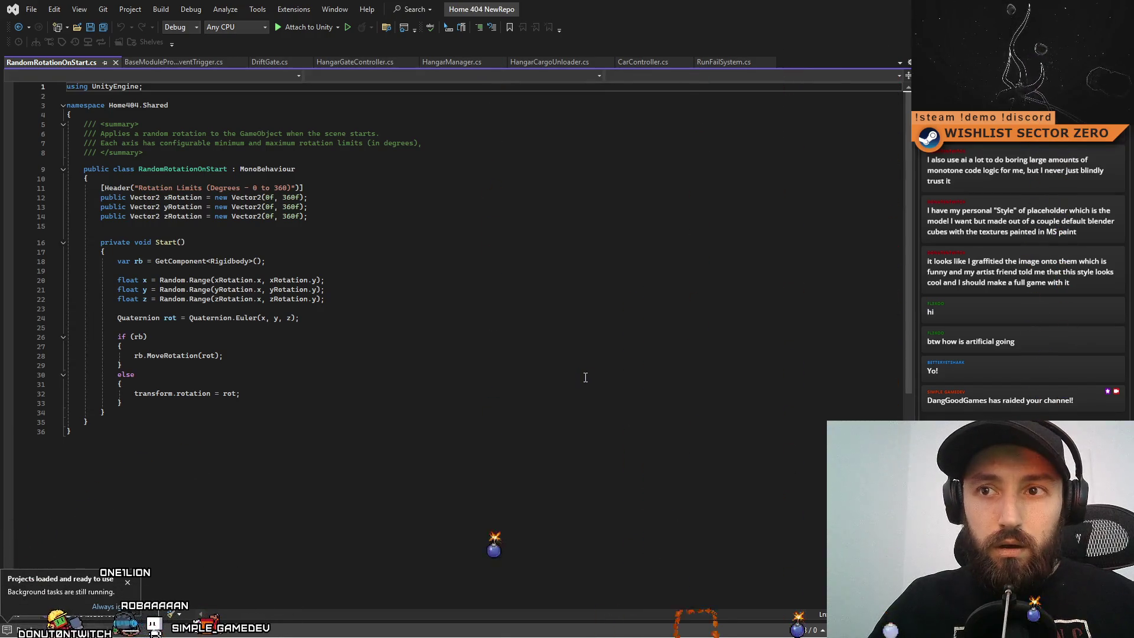
pyautogui.click(585, 378)
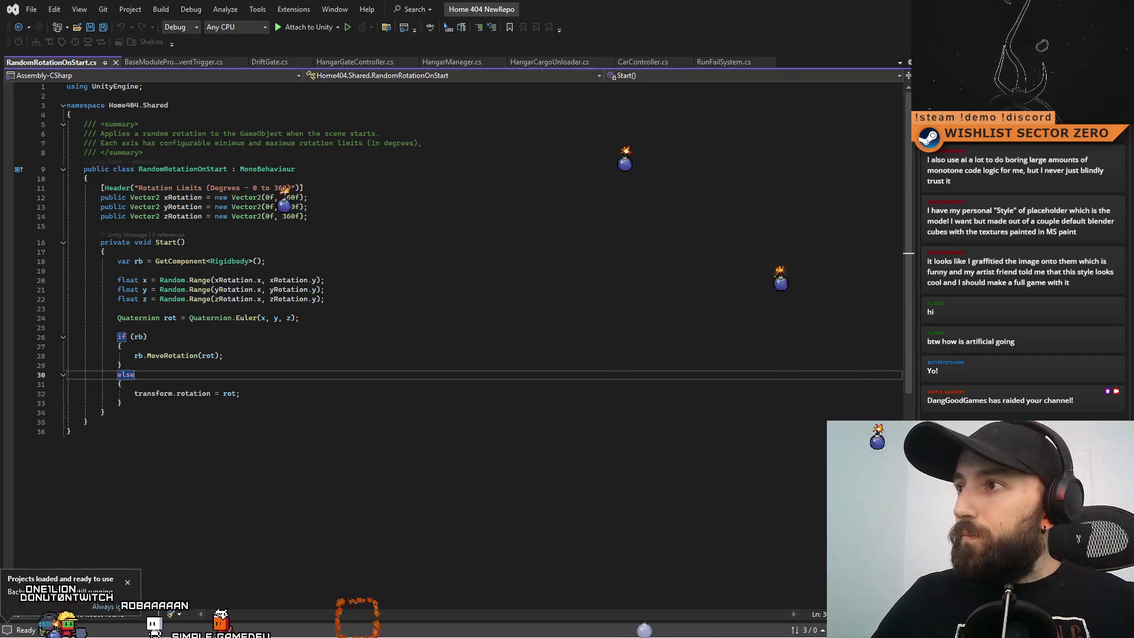
pyautogui.hotkey('alt', 'Tab')
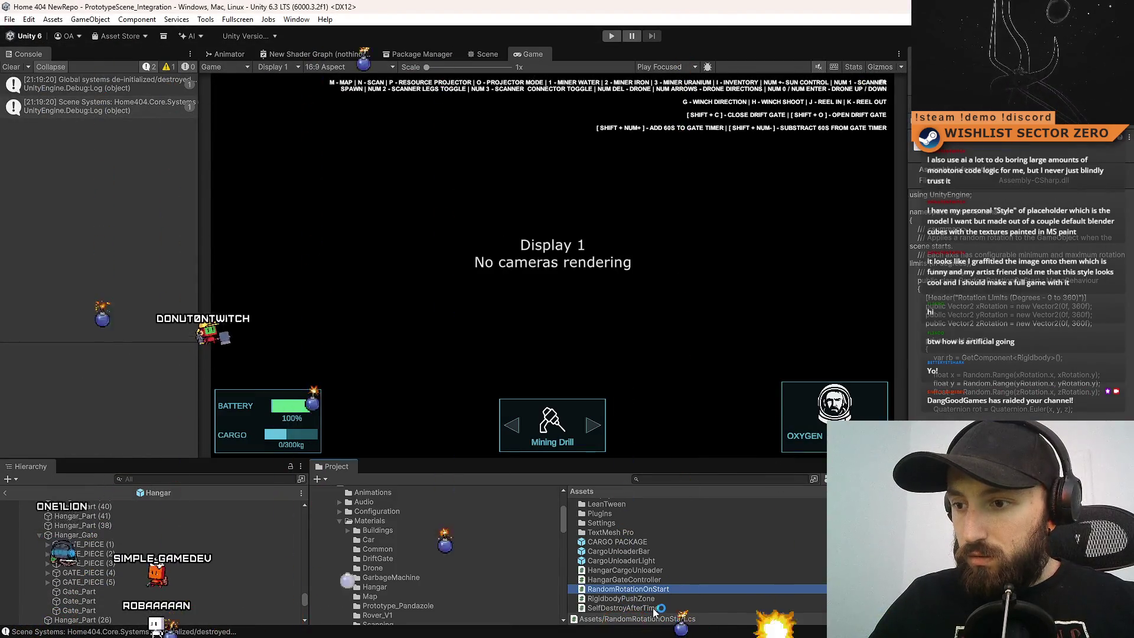
# Open SelfDestroyAfterTime in Visual Studio, compare it with RandomRotationOnStart, then select RigidbodyPushZone.
pyautogui.doubleClick(623, 608)
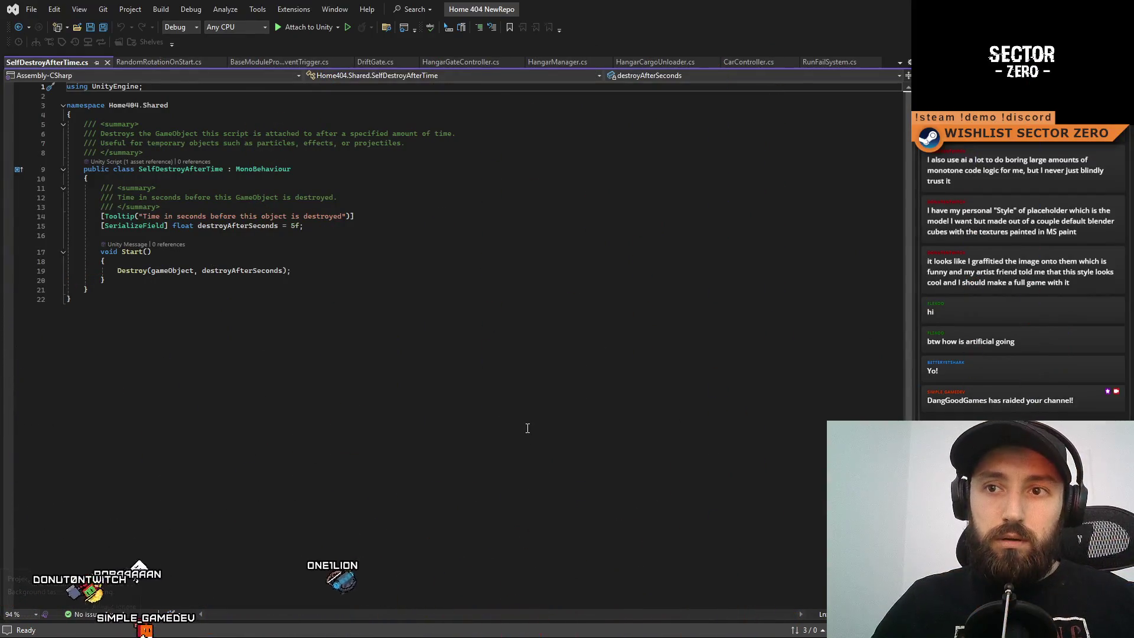
pyautogui.click(155, 63)
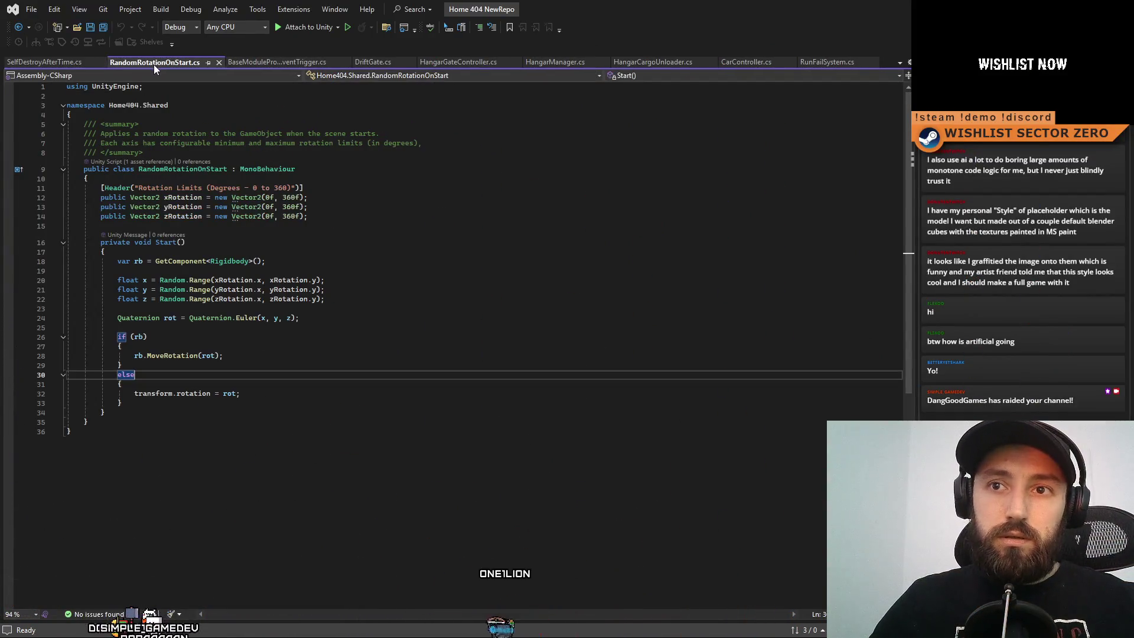
pyautogui.click(57, 63)
pyautogui.hotkey('alt', 'Tab')
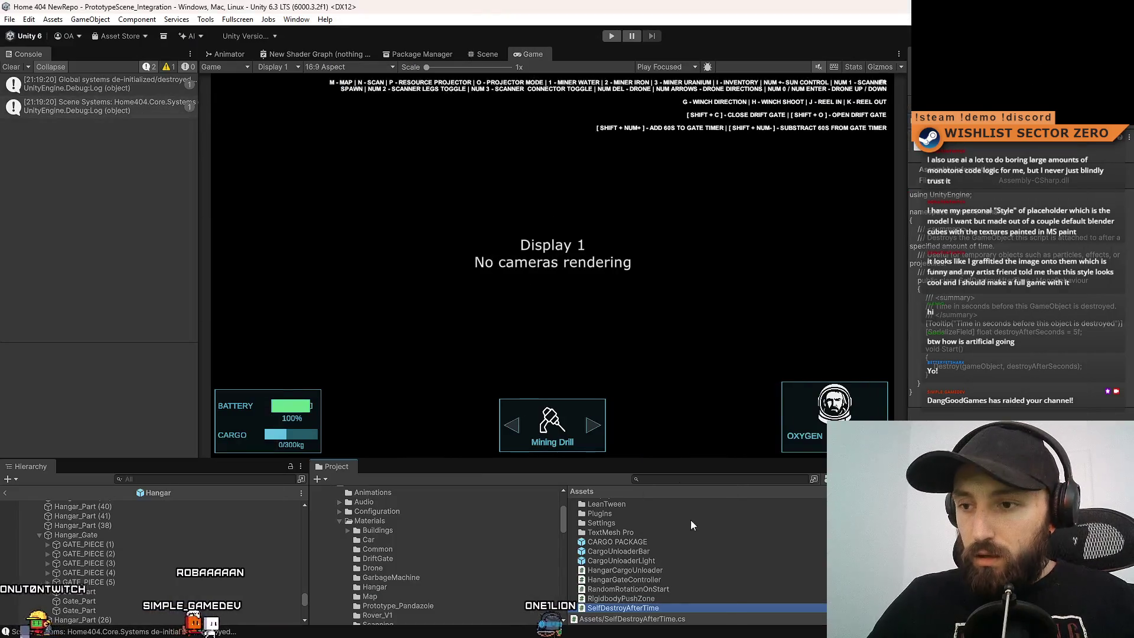
pyautogui.keyDown('ctrl'); pyautogui.click(660, 599); pyautogui.keyUp('ctrl')
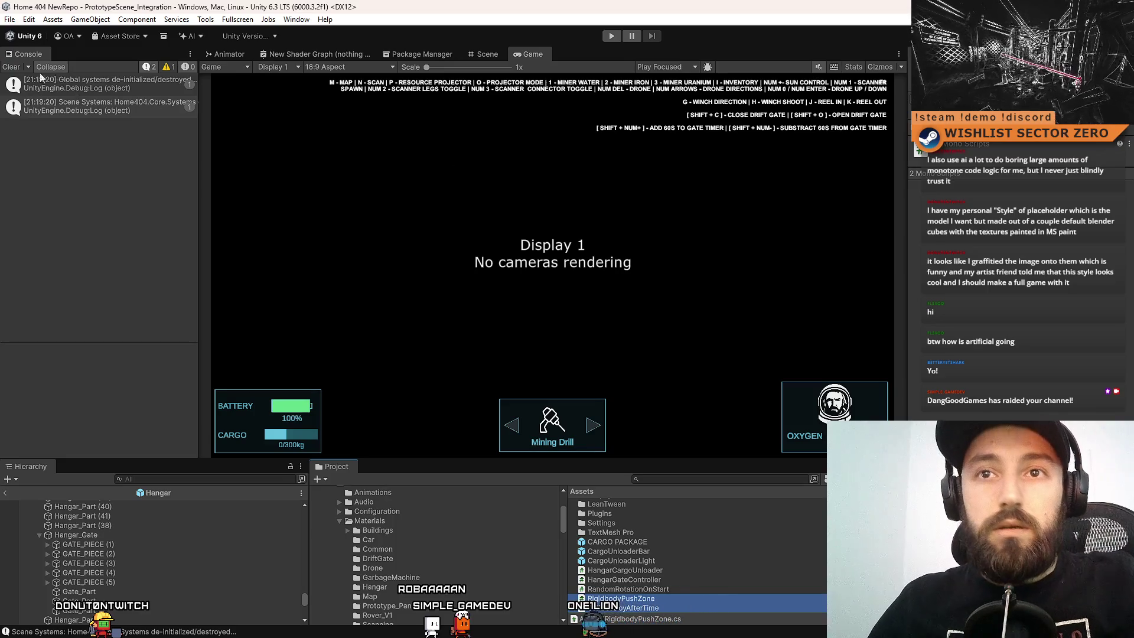
# Clear the Console and raise the Game view splitter to give the Project panel more room.
pyautogui.click(11, 67)
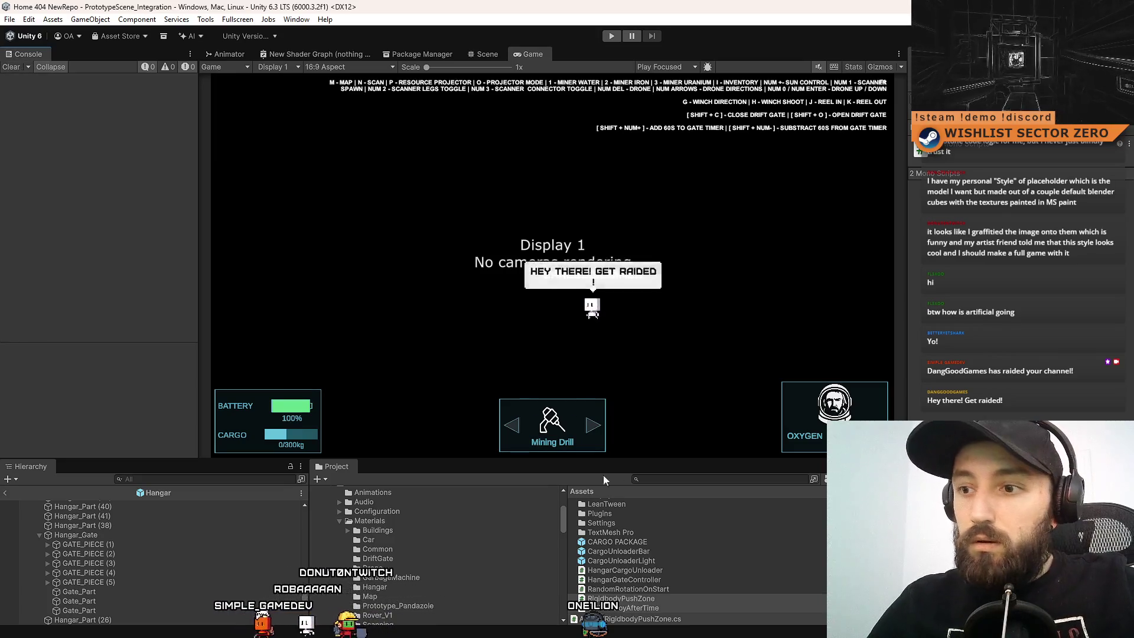
pyautogui.moveTo(480, 458)
pyautogui.mouseDown()
pyautogui.moveTo(489, 313)
pyautogui.moveTo(494, 338)
pyautogui.moveTo(549, 372)
pyautogui.moveTo(561, 591)
pyautogui.moveTo(569, 355)
pyautogui.moveTo(569, 452)
pyautogui.moveTo(569, 397)
pyautogui.mouseUp()
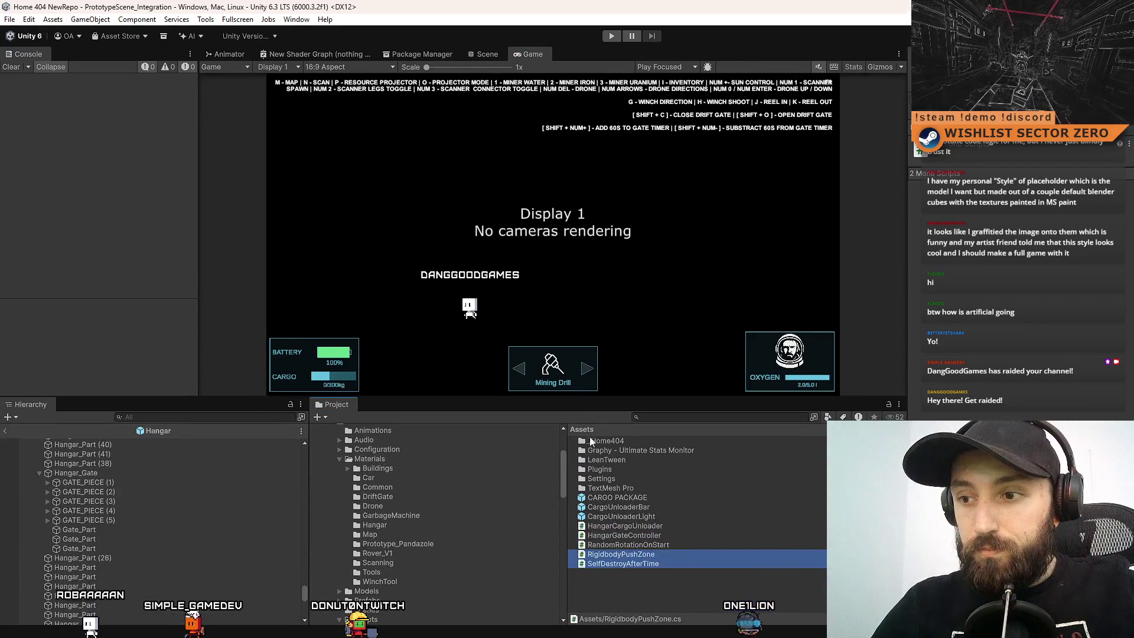
# Go from the _Home404 folder back to the Assets root and scroll through its folders.
pyautogui.click(639, 589)
pyautogui.scroll(3, 416, 531)
pyautogui.click(390, 473)
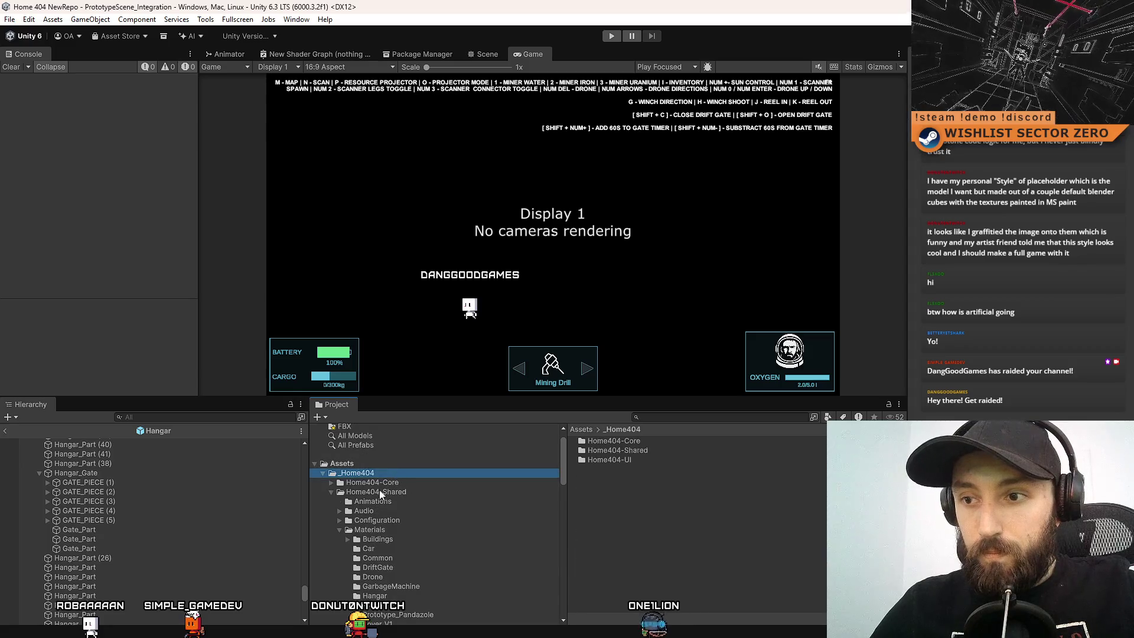
pyautogui.click(398, 465)
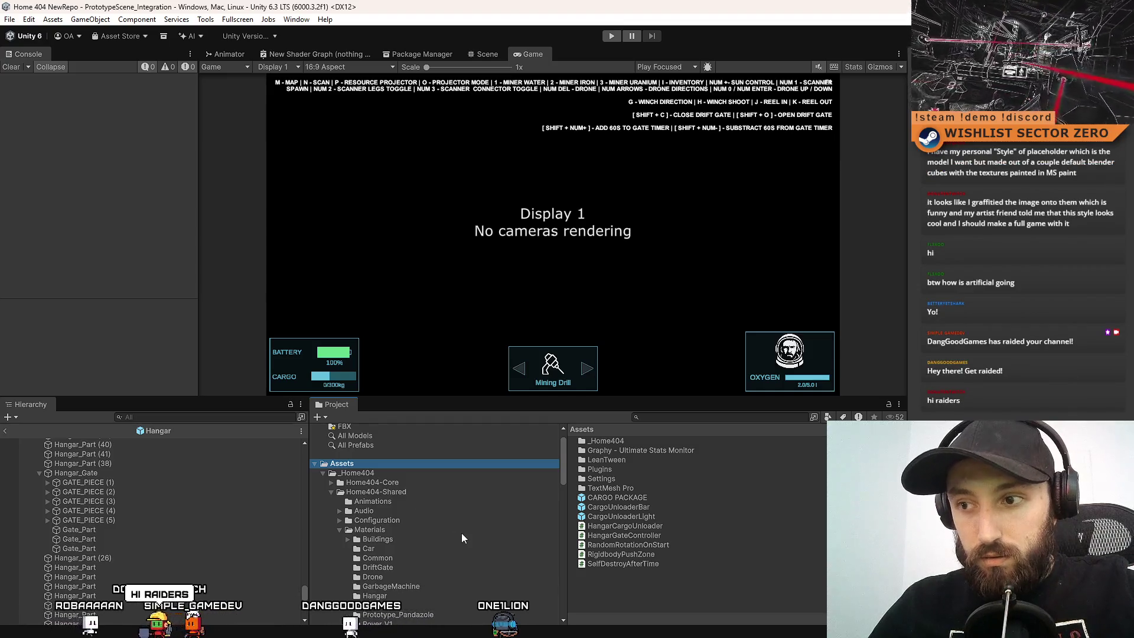
pyautogui.scroll(-3, 462, 533)
pyautogui.scroll(-4, 462, 533)
pyautogui.scroll(-3, 462, 533)
pyautogui.scroll(-3, 461, 533)
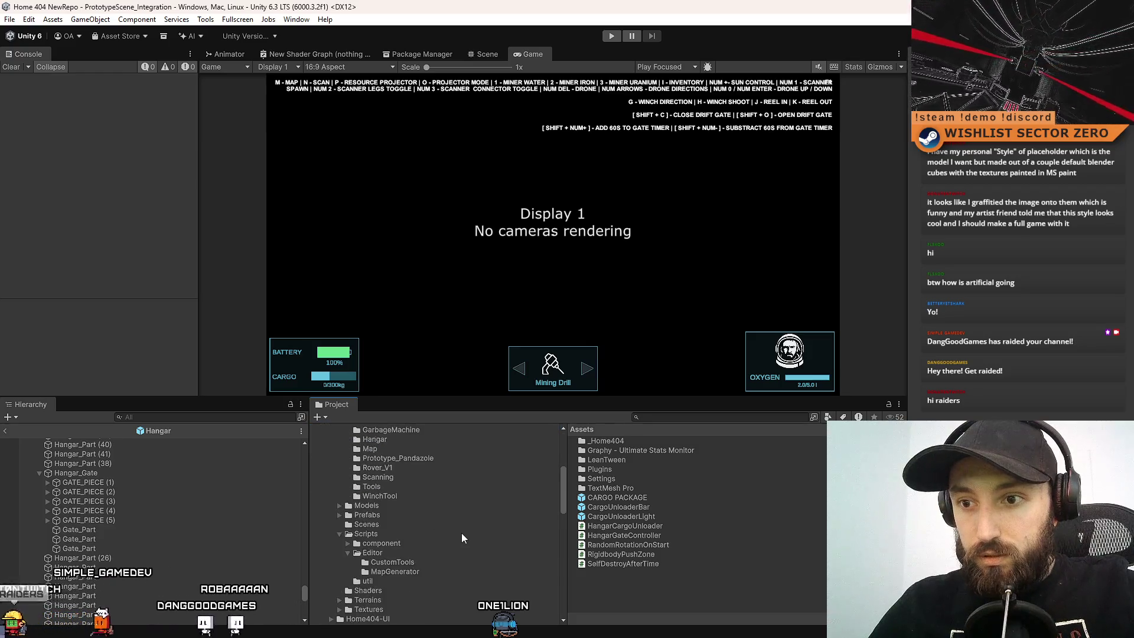
pyautogui.scroll(10, 462, 533)
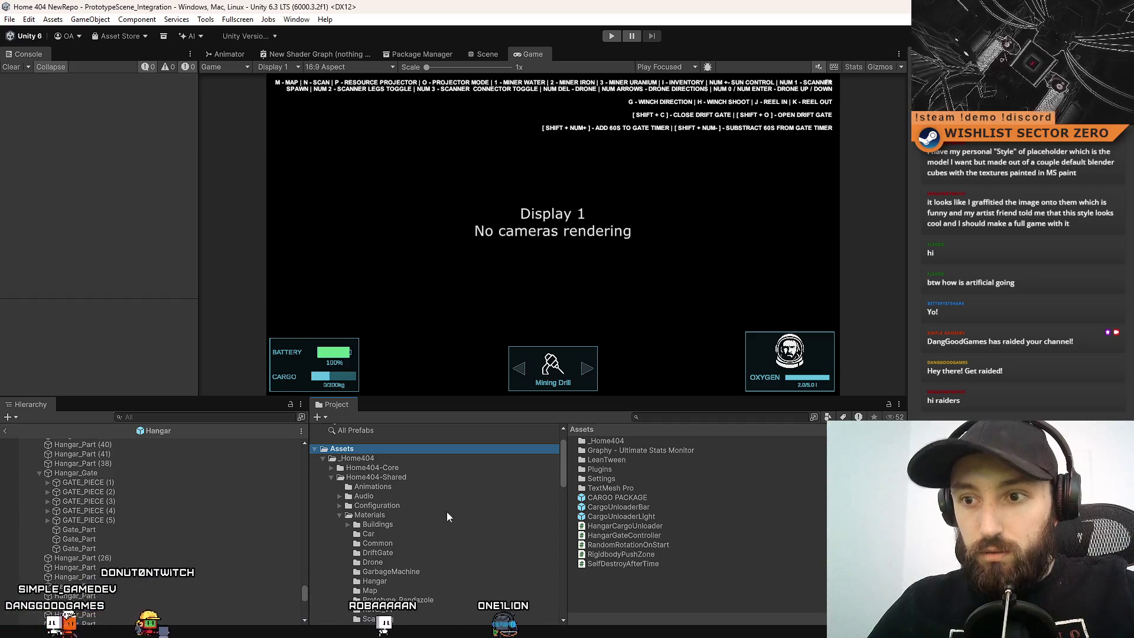
# Open Home404-Shared's Scripts folder showing component, Editor and util, then collapse Home404-Shared.
pyautogui.scroll(-3, 426, 528)
pyautogui.scroll(-5, 426, 523)
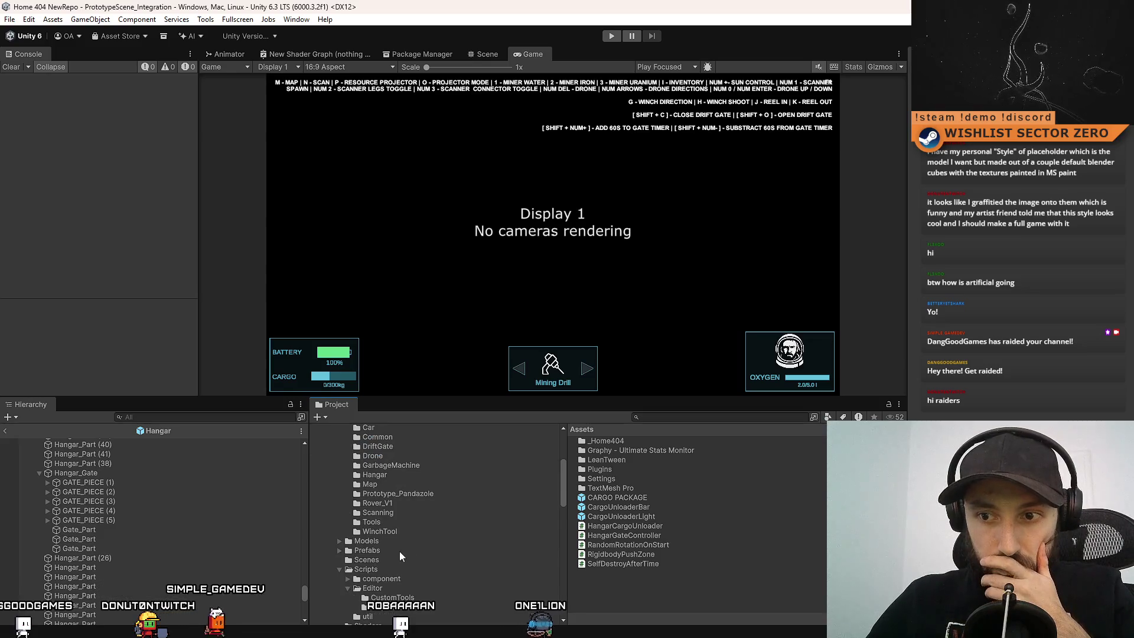
pyautogui.scroll(-3, 400, 553)
pyautogui.click(384, 525)
pyautogui.click(381, 534)
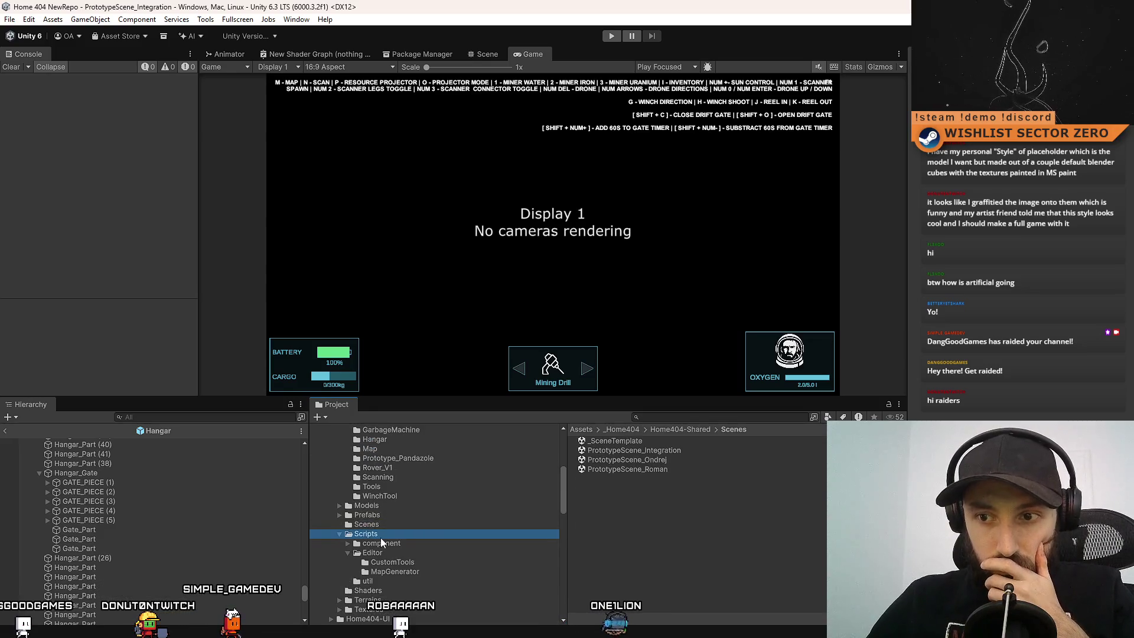
pyautogui.click(378, 553)
pyautogui.click(412, 536)
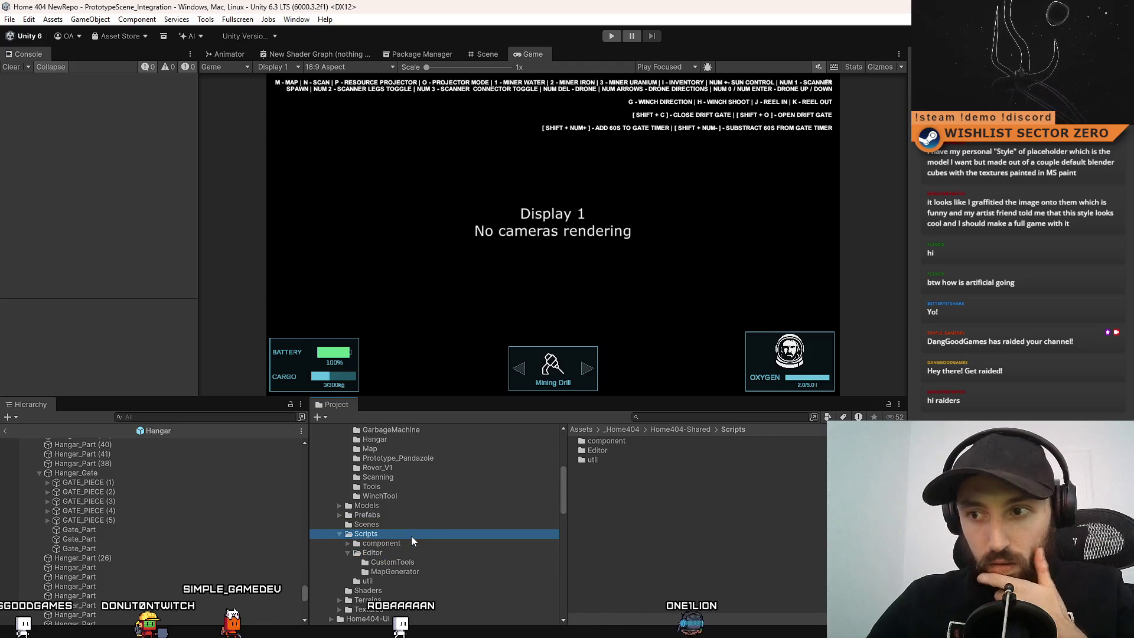
pyautogui.scroll(5, 411, 536)
pyautogui.scroll(5, 398, 526)
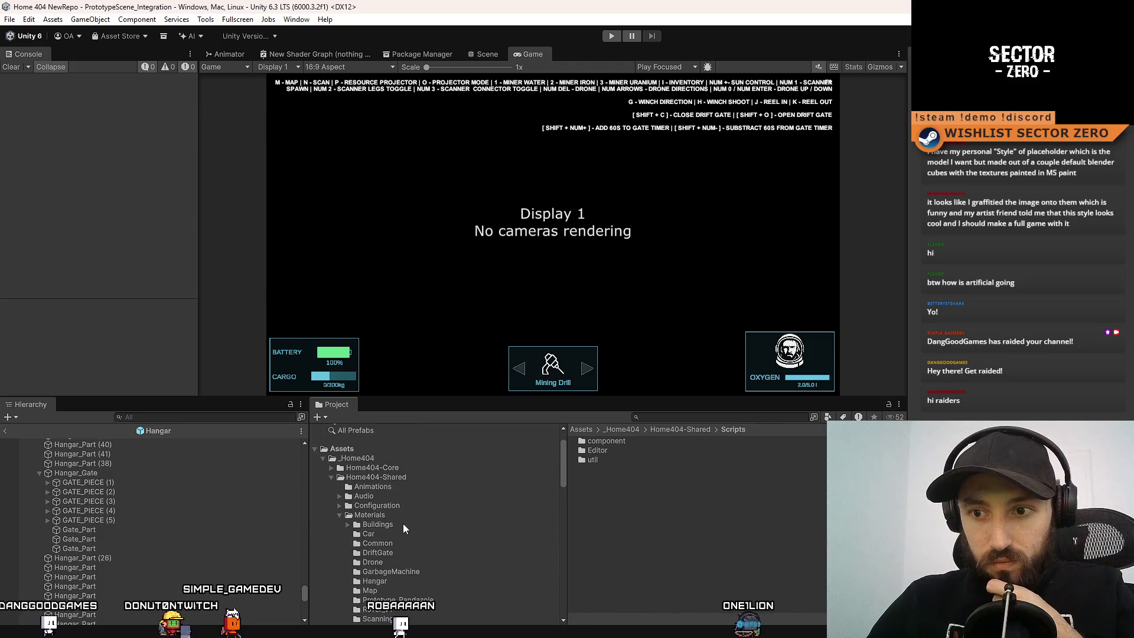
pyautogui.click(337, 476)
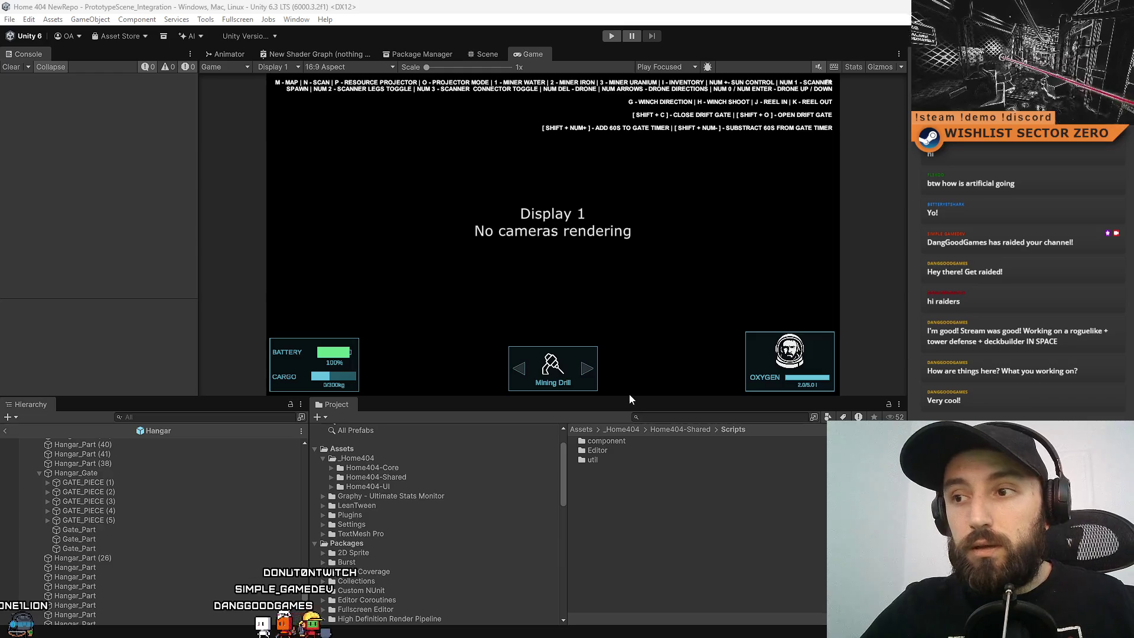
pyautogui.moveTo(627, 397); pyautogui.dragTo(620, 478)
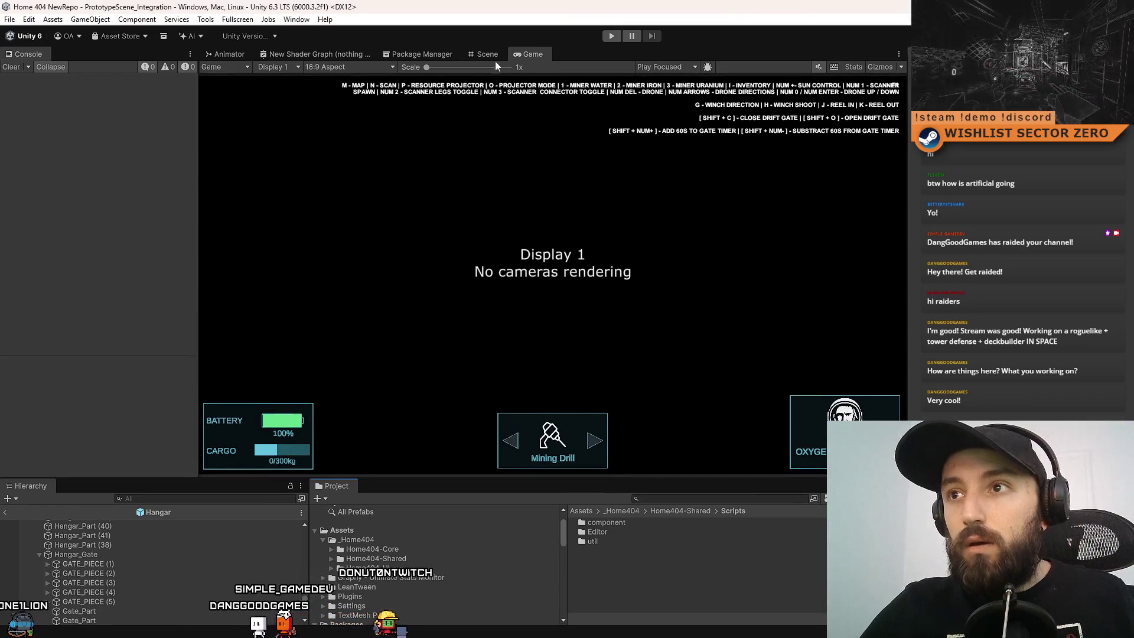
# Start Play mode and make the Game view maximized and fullscreen.
pyautogui.click(615, 39)
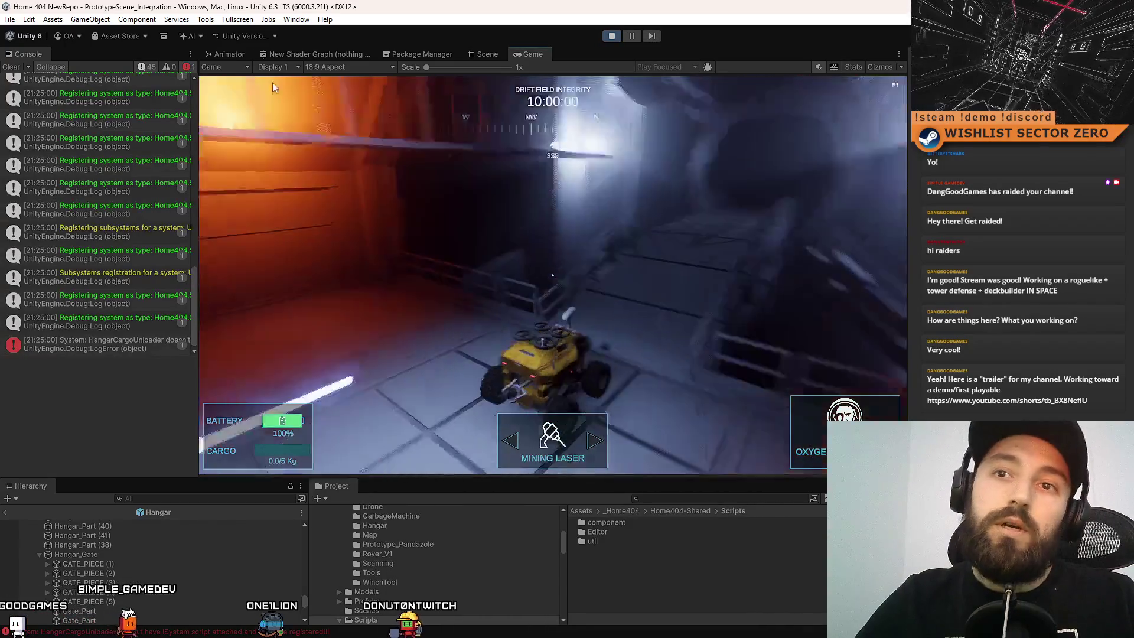
pyautogui.press('F11')
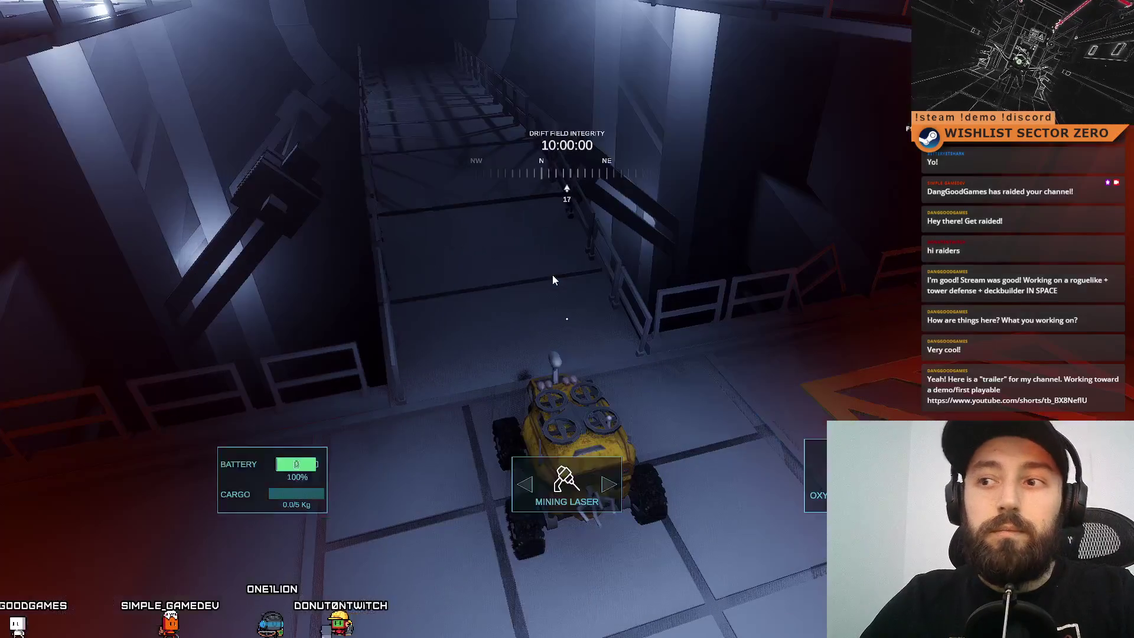
pyautogui.press('F10')
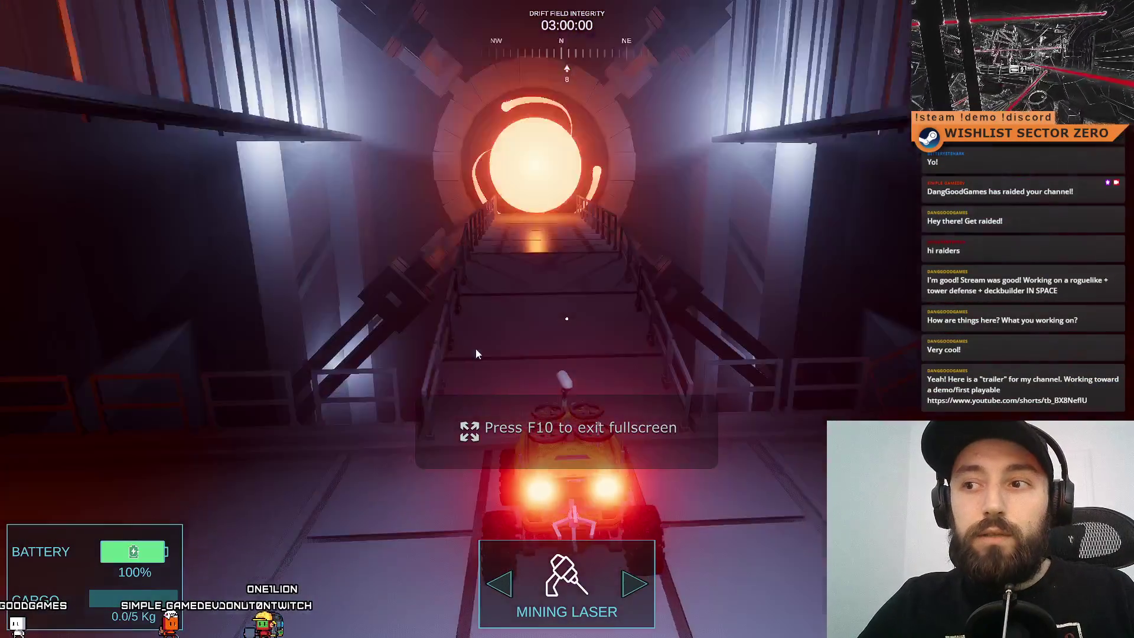
# Drive the rover with WASD through the glowing gates and across the bridge onto the snow.
pyautogui.press('a')
pyautogui.press('a')
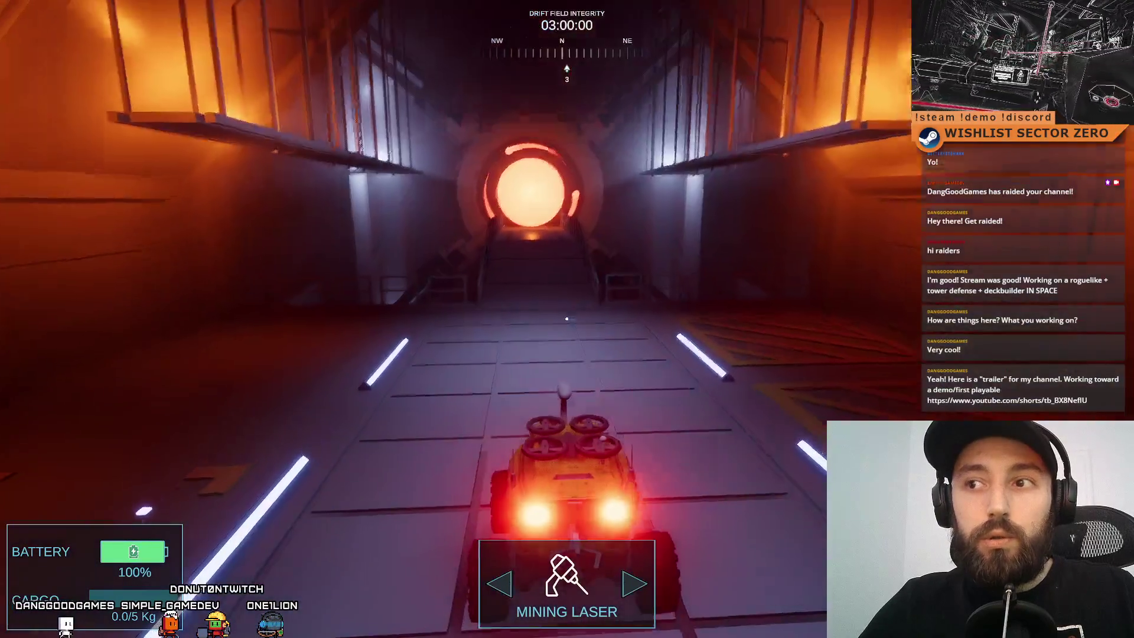
pyautogui.press('d')
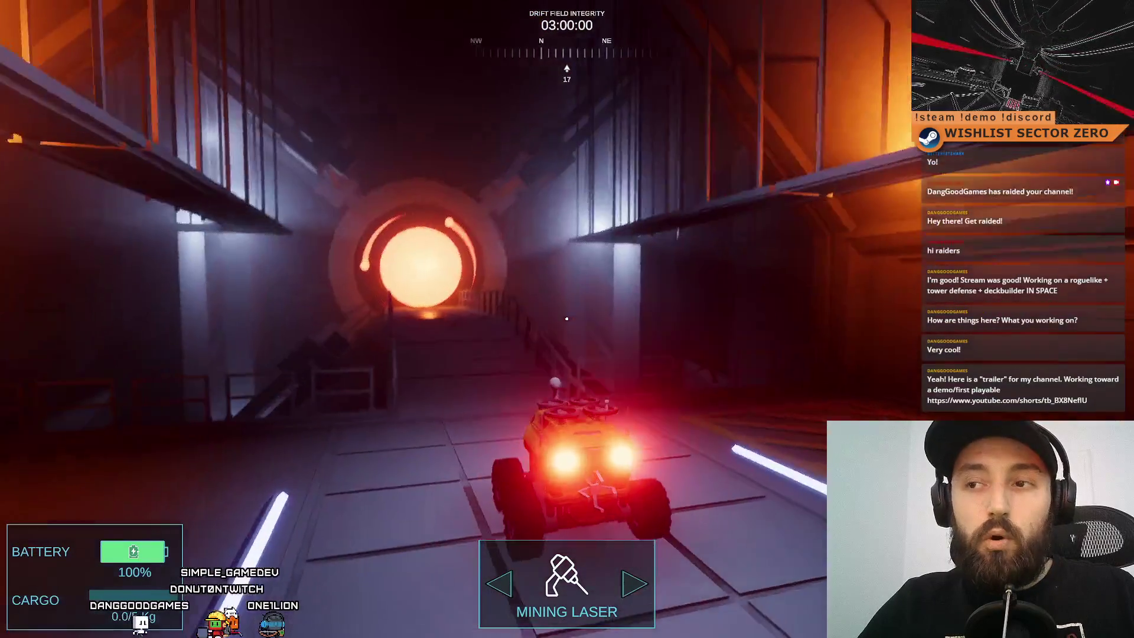
pyautogui.press('a')
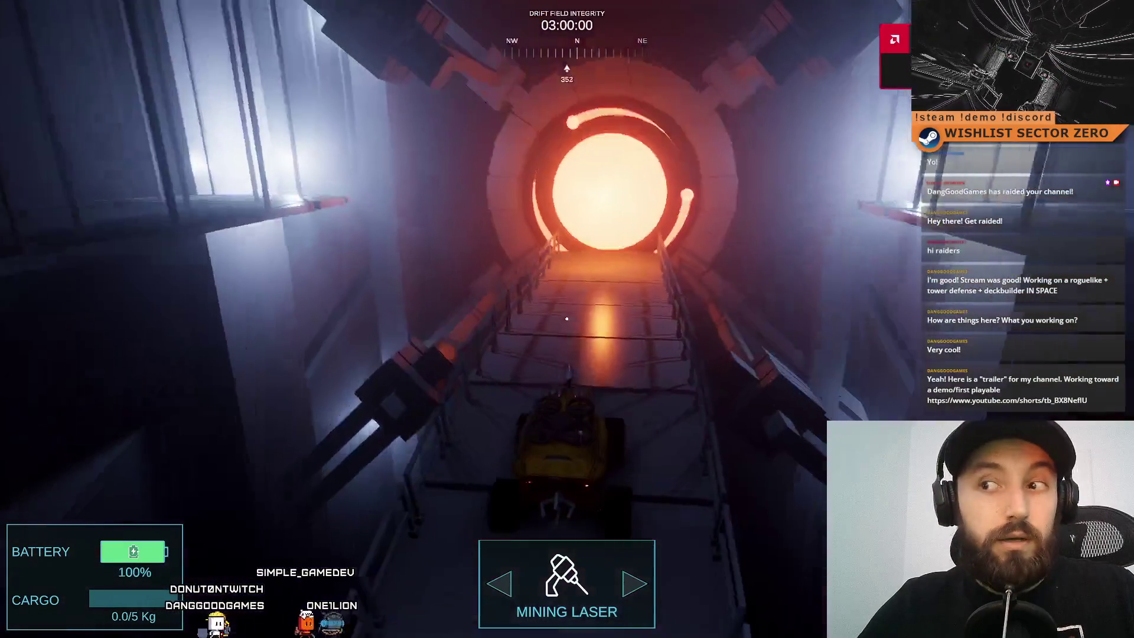
pyautogui.press('w')
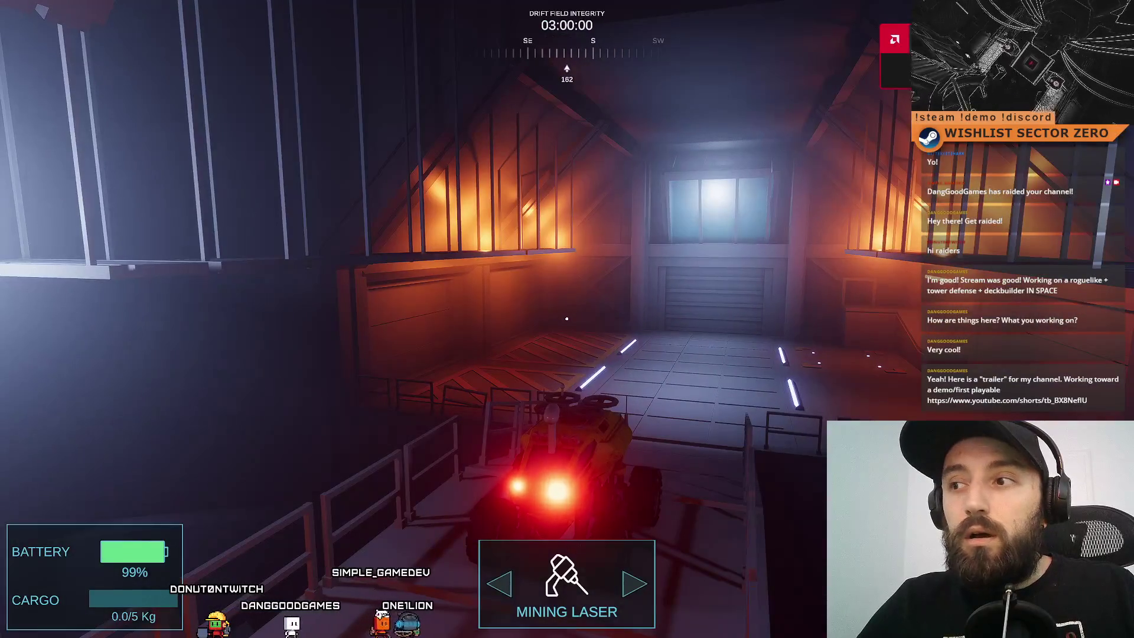
pyautogui.press('d')
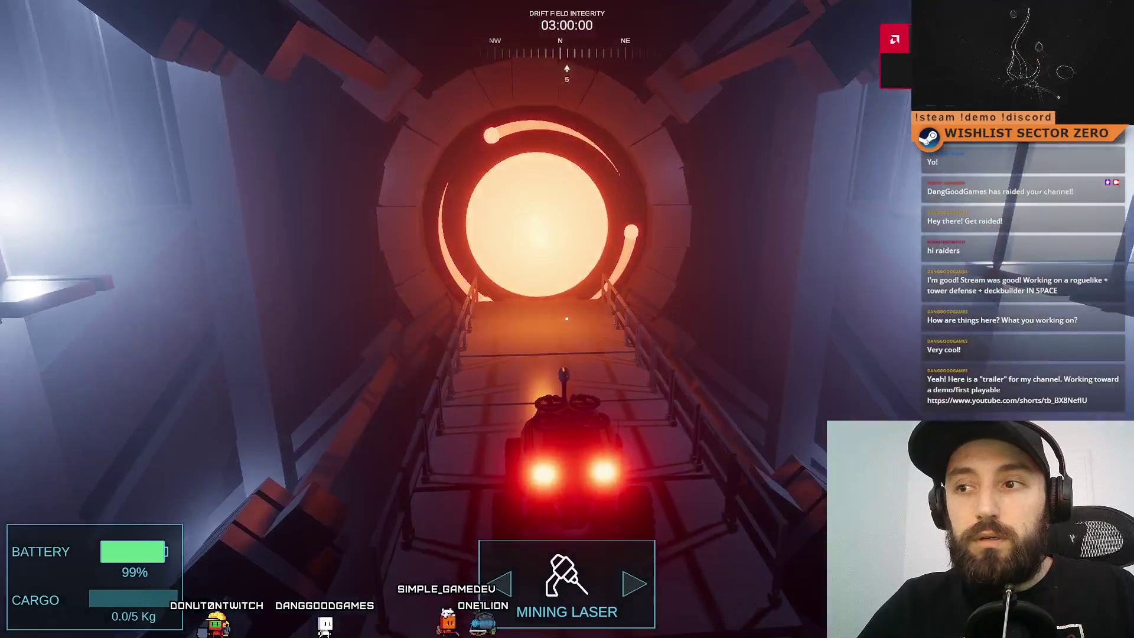
pyautogui.press('w')
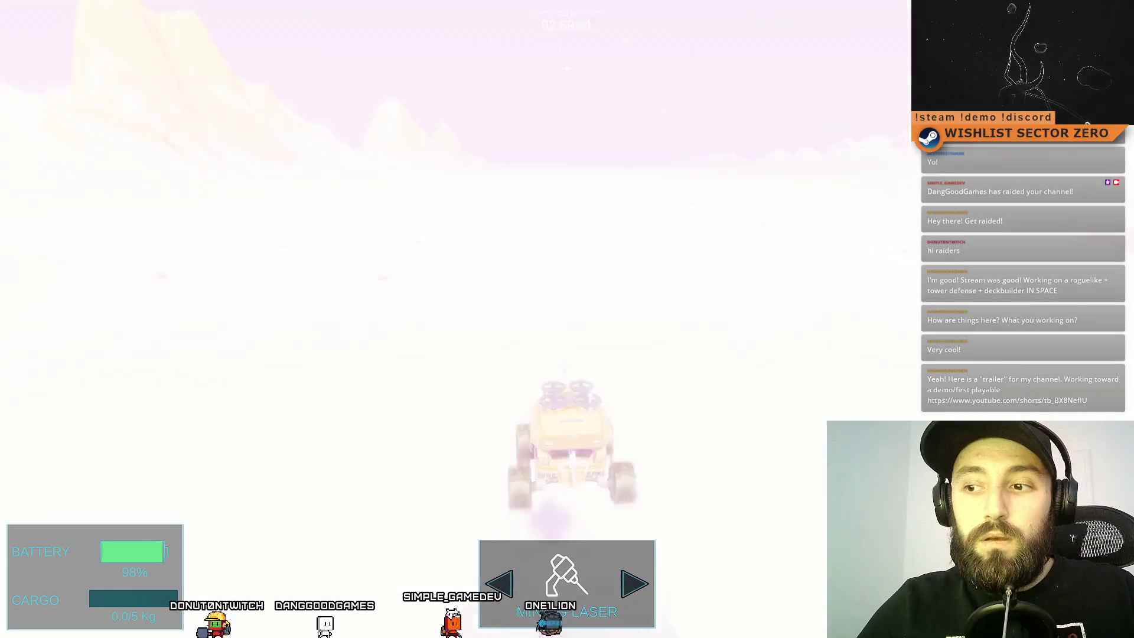
pyautogui.press('a')
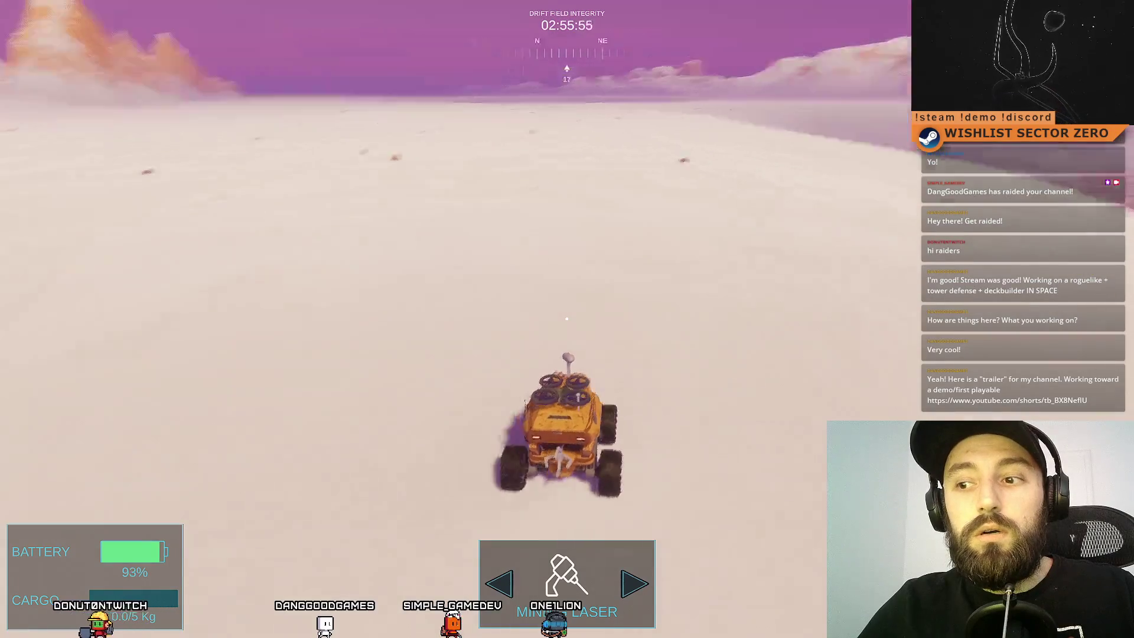
pyautogui.press('a')
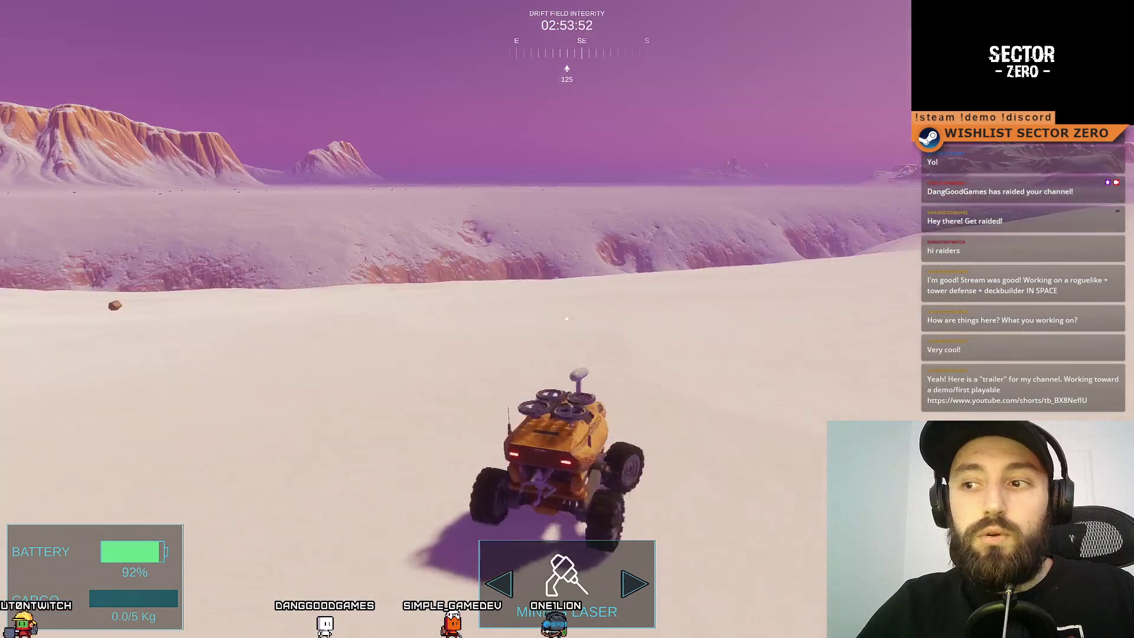
pyautogui.press('d')
pyautogui.press('d')
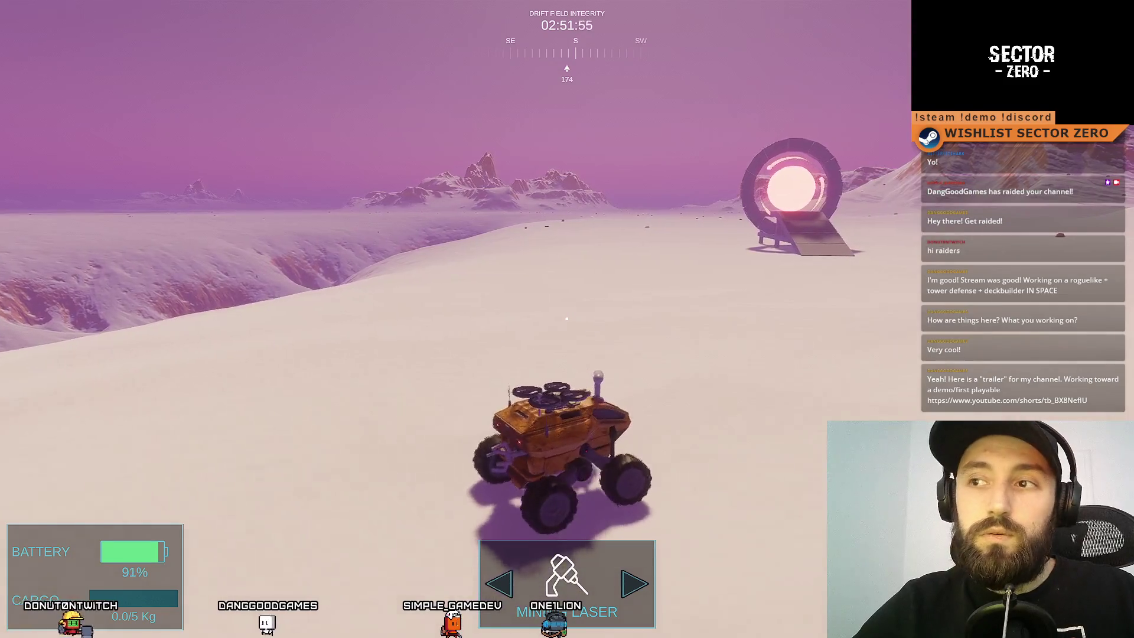